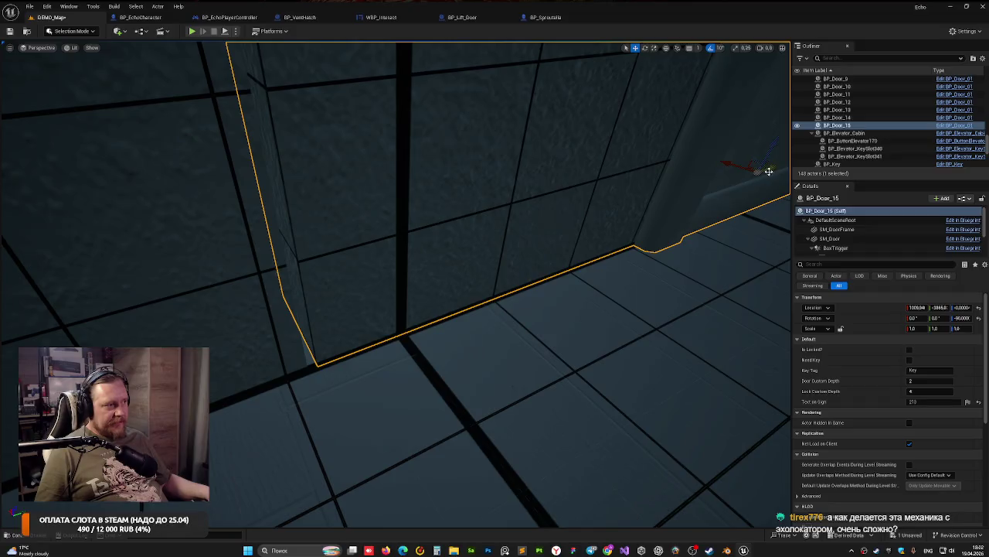
Step: Undo the accidental door move and frame the selected door
{"action": "key", "text": "ctrl+z"}
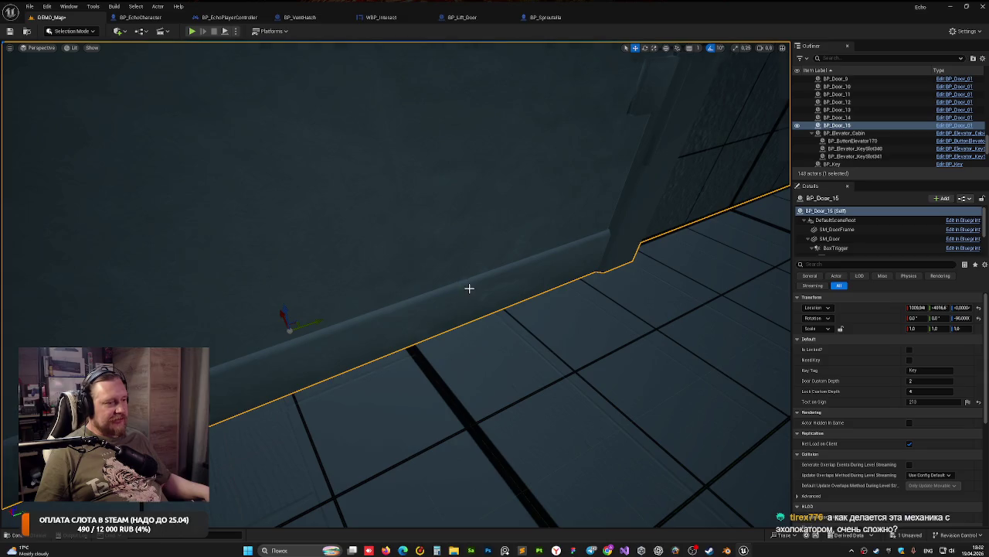
{"action": "key", "text": "ctrl+z"}
{"action": "key", "text": "f"}
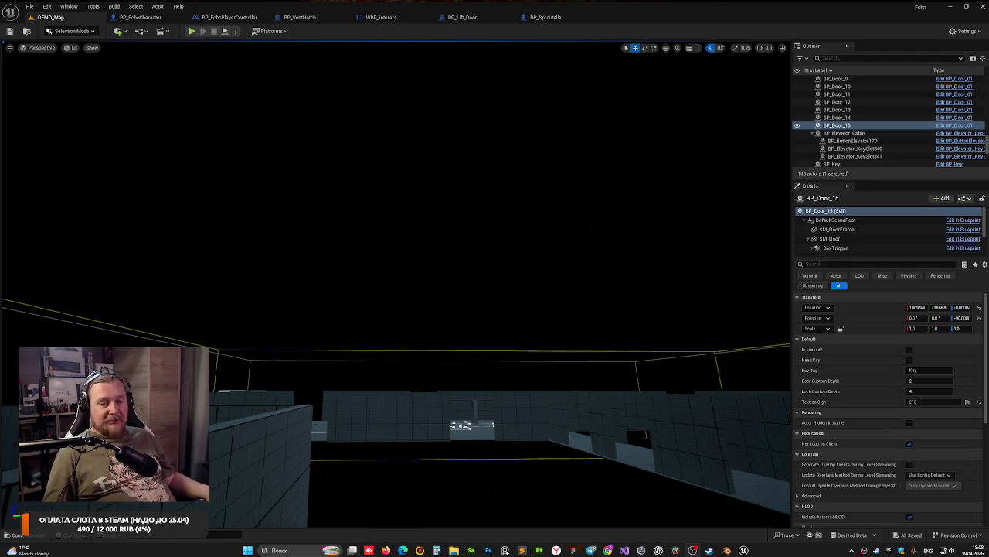
Step: Duplicate the door as BP_Door_16 and position it along the corridor wall
{"action": "mouse_move", "coordinate": [424, 314]}
{"action": "left_mouse_down"}
{"action": "mouse_move", "coordinate": [351, 279]}
{"action": "mouse_move", "coordinate": [336, 249]}
{"action": "mouse_move", "coordinate": [415, 305]}
{"action": "left_mouse_up"}
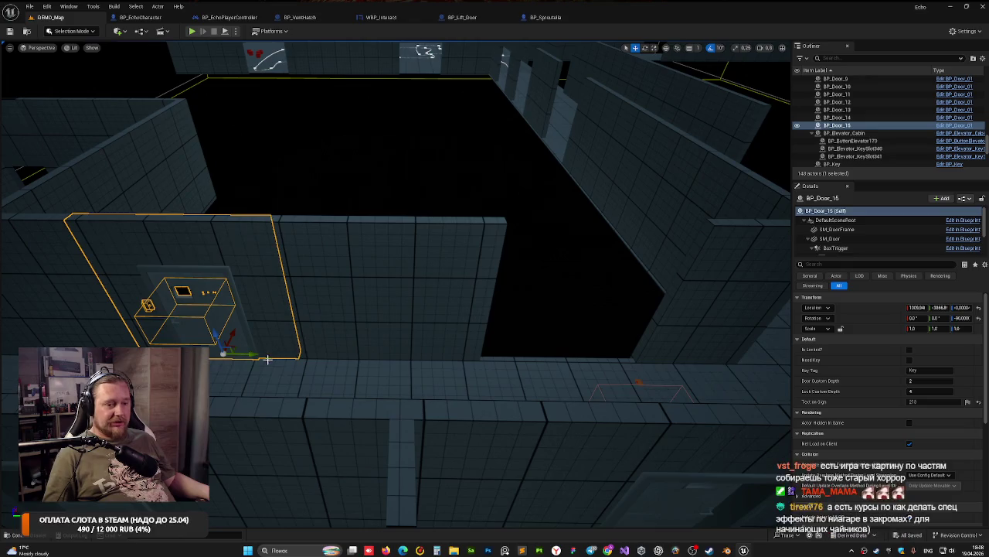
{"action": "mouse_move", "coordinate": [254, 357]}
{"action": "left_mouse_down"}
{"action": "mouse_move", "coordinate": [482, 354]}
{"action": "mouse_move", "coordinate": [449, 325]}
{"action": "mouse_move", "coordinate": [199, 316]}
{"action": "left_mouse_up"}
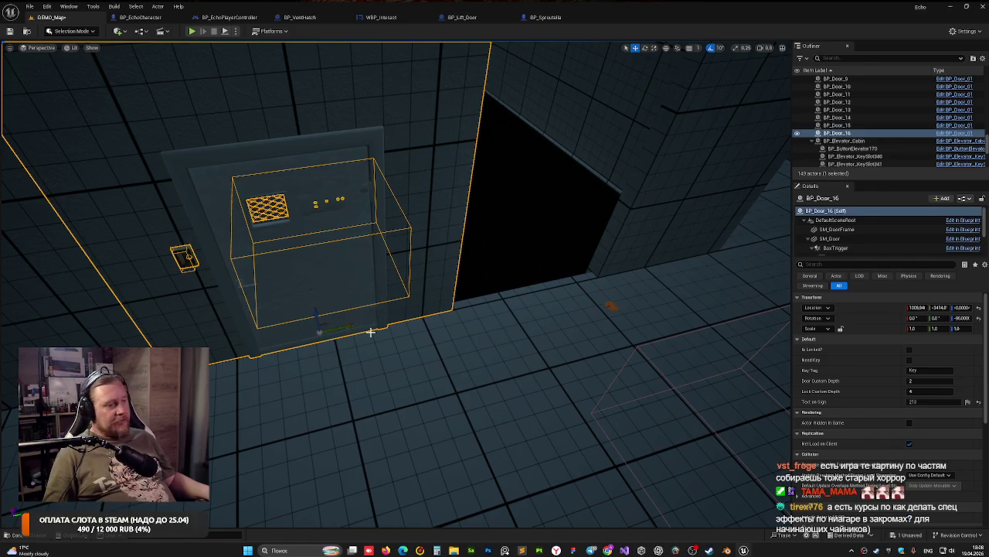
{"action": "mouse_move", "coordinate": [338, 329]}
{"action": "left_mouse_down"}
{"action": "mouse_move", "coordinate": [559, 320]}
{"action": "mouse_move", "coordinate": [379, 303]}
{"action": "mouse_move", "coordinate": [663, 289]}
{"action": "left_mouse_up"}
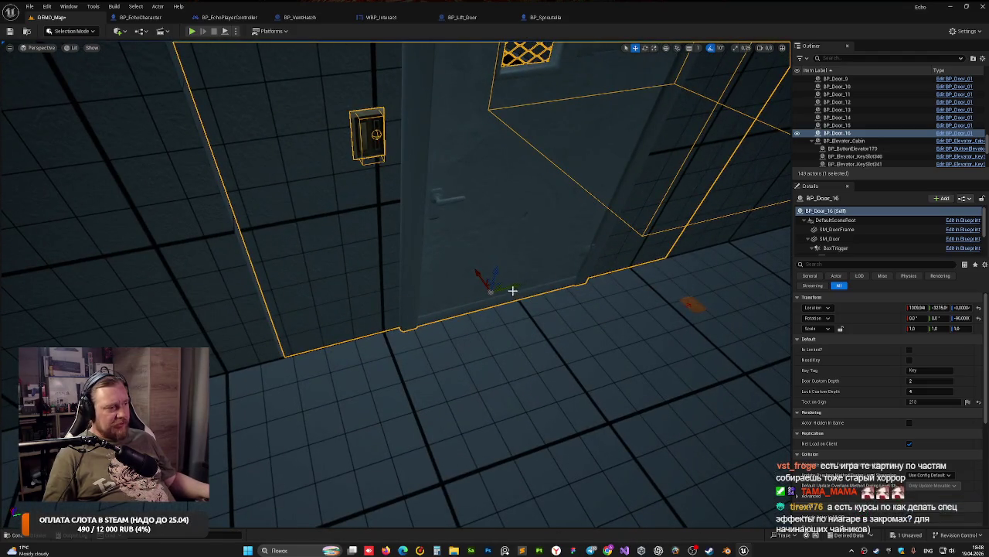
{"action": "mouse_move", "coordinate": [513, 290]}
{"action": "left_mouse_down"}
{"action": "mouse_move", "coordinate": [448, 287]}
{"action": "mouse_move", "coordinate": [492, 319]}
{"action": "mouse_move", "coordinate": [386, 146]}
{"action": "mouse_move", "coordinate": [433, 231]}
{"action": "mouse_move", "coordinate": [464, 247]}
{"action": "mouse_move", "coordinate": [445, 271]}
{"action": "mouse_move", "coordinate": [464, 264]}
{"action": "mouse_move", "coordinate": [480, 278]}
{"action": "mouse_move", "coordinate": [464, 325]}
{"action": "mouse_move", "coordinate": [479, 310]}
{"action": "mouse_move", "coordinate": [325, 247]}
{"action": "mouse_move", "coordinate": [286, 222]}
{"action": "left_mouse_up"}
{"action": "left_click", "coordinate": [386, 146]}
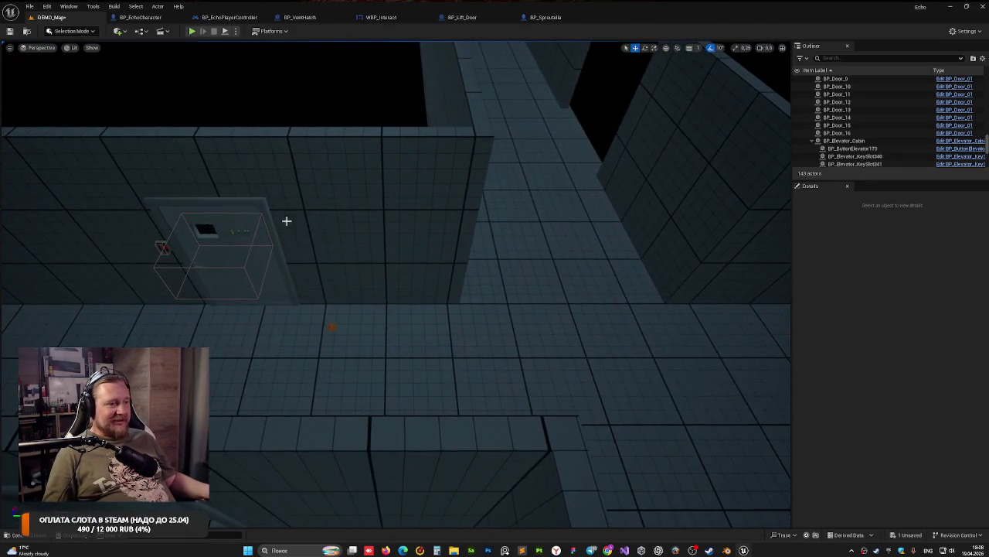
{"action": "left_click", "coordinate": [291, 279]}
Step: Alt-drag BP_Door_16 to create BP_Door_17 further along the wall
{"action": "mouse_move", "coordinate": [280, 298]}
{"action": "left_mouse_down", "text": "alt"}
{"action": "mouse_move", "coordinate": [678, 307]}
{"action": "mouse_move", "coordinate": [610, 309]}
{"action": "left_mouse_up", "text": "alt"}
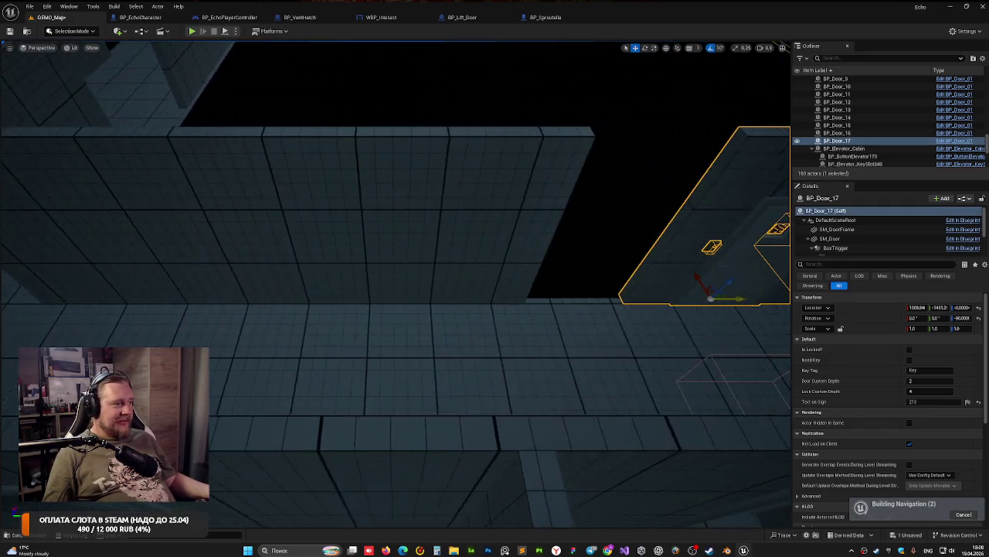
{"action": "mouse_move", "coordinate": [184, 296]}
{"action": "left_mouse_down"}
{"action": "mouse_move", "coordinate": [232, 296]}
{"action": "mouse_move", "coordinate": [201, 286]}
{"action": "mouse_move", "coordinate": [186, 309]}
{"action": "mouse_move", "coordinate": [185, 296]}
{"action": "mouse_move", "coordinate": [207, 329]}
{"action": "mouse_move", "coordinate": [279, 230]}
{"action": "mouse_move", "coordinate": [294, 232]}
{"action": "mouse_move", "coordinate": [280, 251]}
{"action": "left_mouse_up"}
{"action": "left_click", "coordinate": [280, 251]}
{"action": "left_click", "coordinate": [479, 232]}
{"action": "mouse_move", "coordinate": [480, 232]}
{"action": "left_mouse_down"}
{"action": "mouse_move", "coordinate": [564, 194]}
{"action": "mouse_move", "coordinate": [570, 203]}
{"action": "mouse_move", "coordinate": [549, 202]}
{"action": "left_mouse_up"}
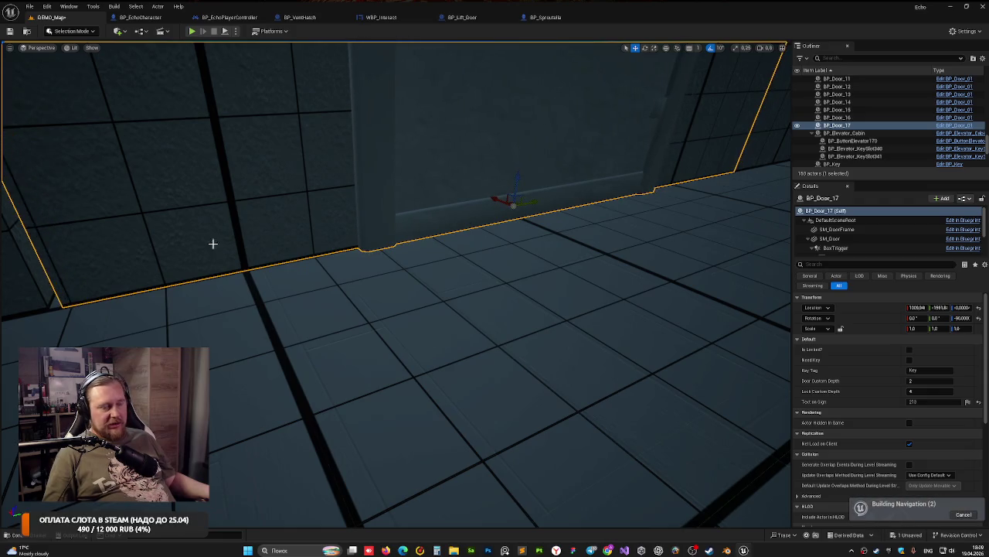
{"action": "mouse_move", "coordinate": [212, 242]}
{"action": "left_mouse_down"}
{"action": "mouse_move", "coordinate": [536, 191]}
{"action": "mouse_move", "coordinate": [448, 195]}
{"action": "mouse_move", "coordinate": [508, 197]}
{"action": "left_mouse_up"}
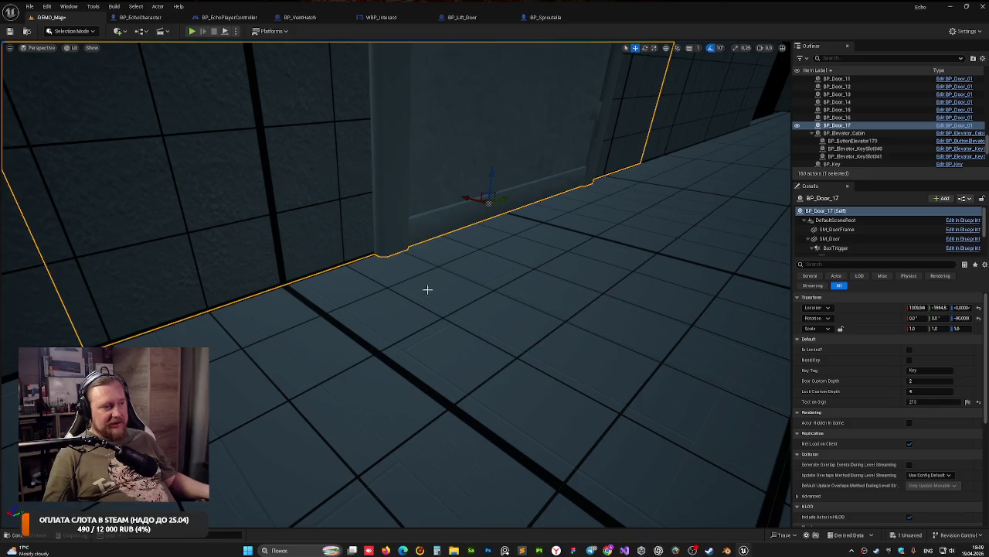
{"action": "left_click", "coordinate": [426, 289]}
{"action": "left_click", "coordinate": [506, 193]}
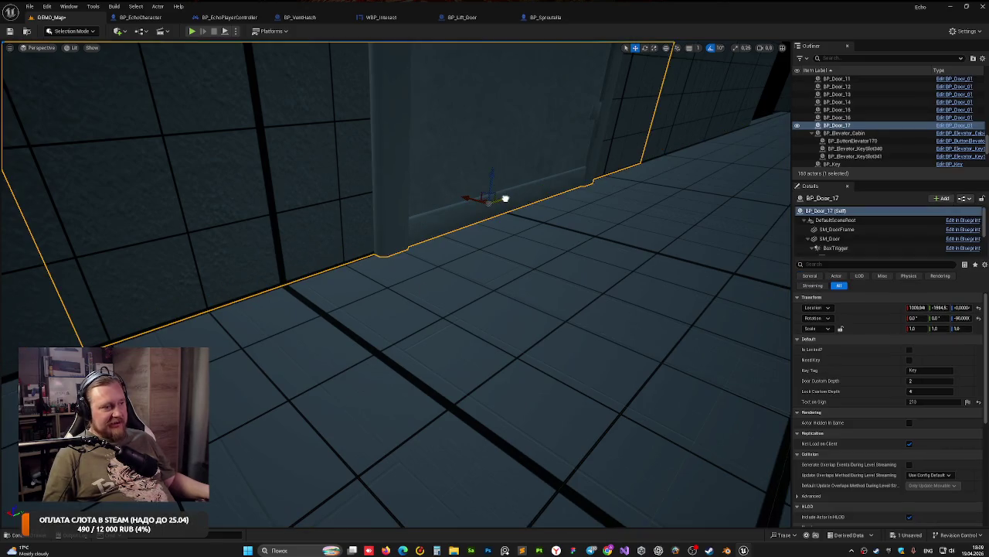
Step: Reselect BP_Door_17 and drag out another door copy further along the wall
{"action": "scroll", "coordinate": [446, 265], "scroll_direction": "down", "scroll_amount": 5}
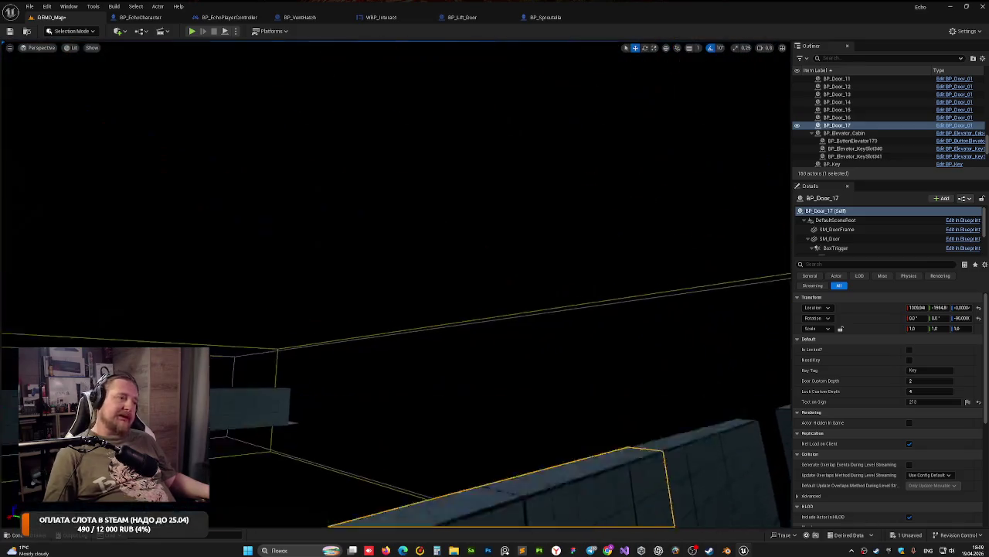
{"action": "left_click", "coordinate": [428, 285]}
{"action": "scroll", "coordinate": [416, 373], "scroll_direction": "up", "scroll_amount": 1}
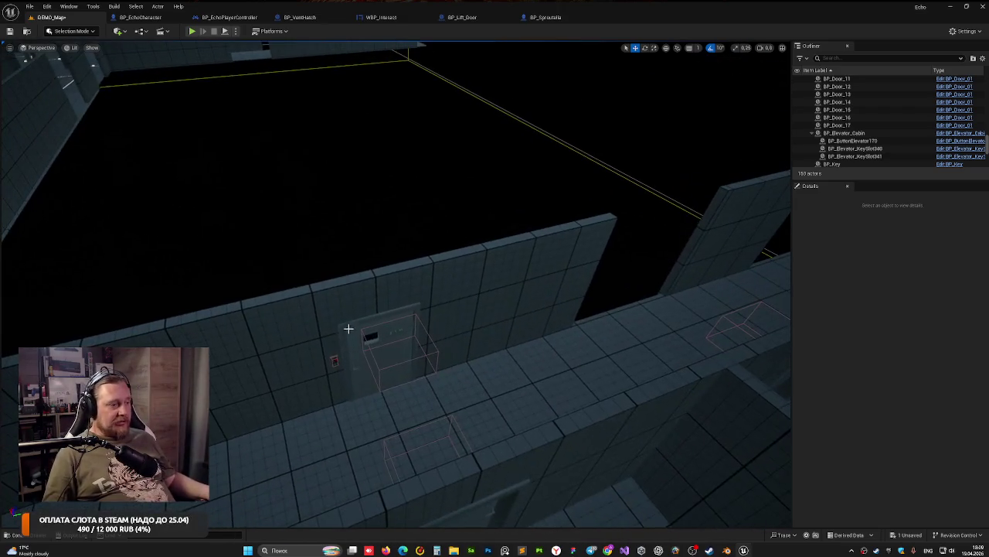
{"action": "left_click", "coordinate": [374, 302]}
{"action": "left_click_drag", "start_coordinate": [375, 302], "coordinate": [619, 286]}
Step: Slide and nudge BP_Door_18 into place along the corridor wall
{"action": "key", "text": "f"}
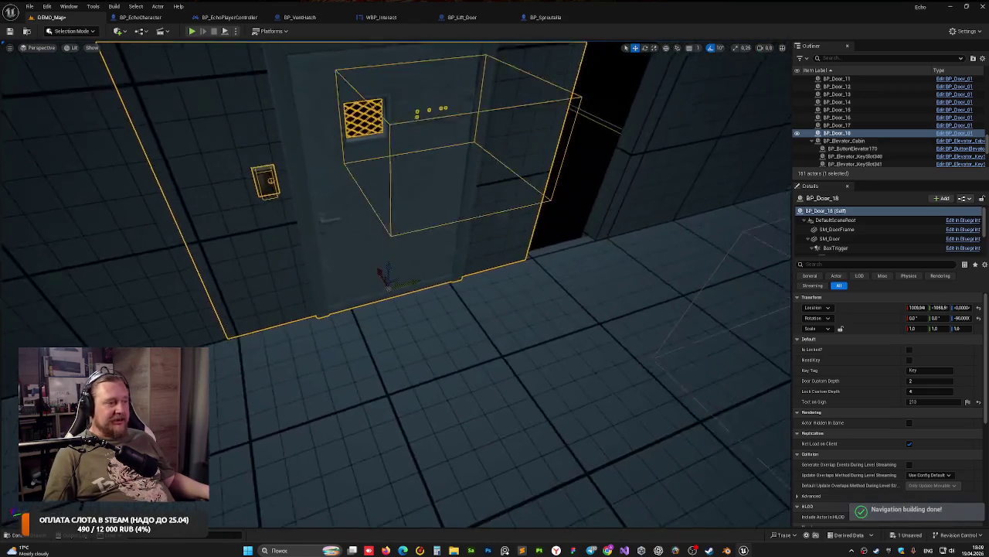
{"action": "mouse_move", "coordinate": [499, 253]}
{"action": "left_mouse_down"}
{"action": "mouse_move", "coordinate": [463, 250]}
{"action": "mouse_move", "coordinate": [658, 225]}
{"action": "mouse_move", "coordinate": [537, 257]}
{"action": "left_mouse_up"}
{"action": "left_click_drag", "start_coordinate": [447, 263], "coordinate": [447, 285]}
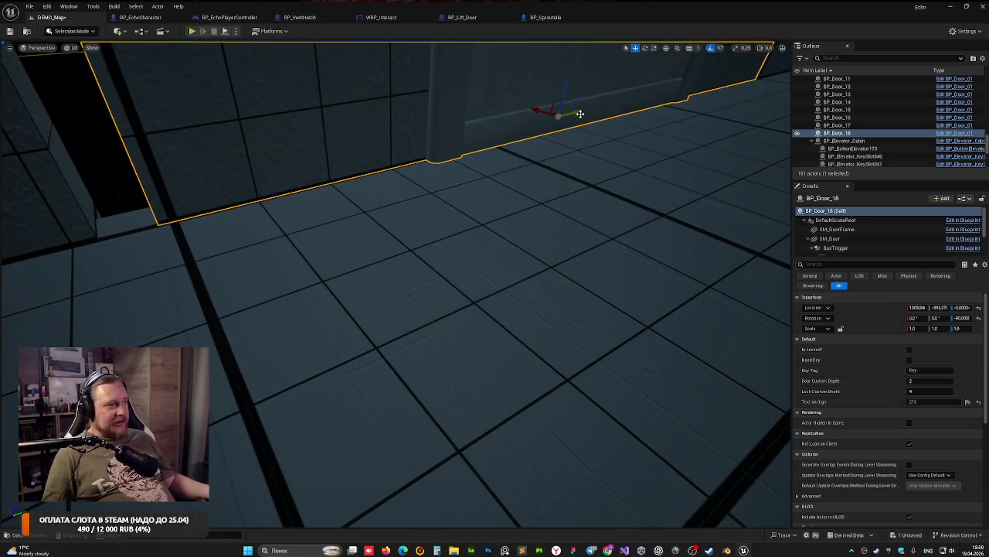
{"action": "left_click_drag", "start_coordinate": [577, 114], "coordinate": [564, 112]}
{"action": "left_click_drag", "start_coordinate": [396, 156], "coordinate": [396, 156]}
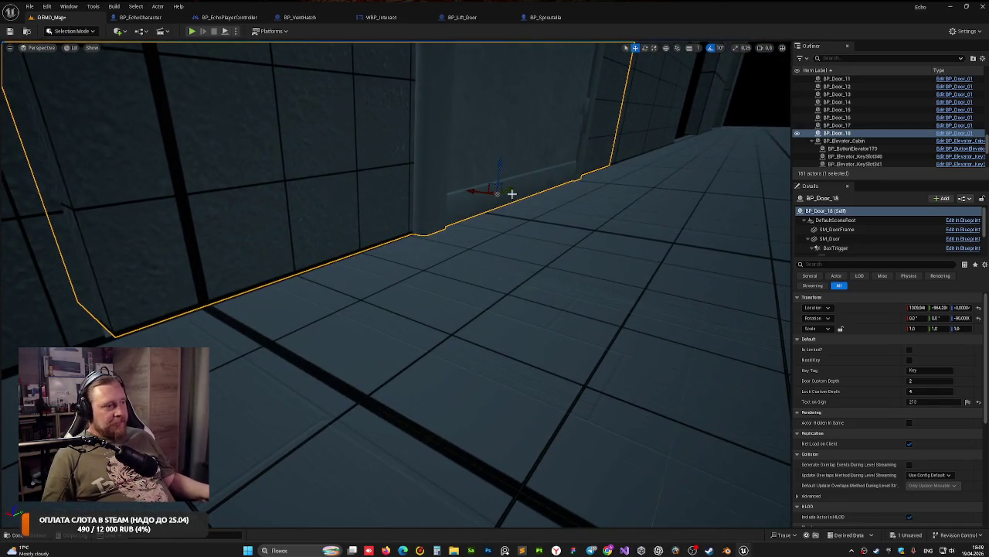
{"action": "left_click_drag", "start_coordinate": [505, 190], "coordinate": [386, 150]}
{"action": "left_click", "coordinate": [387, 150]}
{"action": "left_click_drag", "start_coordinate": [404, 210], "coordinate": [404, 210]}
Step: Duplicate BP_Door_18 as BP_Door_19 further along the wall
{"action": "left_click", "coordinate": [404, 210]}
{"action": "left_click_drag", "start_coordinate": [323, 262], "coordinate": [323, 262]}
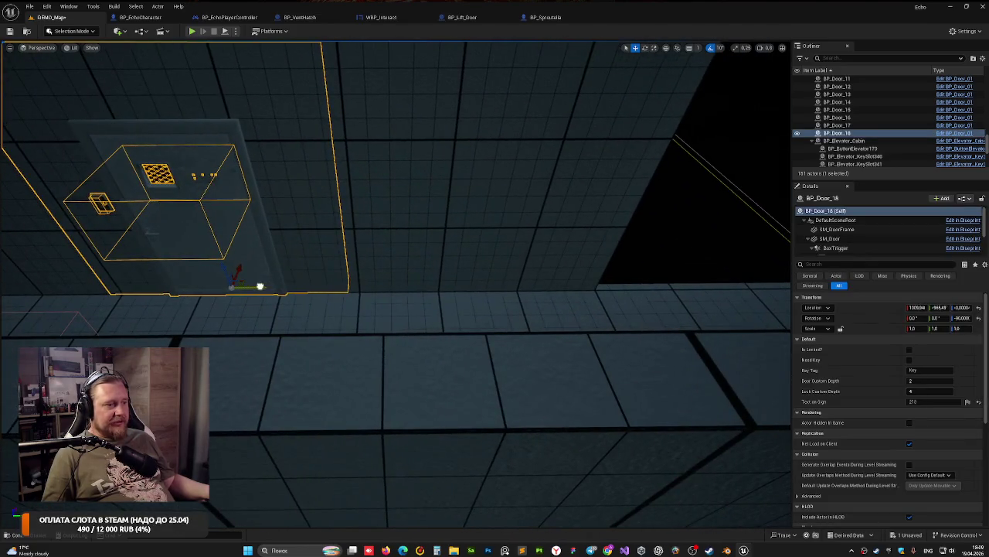
{"action": "left_click_drag", "start_coordinate": [261, 286], "coordinate": [669, 266]}
{"action": "mouse_move", "coordinate": [388, 216]}
{"action": "left_mouse_down"}
{"action": "mouse_move", "coordinate": [561, 209]}
{"action": "mouse_move", "coordinate": [500, 219]}
{"action": "left_mouse_up"}
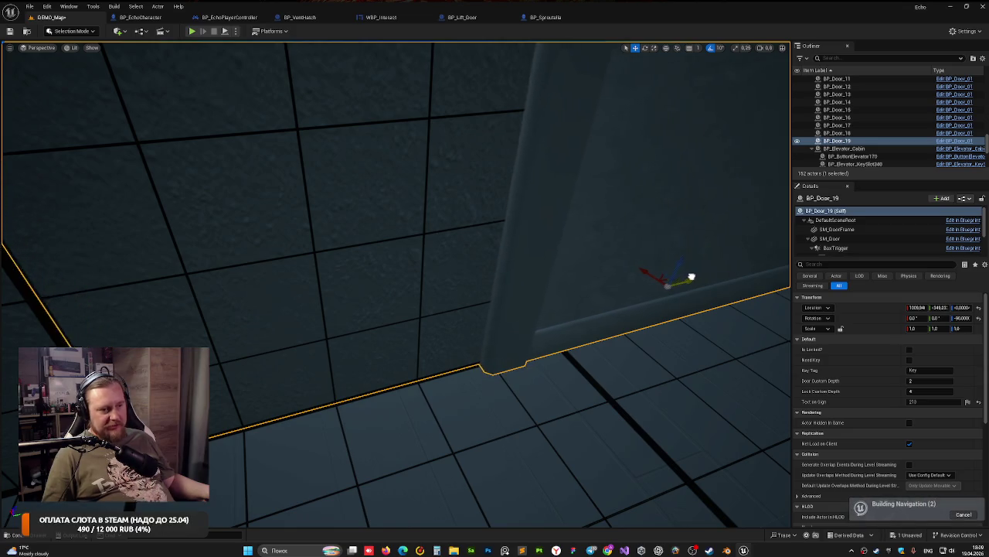
{"action": "left_click_drag", "start_coordinate": [622, 279], "coordinate": [622, 279]}
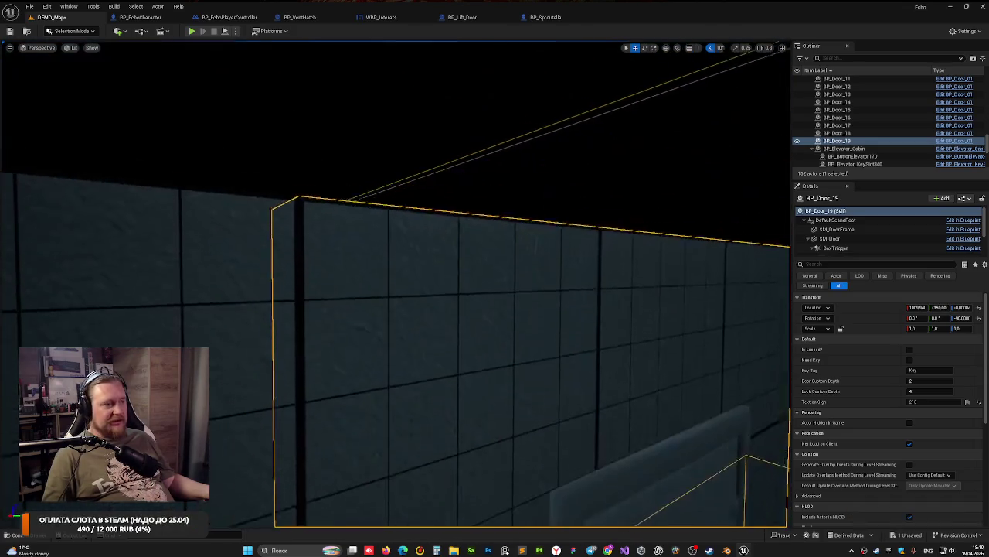
Step: Reselect BP_Door_19 and duplicate it as BP_Door_20 further along
{"action": "left_click", "coordinate": [335, 187]}
{"action": "left_click_drag", "start_coordinate": [336, 187], "coordinate": [335, 188]}
{"action": "left_click_drag", "start_coordinate": [272, 228], "coordinate": [272, 228]}
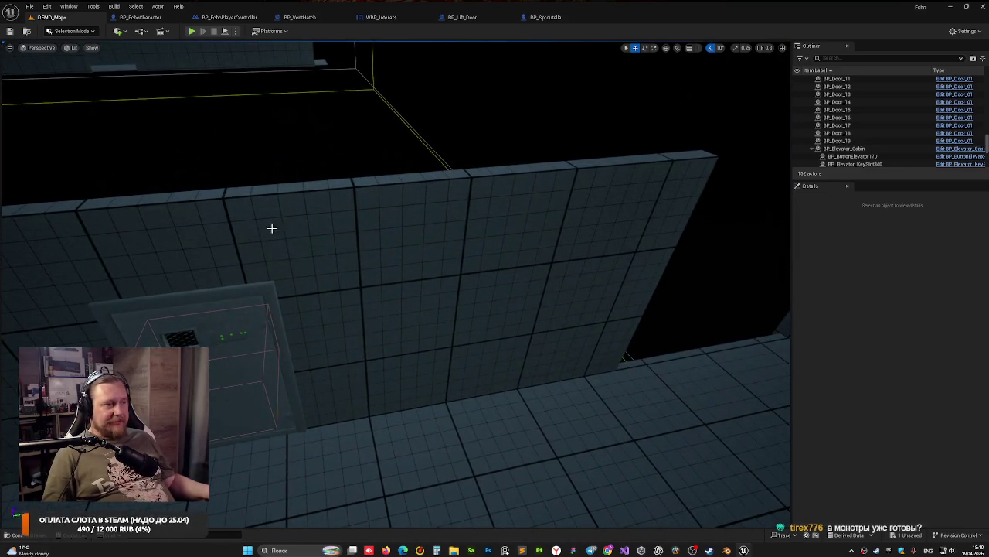
{"action": "left_click", "coordinate": [272, 228]}
{"action": "left_click_drag", "start_coordinate": [366, 279], "coordinate": [342, 312]}
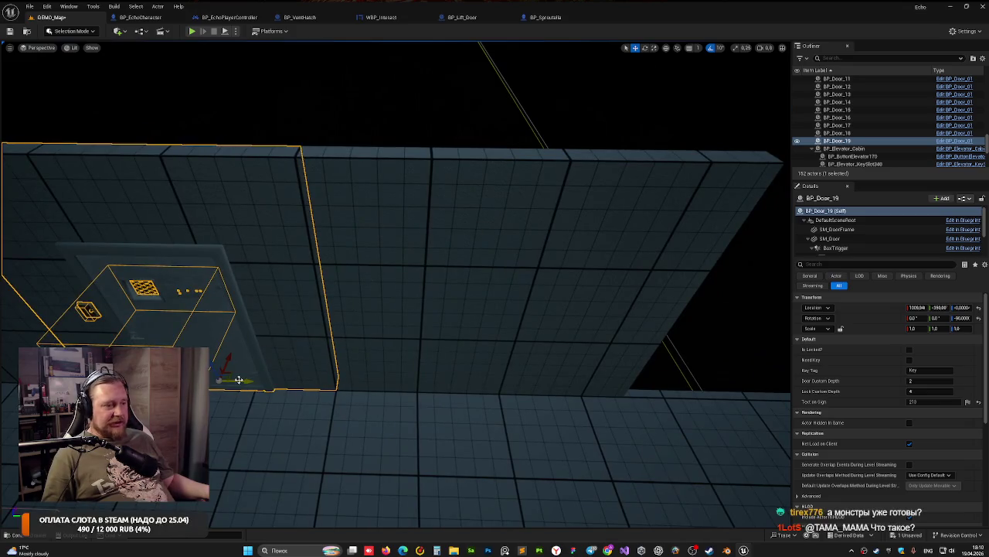
{"action": "mouse_move", "coordinate": [238, 379]}
{"action": "left_mouse_down"}
{"action": "mouse_move", "coordinate": [342, 376]}
{"action": "mouse_move", "coordinate": [549, 320]}
{"action": "mouse_move", "coordinate": [579, 322]}
{"action": "left_mouse_up"}
Step: Slide and fine-tune BP_Door_20 into position along the wall
{"action": "left_click_drag", "start_coordinate": [531, 278], "coordinate": [530, 279]}
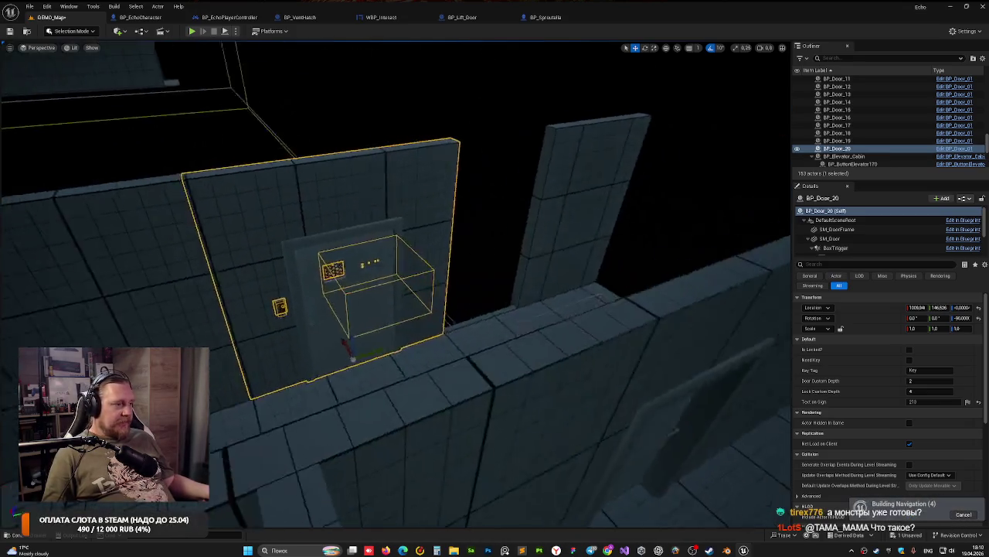
{"action": "left_click_drag", "start_coordinate": [530, 331], "coordinate": [530, 331]}
{"action": "mouse_move", "coordinate": [449, 381]}
{"action": "left_mouse_down"}
{"action": "mouse_move", "coordinate": [587, 353]}
{"action": "mouse_move", "coordinate": [562, 361]}
{"action": "left_mouse_up"}
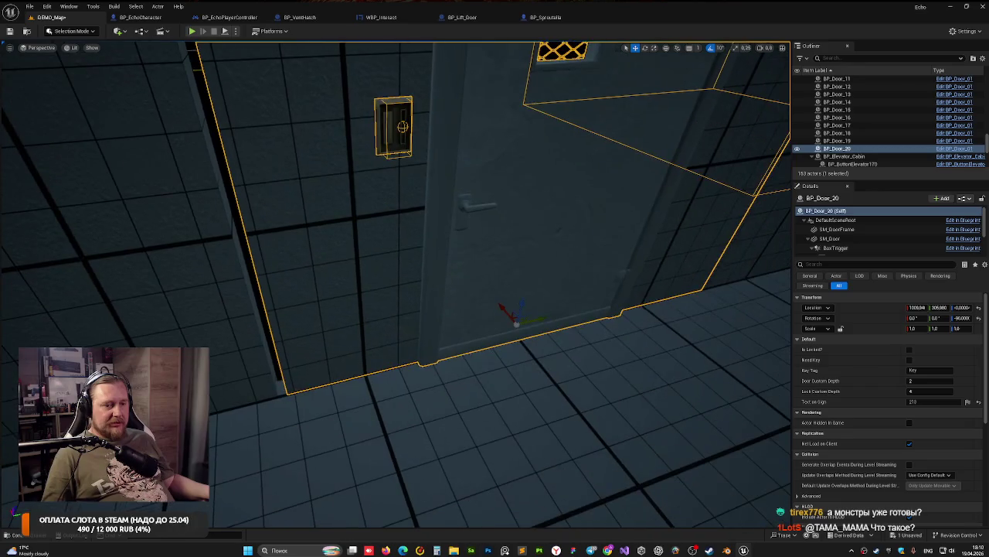
{"action": "left_click_drag", "start_coordinate": [537, 321], "coordinate": [524, 322]}
Step: Inspect the door's bottom edge, deselect, and look down the corridor past the creature
{"action": "left_click_drag", "start_coordinate": [376, 355], "coordinate": [377, 355]}
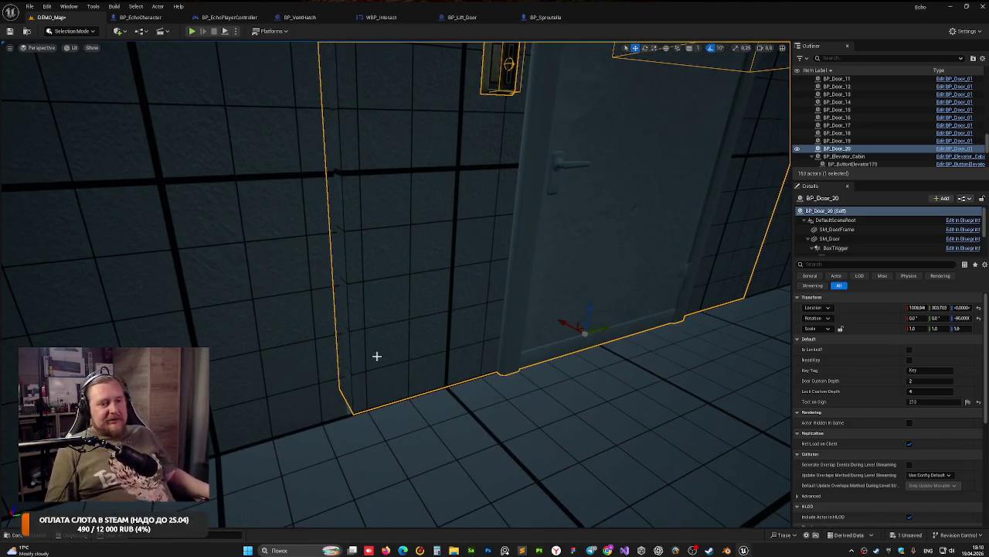
{"action": "left_click_drag", "start_coordinate": [376, 356], "coordinate": [545, 291]}
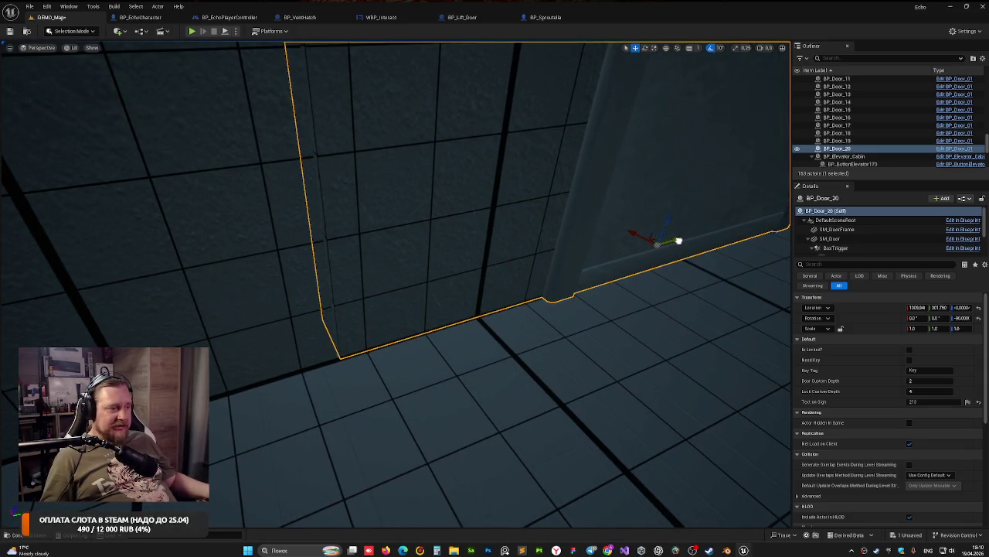
{"action": "mouse_move", "coordinate": [622, 253]}
{"action": "left_mouse_down"}
{"action": "mouse_move", "coordinate": [561, 364]}
{"action": "mouse_move", "coordinate": [472, 270]}
{"action": "mouse_move", "coordinate": [376, 503]}
{"action": "left_mouse_up"}
{"action": "left_click", "coordinate": [472, 270]}
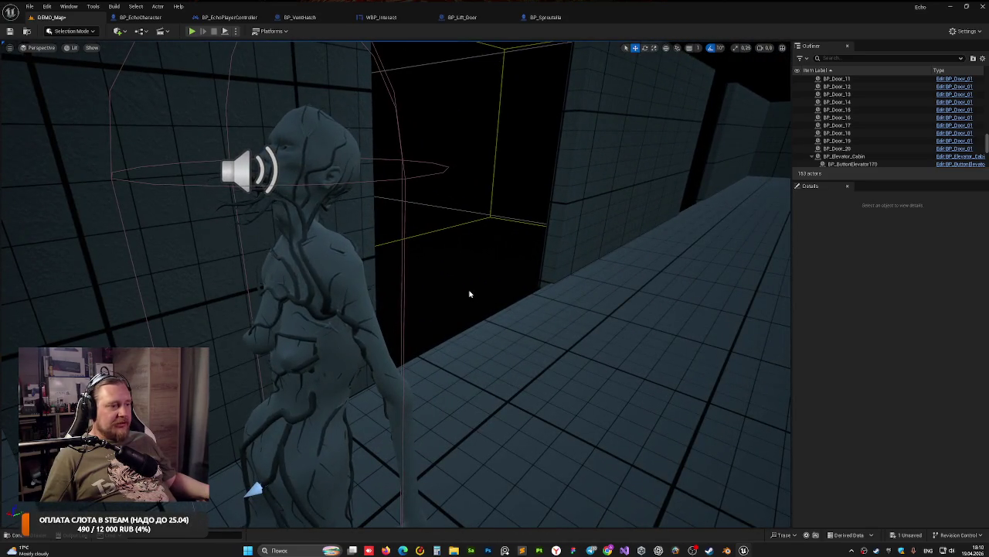
{"action": "left_click_drag", "start_coordinate": [469, 293], "coordinate": [438, 281]}
Step: Play-test DEMO_Map, walking along the lit corridor and looking around, then stop
{"action": "left_click", "coordinate": [194, 32]}
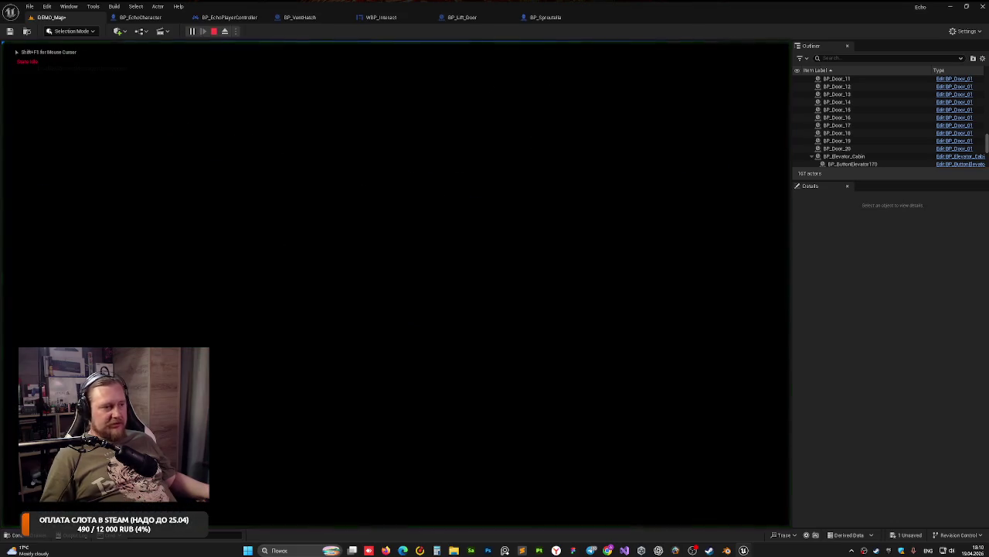
{"action": "key", "text": "a"}
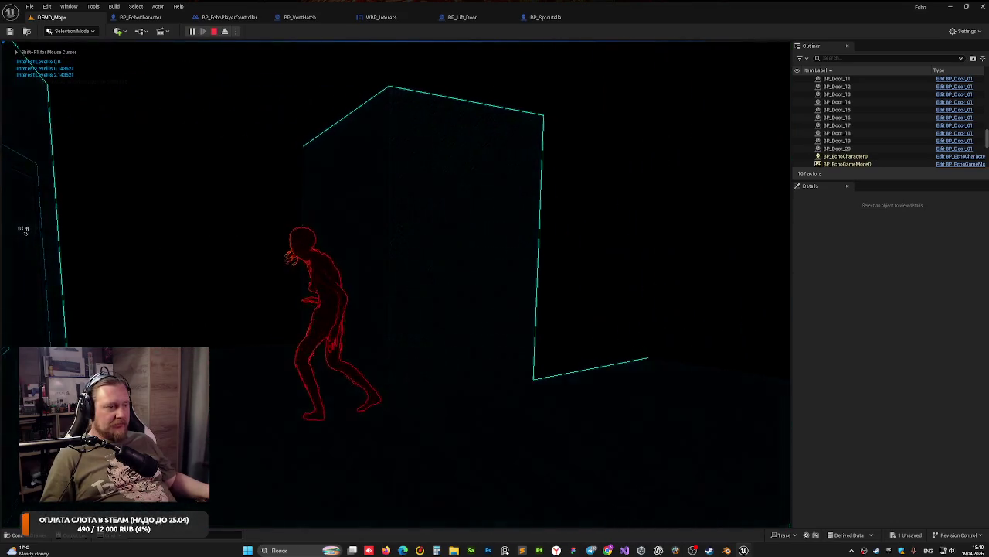
{"action": "key", "text": "d"}
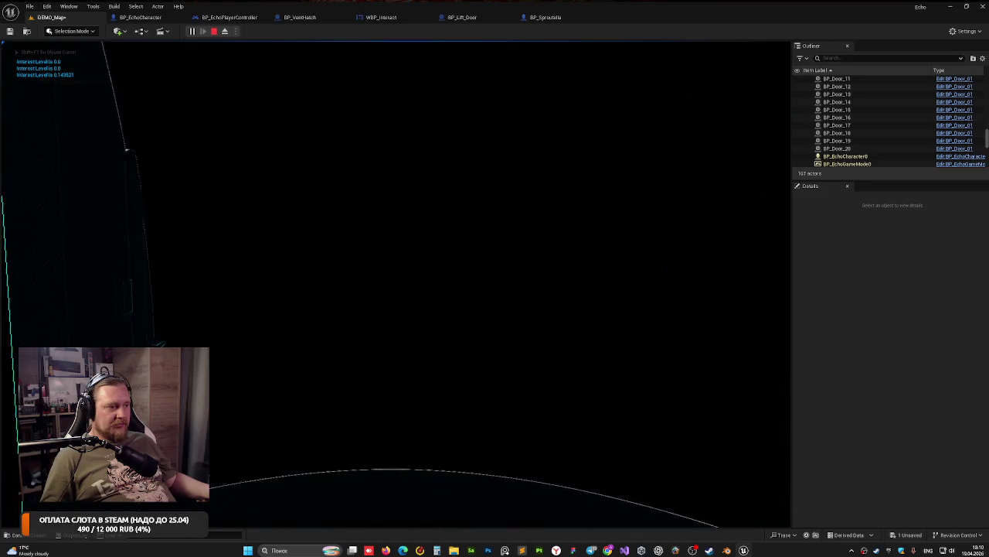
{"action": "key", "text": "a"}
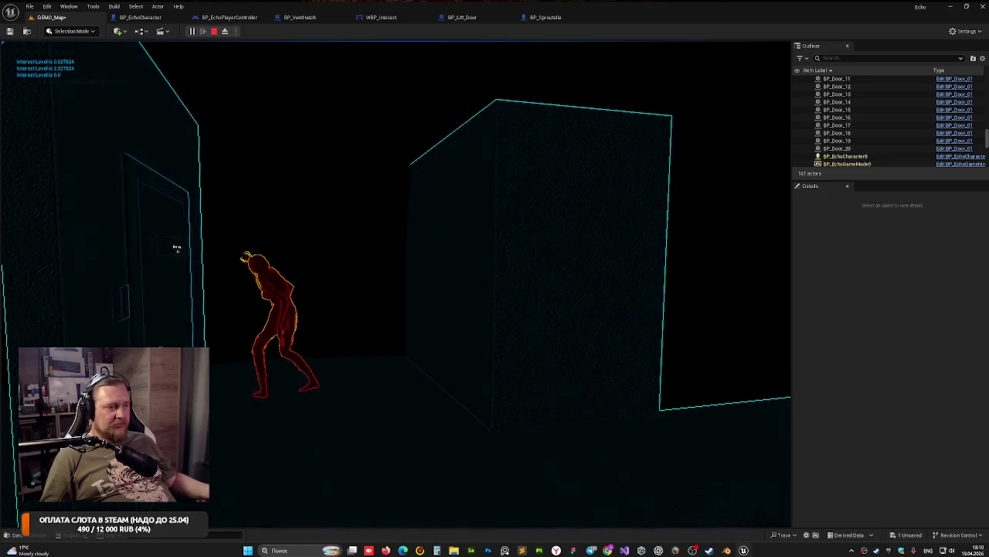
{"action": "key", "text": "d"}
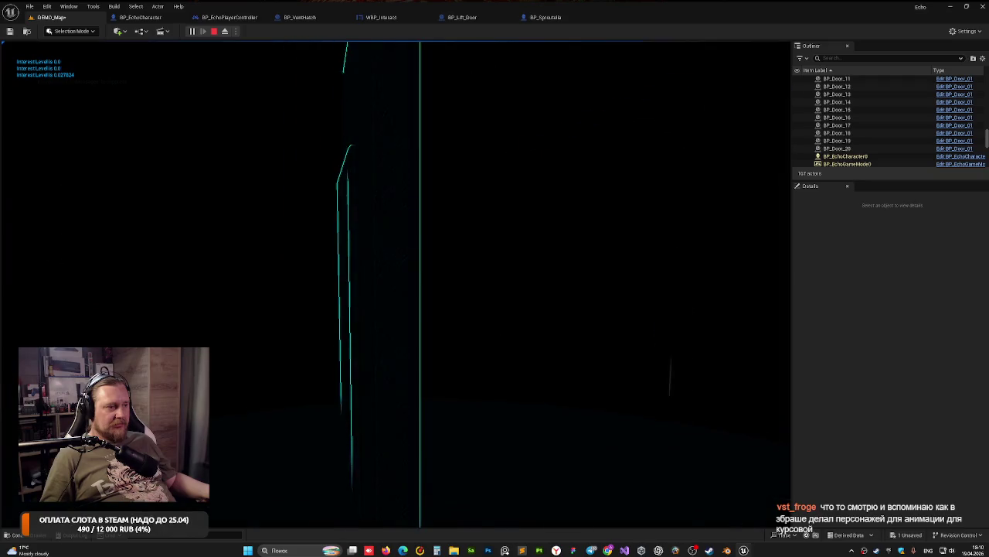
{"action": "key", "text": "d"}
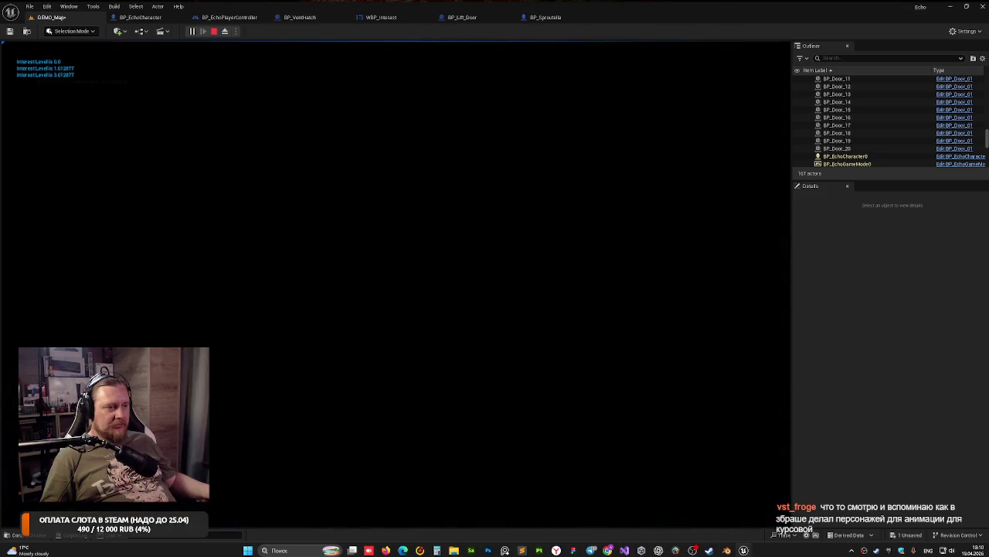
{"action": "key", "text": "Escape"}
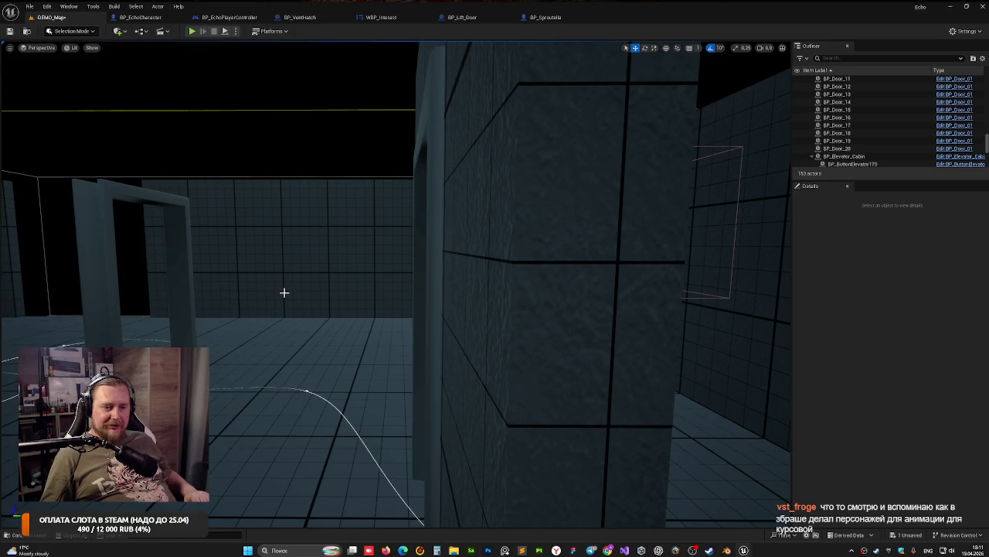
Step: Fly the view down the corridor and start a new play-test
{"action": "left_click_drag", "start_coordinate": [143, 340], "coordinate": [143, 340]}
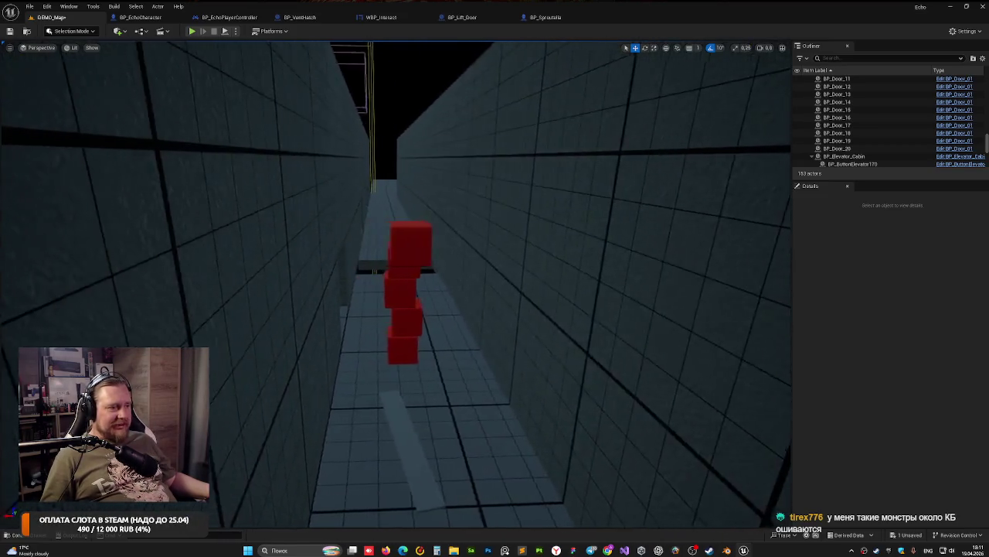
{"action": "left_click_drag", "start_coordinate": [164, 189], "coordinate": [164, 189]}
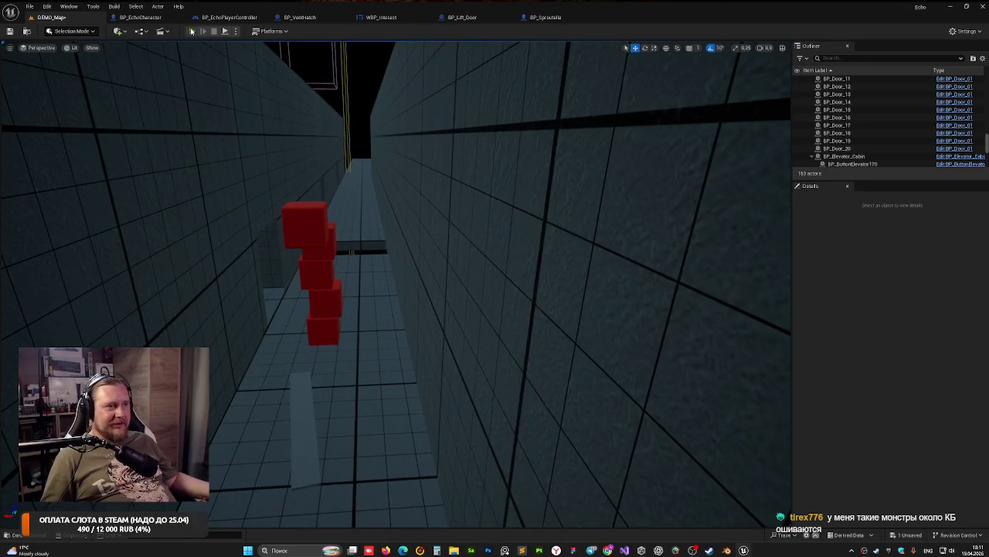
{"action": "left_click", "coordinate": [192, 31]}
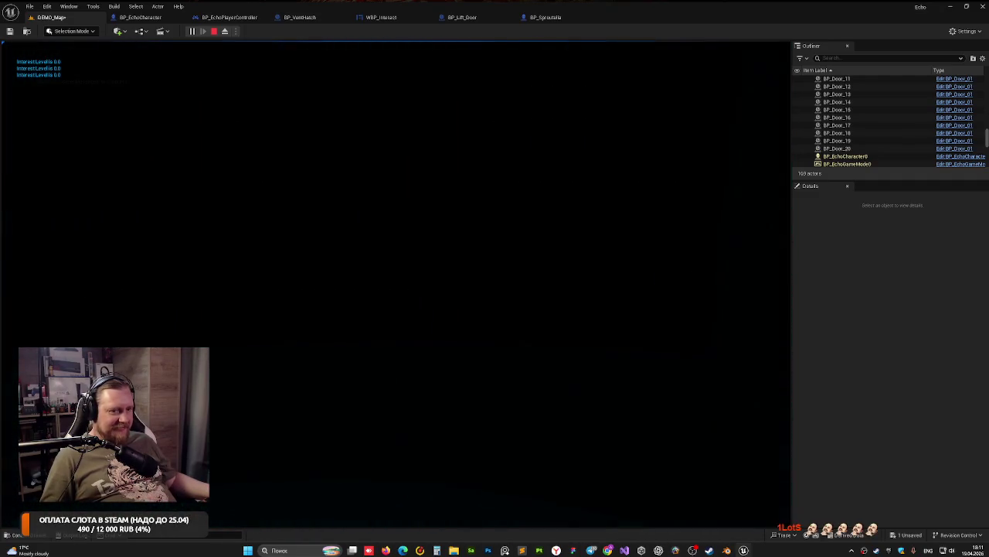
Step: Stop the play-test, view the maze from above, and select BP_Door_7
{"action": "key", "text": "Escape"}
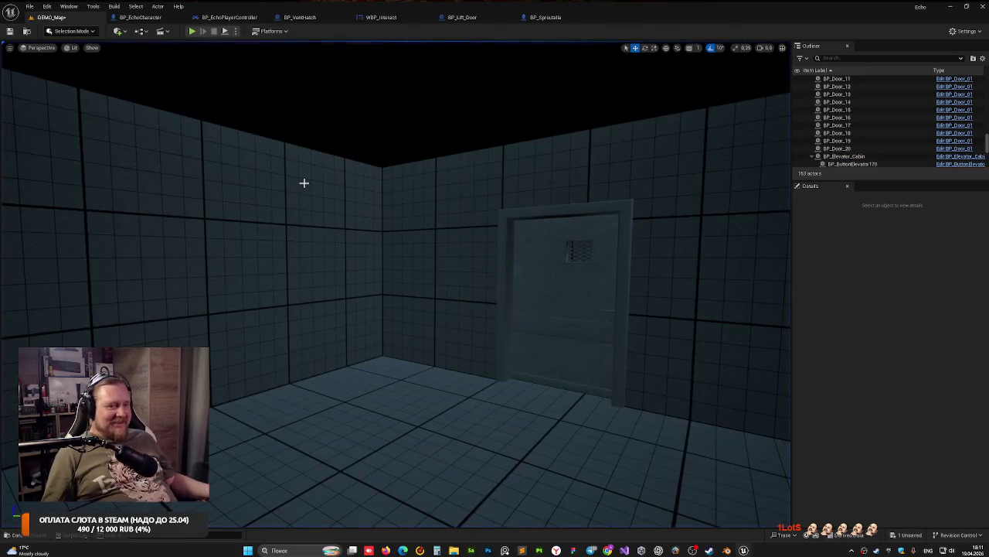
{"action": "mouse_move", "coordinate": [304, 183]}
{"action": "left_mouse_down"}
{"action": "mouse_move", "coordinate": [304, 263]}
{"action": "mouse_move", "coordinate": [327, 162]}
{"action": "left_mouse_up"}
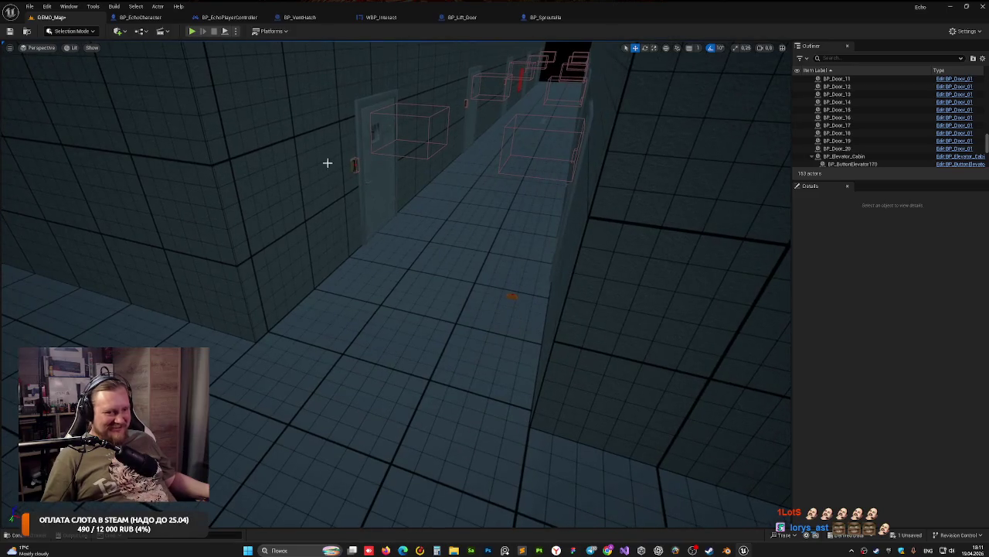
{"action": "left_click", "coordinate": [353, 138]}
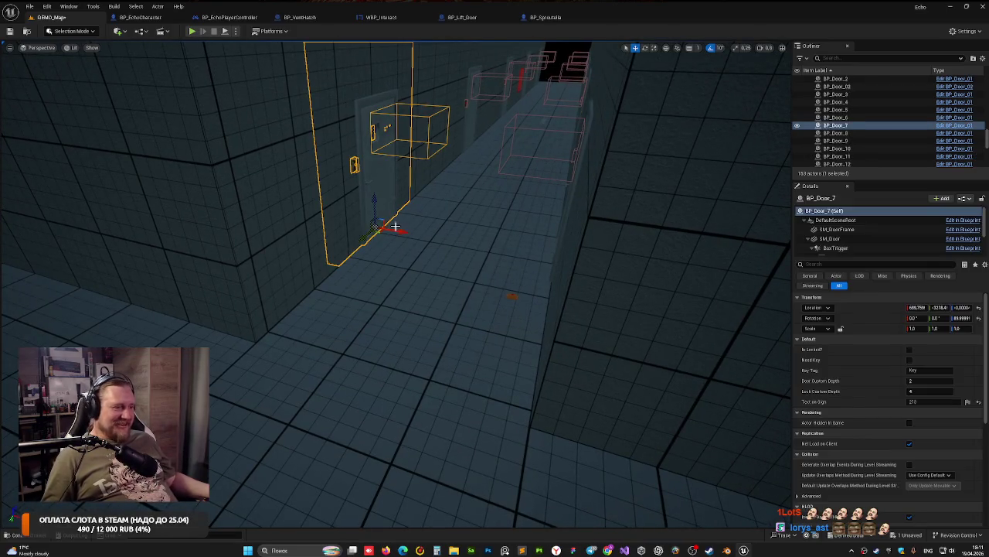
Step: Duplicate BP_Door_7 as BP_Door_21 down the corridor and frame it
{"action": "left_click_drag", "start_coordinate": [402, 231], "coordinate": [496, 251], "text": "alt"}
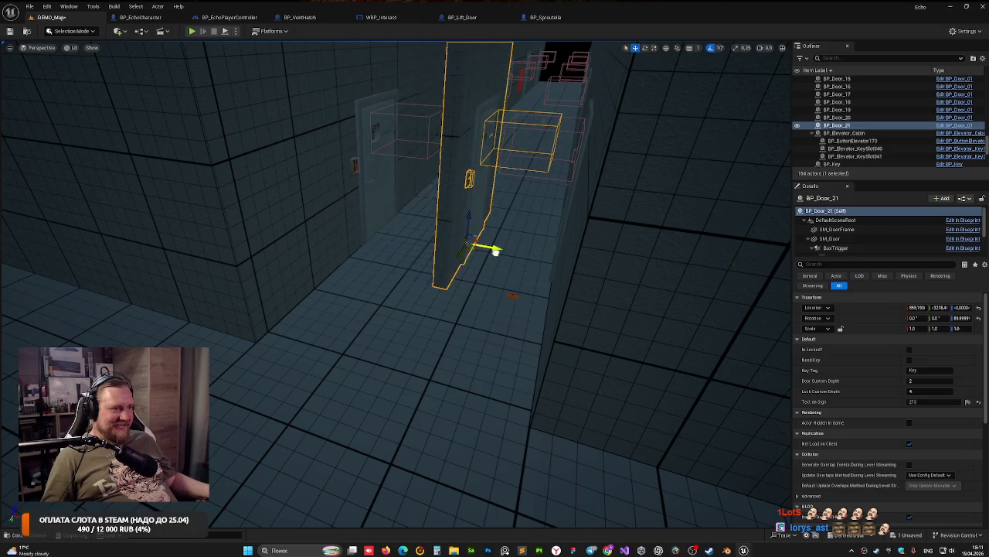
{"action": "key", "text": "f"}
{"action": "left_click_drag", "start_coordinate": [355, 368], "coordinate": [263, 229], "text": "alt"}
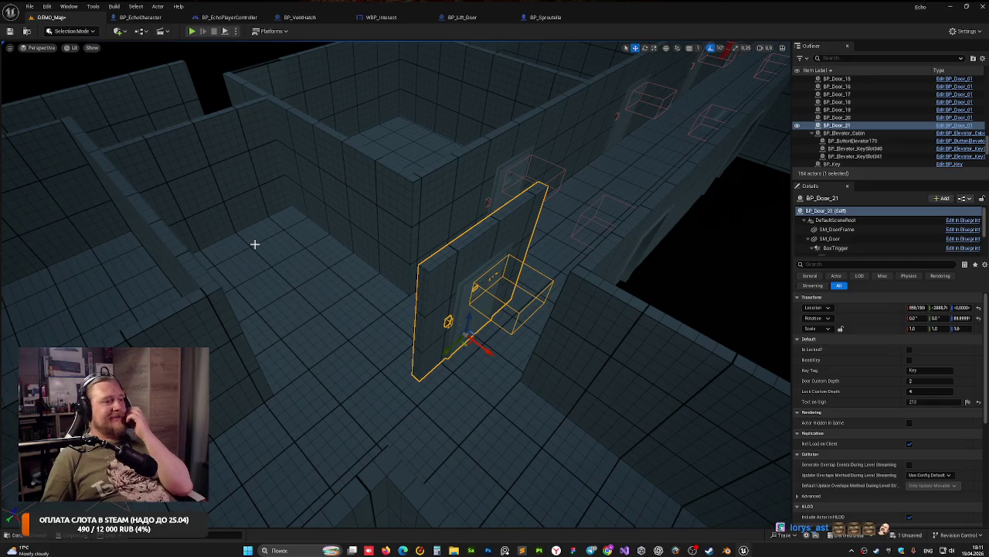
{"action": "left_click_drag", "start_coordinate": [277, 254], "coordinate": [396, 330]}
Step: Rotate BP_Door_21 180° and move it into the next wall at X 1720
{"action": "left_click_drag", "start_coordinate": [284, 287], "coordinate": [253, 283]}
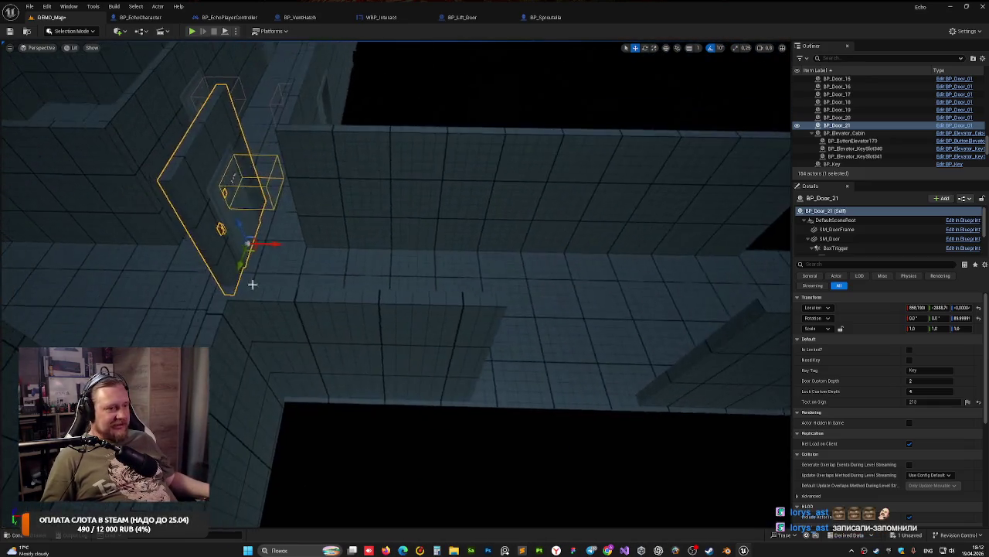
{"action": "mouse_move", "coordinate": [255, 243]}
{"action": "left_mouse_down"}
{"action": "mouse_move", "coordinate": [402, 252]}
{"action": "mouse_move", "coordinate": [447, 279]}
{"action": "mouse_move", "coordinate": [413, 279]}
{"action": "left_mouse_up"}
{"action": "key", "text": "e"}
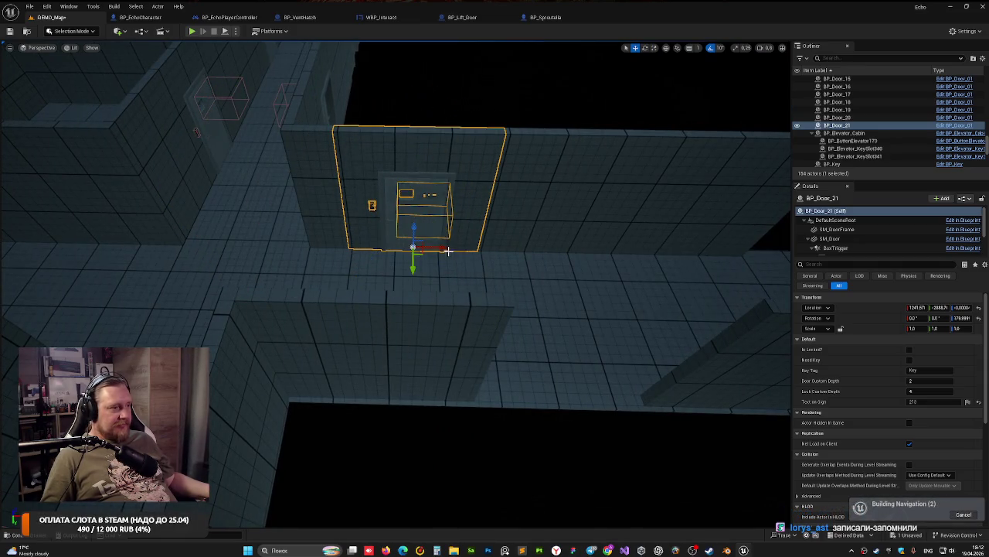
{"action": "mouse_move", "coordinate": [435, 247]}
{"action": "left_mouse_down"}
{"action": "mouse_move", "coordinate": [625, 261]}
{"action": "mouse_move", "coordinate": [554, 317]}
{"action": "mouse_move", "coordinate": [441, 237]}
{"action": "mouse_move", "coordinate": [444, 206]}
{"action": "mouse_move", "coordinate": [397, 188]}
{"action": "mouse_move", "coordinate": [411, 196]}
{"action": "left_mouse_up"}
{"action": "left_click", "coordinate": [381, 157]}
{"action": "left_click", "coordinate": [381, 157]}
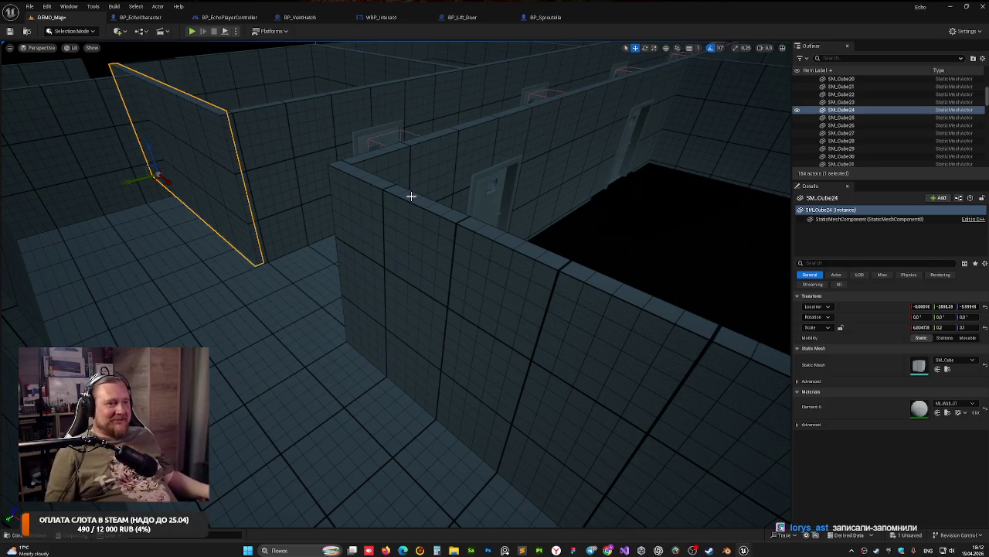
Step: Shift the thin wall SM_Cube22 sideways along X
{"action": "mouse_move", "coordinate": [283, 201]}
{"action": "left_mouse_down"}
{"action": "mouse_move", "coordinate": [301, 177]}
{"action": "mouse_move", "coordinate": [451, 270]}
{"action": "left_mouse_up"}
{"action": "left_click", "coordinate": [301, 177]}
{"action": "left_click_drag", "start_coordinate": [456, 310], "coordinate": [405, 306]}
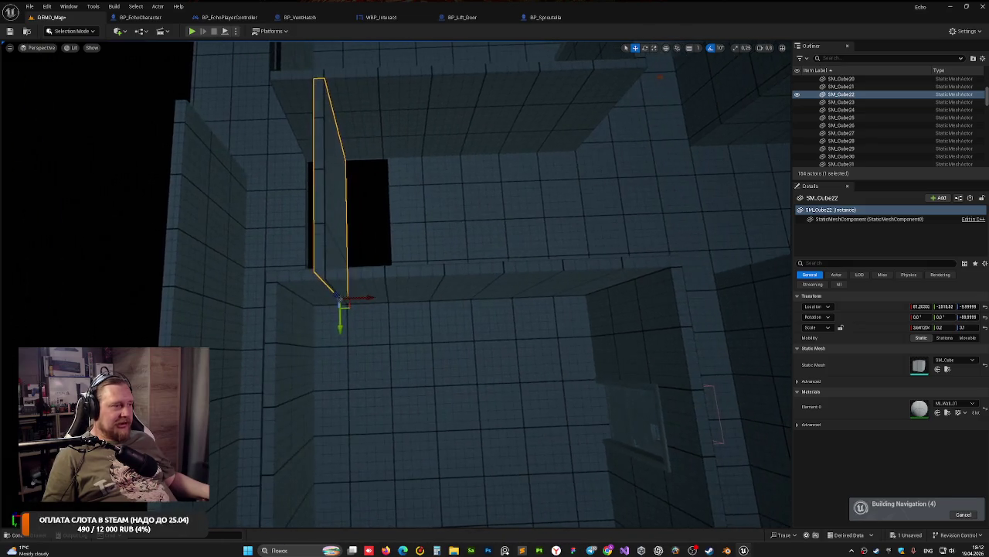
Step: Check floor tile SM_Floor_4, then reselect BP_Door_21 in its wall
{"action": "left_click", "coordinate": [456, 179]}
{"action": "left_click_drag", "start_coordinate": [456, 180], "coordinate": [456, 180]}
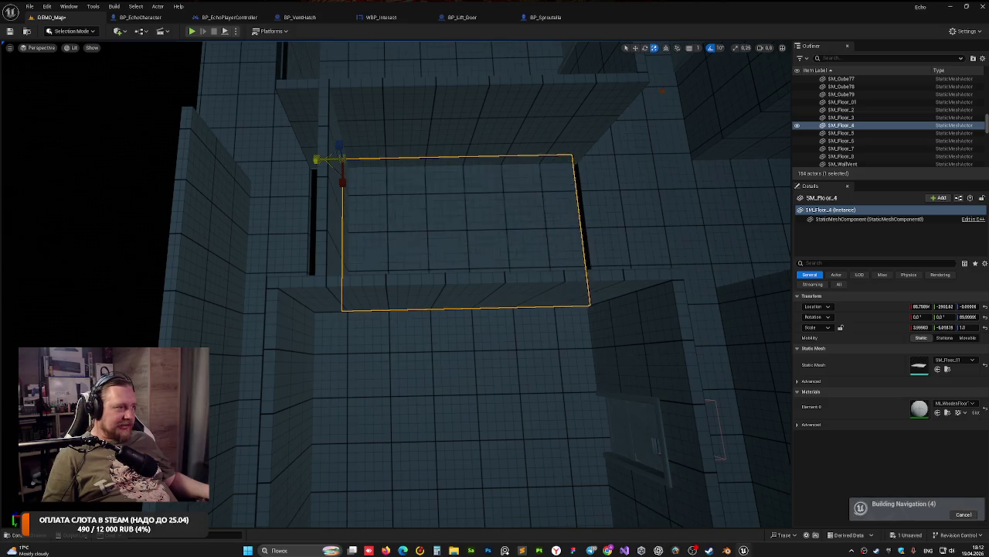
{"action": "left_click", "coordinate": [135, 136]}
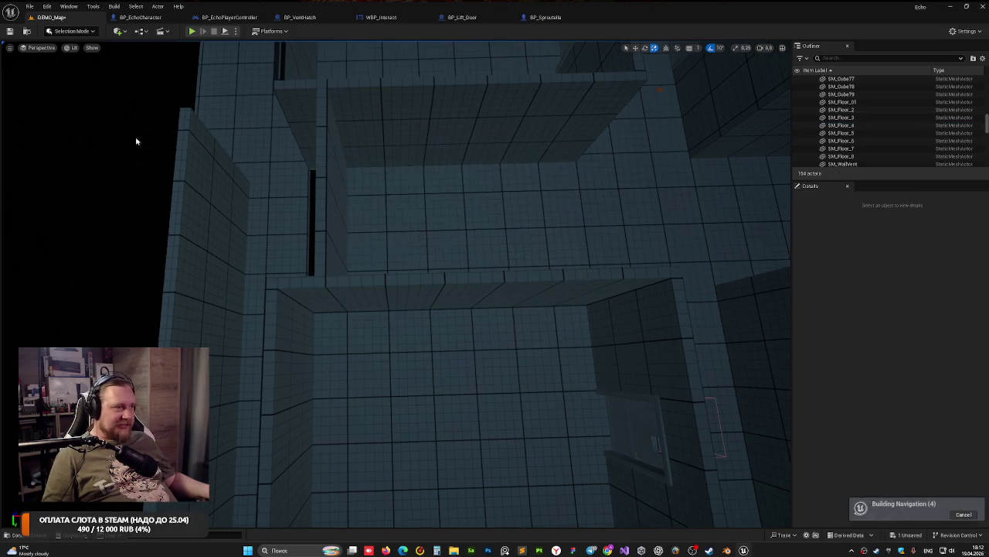
{"action": "left_click_drag", "start_coordinate": [135, 136], "coordinate": [136, 136]}
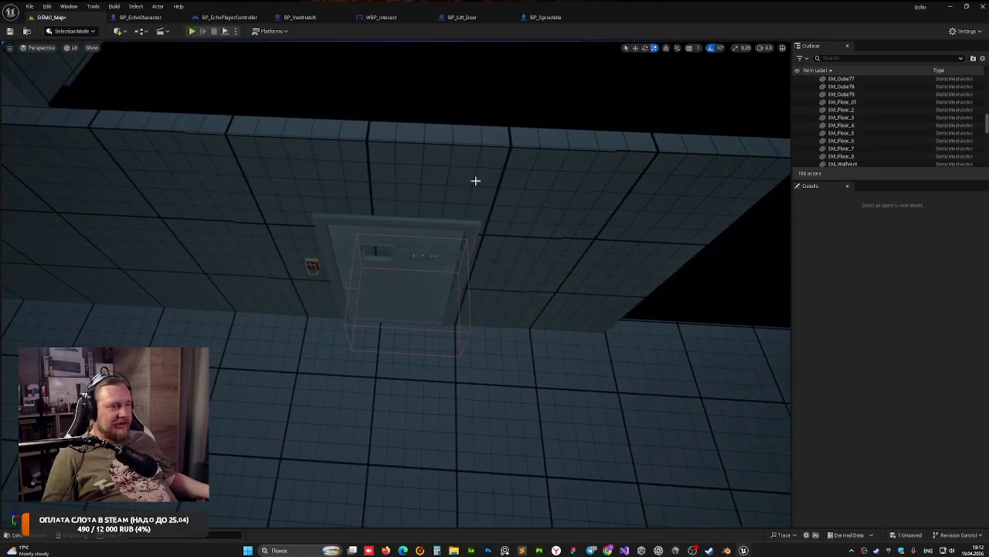
{"action": "left_click", "coordinate": [475, 180]}
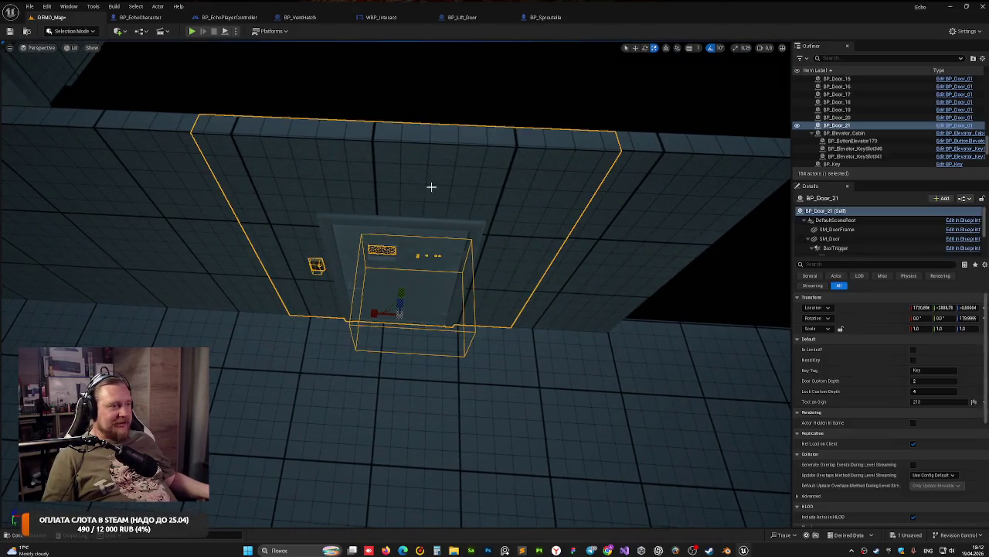
Step: Alt-drag BP_Door_21 along X to create BP_Door_22 and frame the copy
{"action": "left_click_drag", "start_coordinate": [397, 263], "coordinate": [414, 262], "text": "alt"}
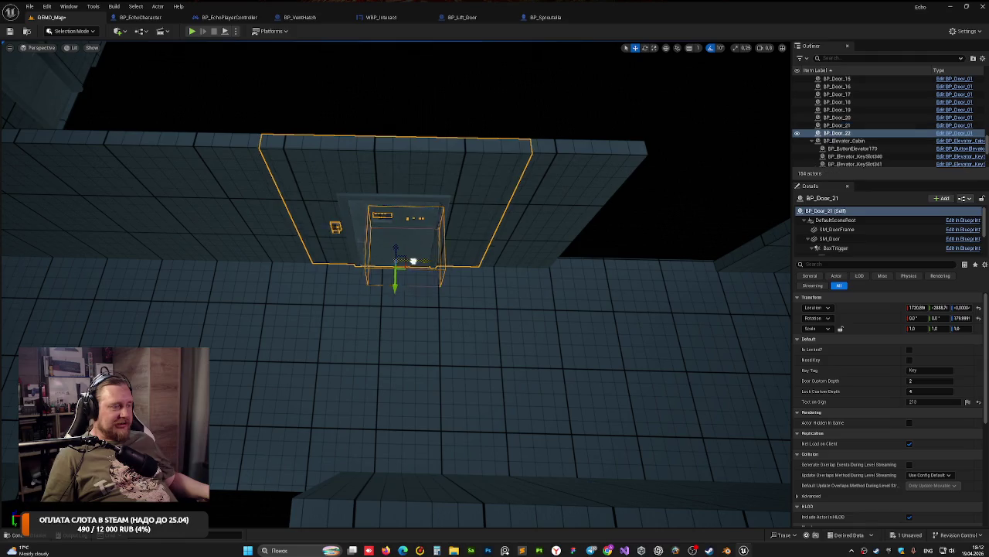
{"action": "left_click_drag", "start_coordinate": [621, 268], "coordinate": [359, 279]}
{"action": "mouse_move", "coordinate": [442, 373]}
{"action": "left_mouse_down"}
{"action": "mouse_move", "coordinate": [425, 444]}
{"action": "mouse_move", "coordinate": [419, 352]}
{"action": "mouse_move", "coordinate": [449, 317]}
{"action": "mouse_move", "coordinate": [437, 309]}
{"action": "mouse_move", "coordinate": [468, 309]}
{"action": "mouse_move", "coordinate": [441, 294]}
{"action": "mouse_move", "coordinate": [569, 294]}
{"action": "mouse_move", "coordinate": [497, 293]}
{"action": "left_mouse_up"}
{"action": "key", "text": "f"}
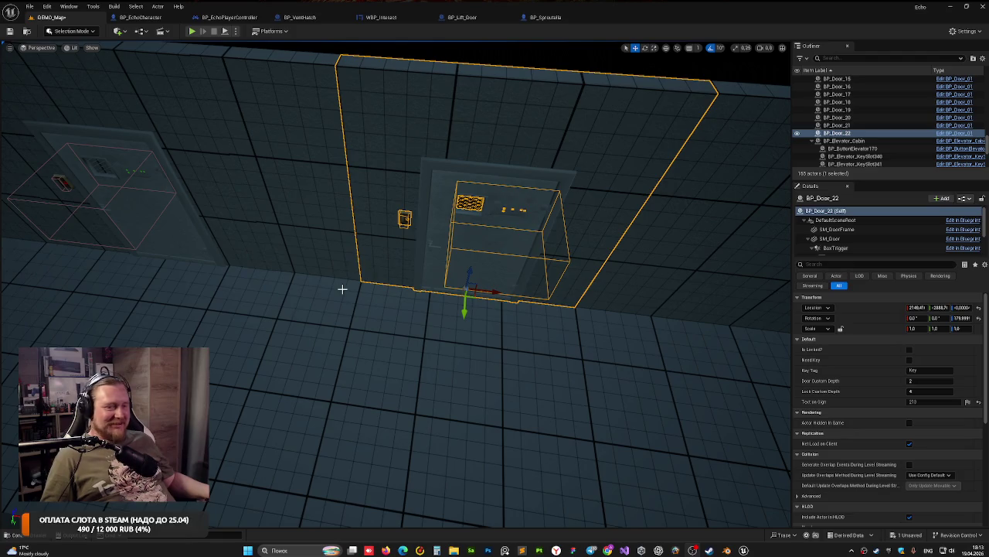
{"action": "key", "text": "f"}
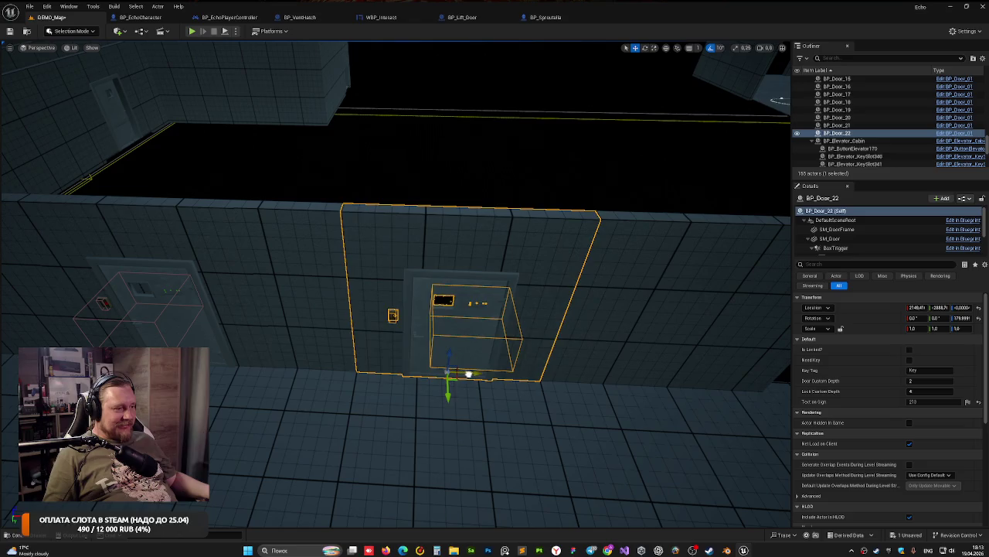
Step: Slide BP_Door_22 along X, delete it, and select BP_Door_21
{"action": "mouse_move", "coordinate": [469, 373]}
{"action": "left_mouse_down"}
{"action": "mouse_move", "coordinate": [647, 397]}
{"action": "mouse_move", "coordinate": [597, 333]}
{"action": "mouse_move", "coordinate": [306, 315]}
{"action": "mouse_move", "coordinate": [554, 324]}
{"action": "mouse_move", "coordinate": [464, 321]}
{"action": "mouse_move", "coordinate": [470, 202]}
{"action": "mouse_move", "coordinate": [581, 165]}
{"action": "left_mouse_up"}
{"action": "key", "text": "Delete"}
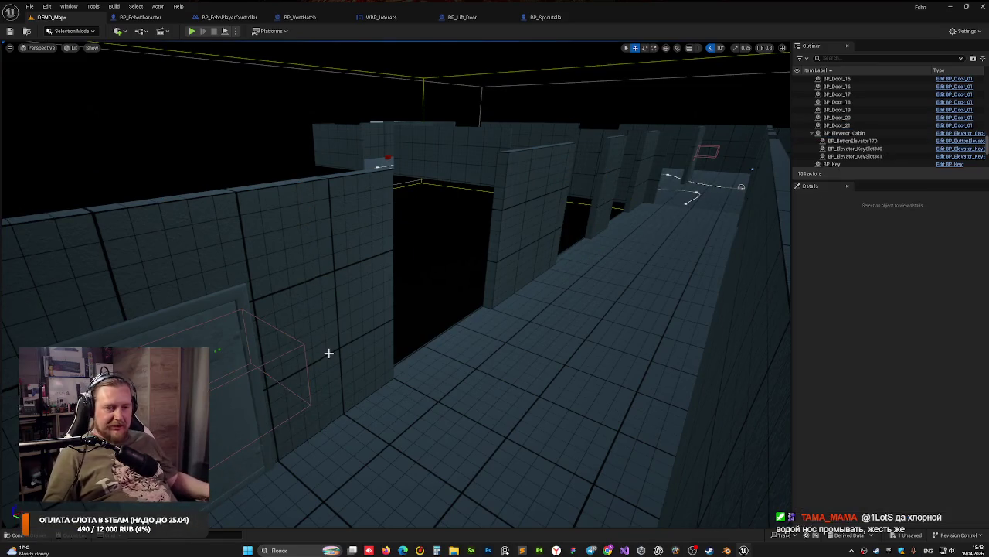
{"action": "mouse_move", "coordinate": [328, 352]}
{"action": "left_mouse_down"}
{"action": "mouse_move", "coordinate": [306, 344]}
{"action": "mouse_move", "coordinate": [332, 340]}
{"action": "mouse_move", "coordinate": [317, 325]}
{"action": "left_mouse_up"}
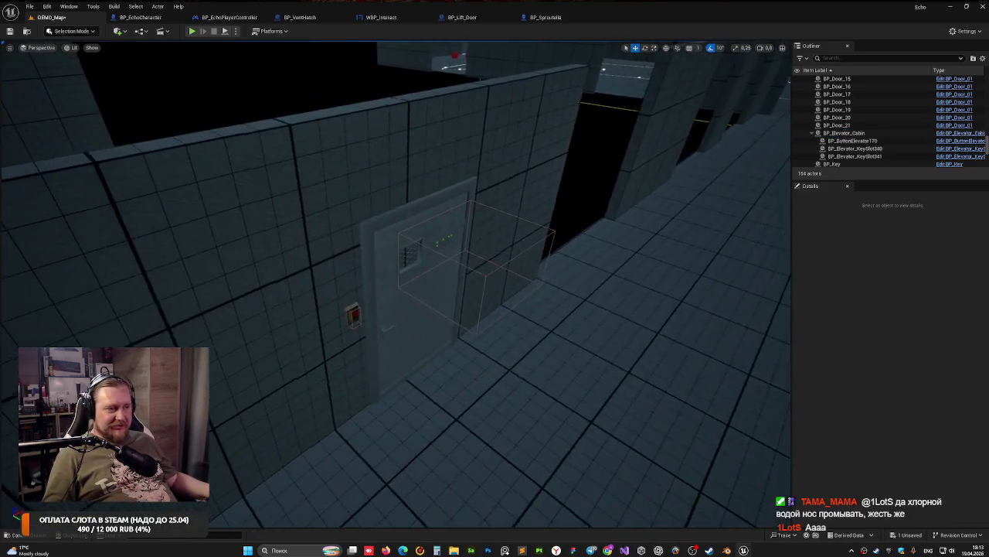
{"action": "left_click", "coordinate": [342, 397]}
Step: Fly back along the corridor and select the wall SM_Cube39
{"action": "mouse_move", "coordinate": [343, 397]}
{"action": "left_mouse_down"}
{"action": "mouse_move", "coordinate": [352, 388]}
{"action": "mouse_move", "coordinate": [336, 401]}
{"action": "mouse_move", "coordinate": [392, 249]}
{"action": "left_mouse_up"}
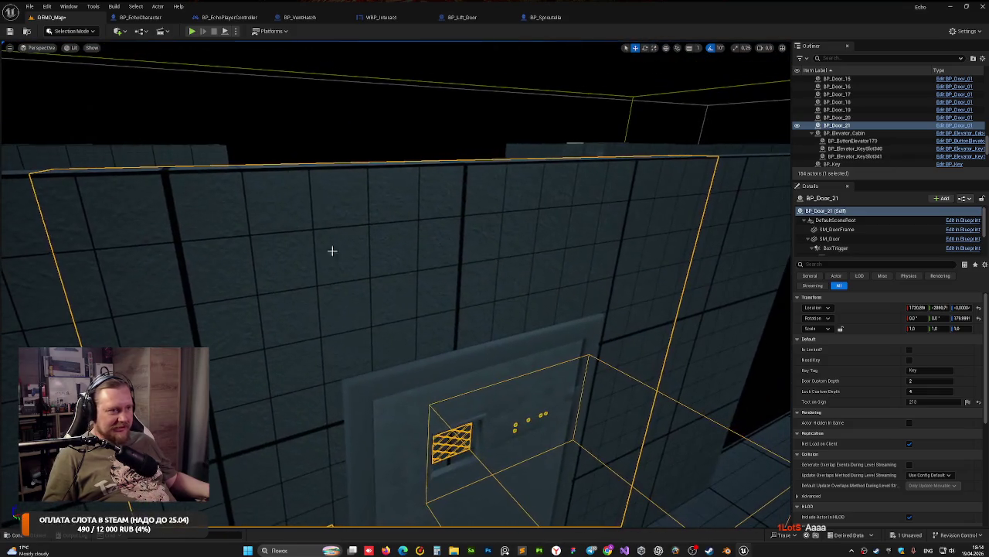
{"action": "left_click", "coordinate": [320, 139]}
{"action": "mouse_move", "coordinate": [291, 388]}
{"action": "left_mouse_down"}
{"action": "mouse_move", "coordinate": [295, 363]}
{"action": "mouse_move", "coordinate": [271, 332]}
{"action": "mouse_move", "coordinate": [281, 327]}
{"action": "left_mouse_up"}
{"action": "left_click", "coordinate": [284, 262]}
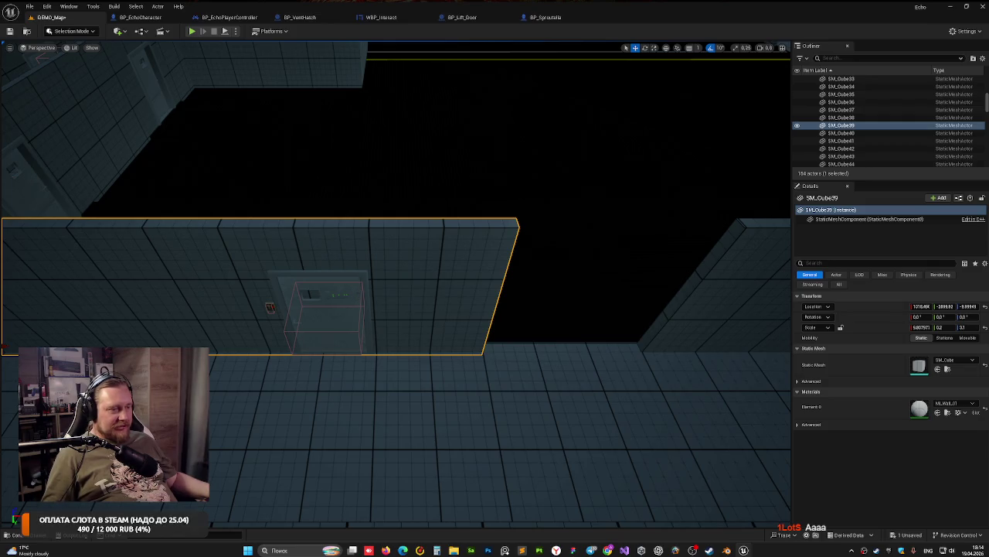
Step: Alt-drag BP_Door_21 to create a duplicate door further along the corridor wall
{"action": "key", "text": "Escape"}
{"action": "left_click", "coordinate": [366, 293]}
{"action": "left_click_drag", "start_coordinate": [367, 293], "coordinate": [309, 298]}
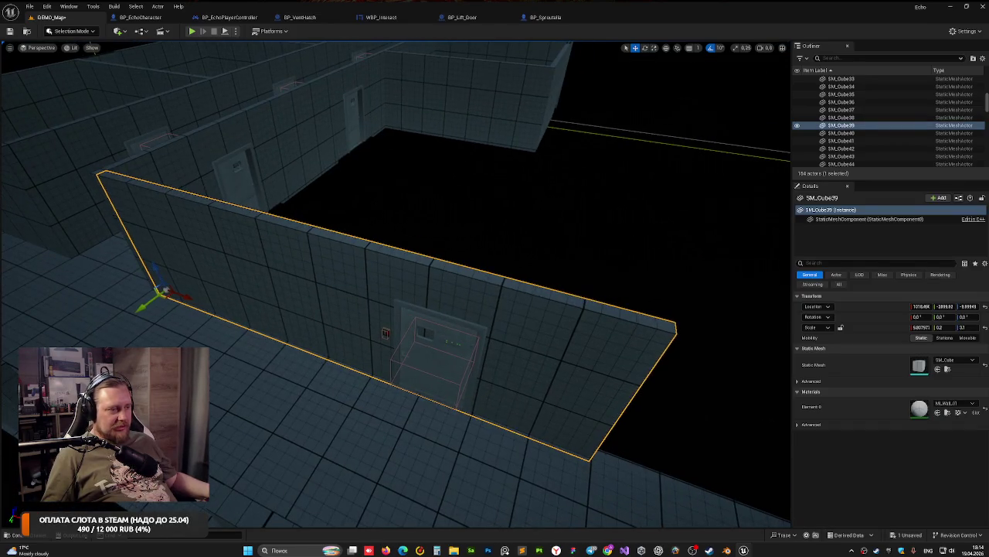
{"action": "left_click", "coordinate": [423, 309]}
{"action": "left_click_drag", "start_coordinate": [459, 402], "coordinate": [660, 474], "text": "alt"}
Step: Delete the original BP_Door_21, leaving the duplicate BP_Door_22 selected
{"action": "left_click", "coordinate": [443, 379]}
{"action": "key", "text": "f"}
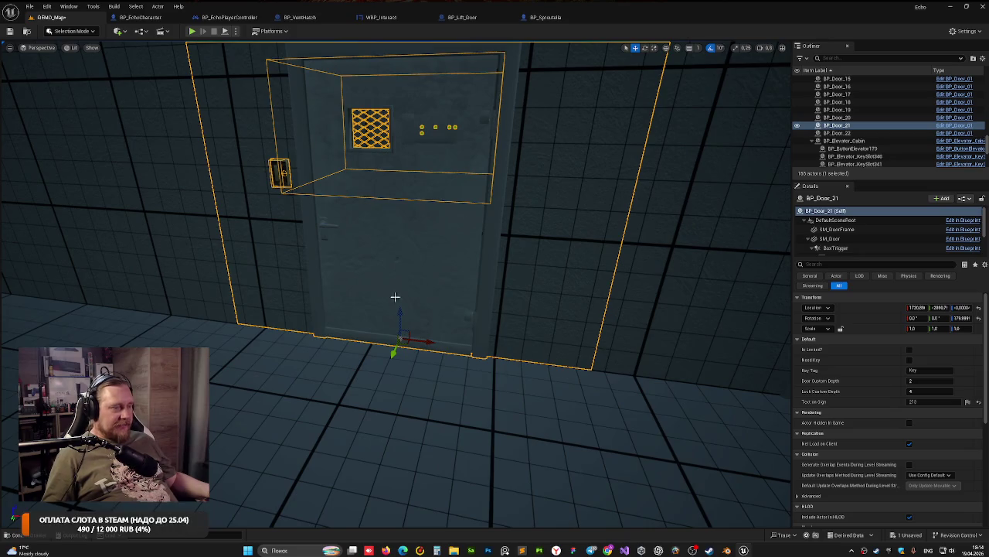
{"action": "mouse_move", "coordinate": [395, 296]}
{"action": "left_mouse_down"}
{"action": "mouse_move", "coordinate": [433, 309]}
{"action": "mouse_move", "coordinate": [394, 352]}
{"action": "left_mouse_up"}
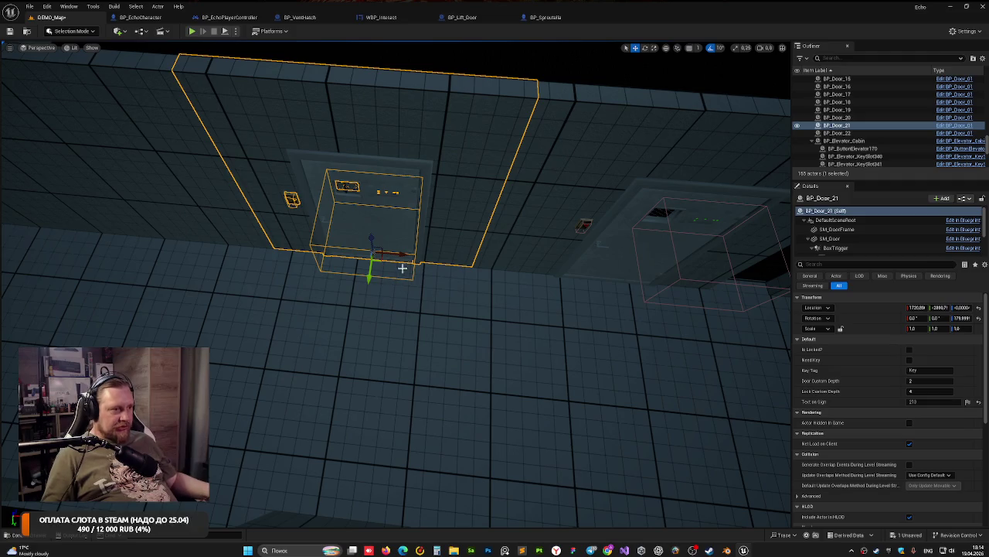
{"action": "key", "text": "Delete"}
{"action": "left_click", "coordinate": [437, 186]}
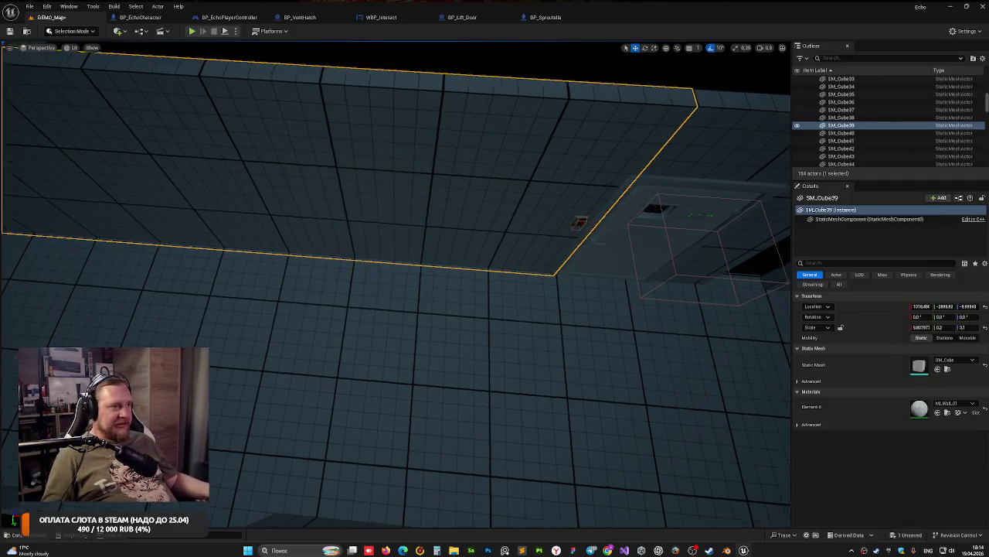
Step: Slide BP_Door_22 along the wall, then nudge it slightly back to the left
{"action": "key", "text": "f"}
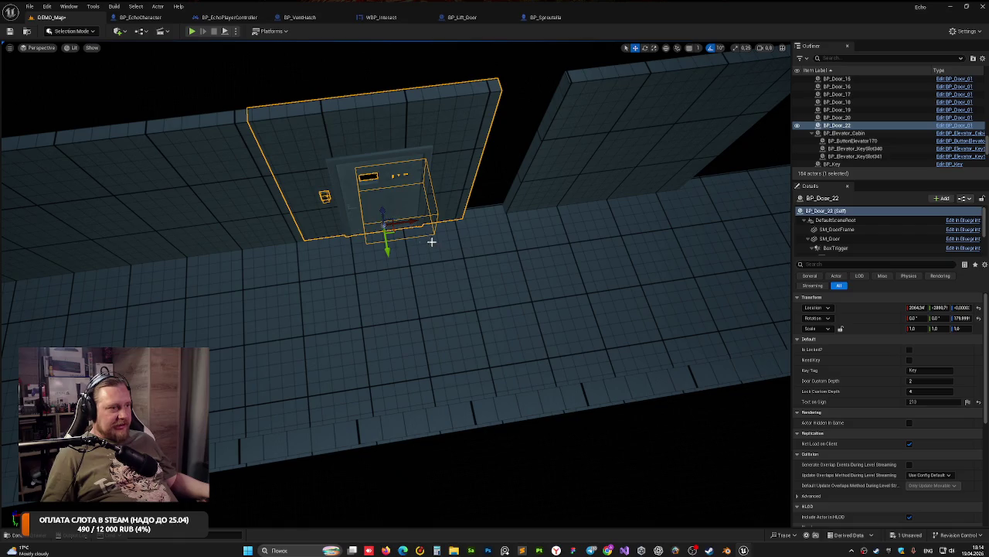
{"action": "left_click_drag", "start_coordinate": [415, 222], "coordinate": [470, 218]}
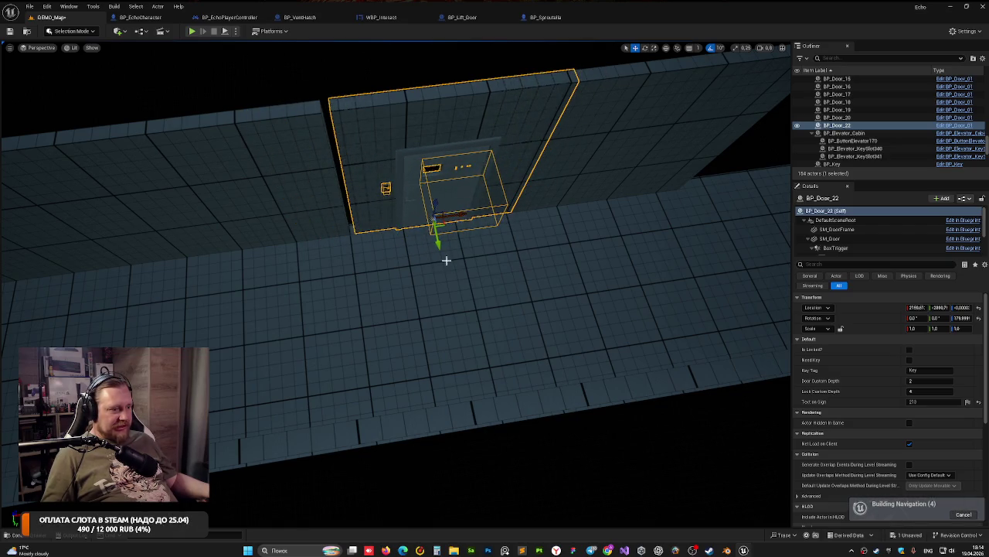
{"action": "scroll", "coordinate": [446, 260], "scroll_direction": "up", "scroll_amount": 10}
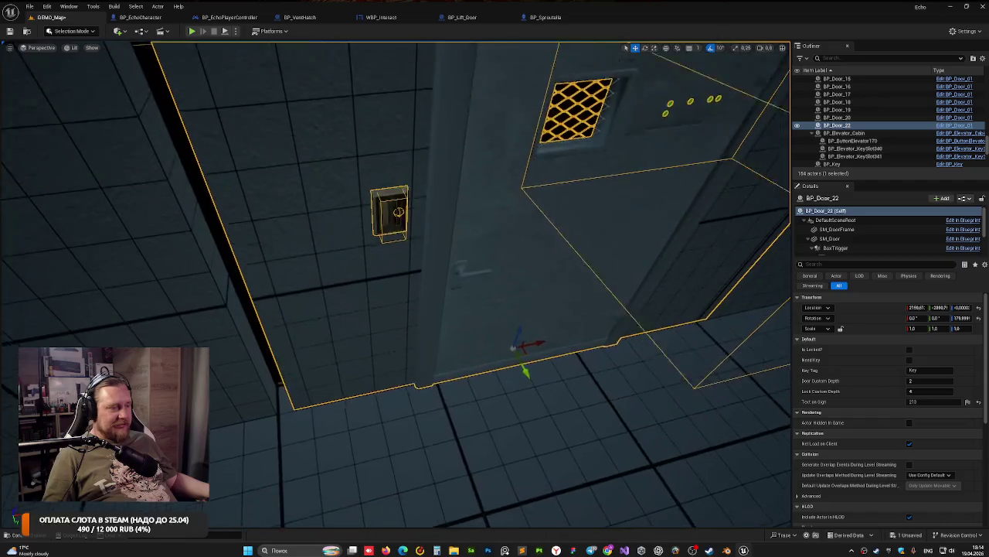
{"action": "mouse_move", "coordinate": [446, 261]}
{"action": "left_mouse_down"}
{"action": "mouse_move", "coordinate": [418, 263]}
{"action": "mouse_move", "coordinate": [480, 261]}
{"action": "mouse_move", "coordinate": [446, 261]}
{"action": "left_mouse_up"}
{"action": "key", "text": "f"}
{"action": "left_click_drag", "start_coordinate": [485, 309], "coordinate": [475, 308]}
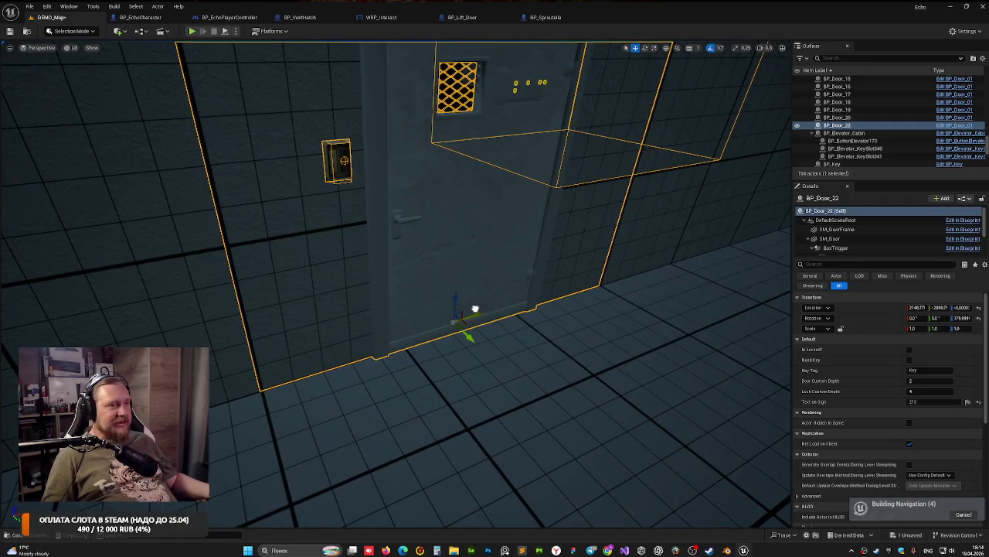
{"action": "scroll", "coordinate": [477, 308], "scroll_direction": "down", "scroll_amount": 5}
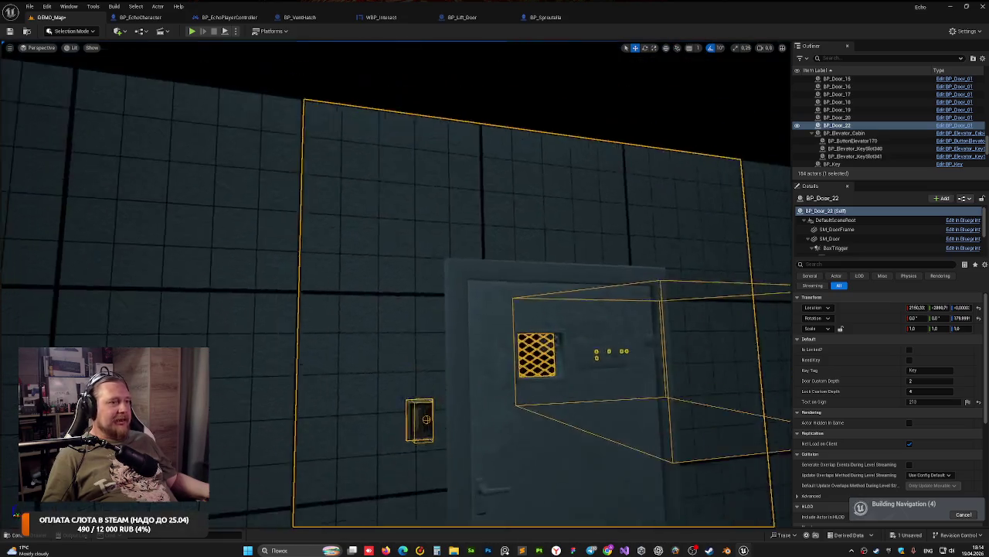
{"action": "left_click", "coordinate": [398, 203]}
{"action": "left_click_drag", "start_coordinate": [397, 204], "coordinate": [383, 286]}
Step: Fine-tune BP_Door_22 to about X 2148, checking it against the floor plan
{"action": "left_click", "coordinate": [635, 368]}
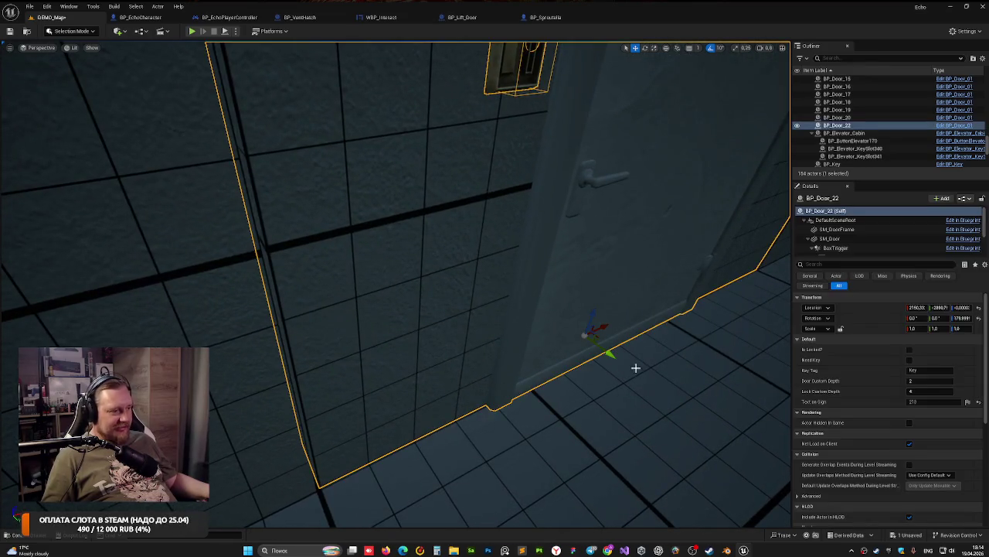
{"action": "left_click_drag", "start_coordinate": [607, 326], "coordinate": [608, 328]}
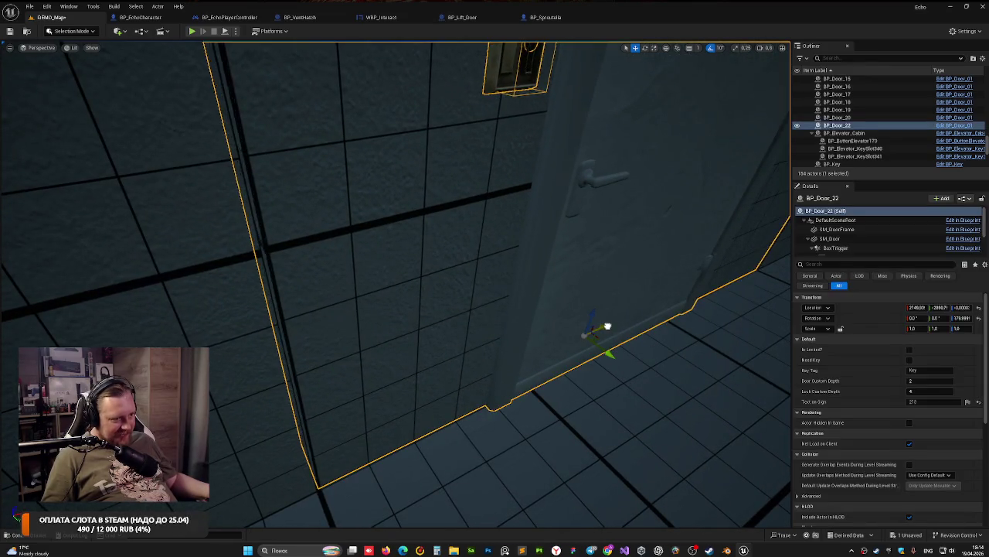
{"action": "key", "text": "f"}
{"action": "mouse_move", "coordinate": [396, 278]}
{"action": "left_mouse_down"}
{"action": "mouse_move", "coordinate": [390, 340]}
{"action": "mouse_move", "coordinate": [389, 163]}
{"action": "mouse_move", "coordinate": [351, 220]}
{"action": "left_mouse_up"}
{"action": "left_click", "coordinate": [436, 230]}
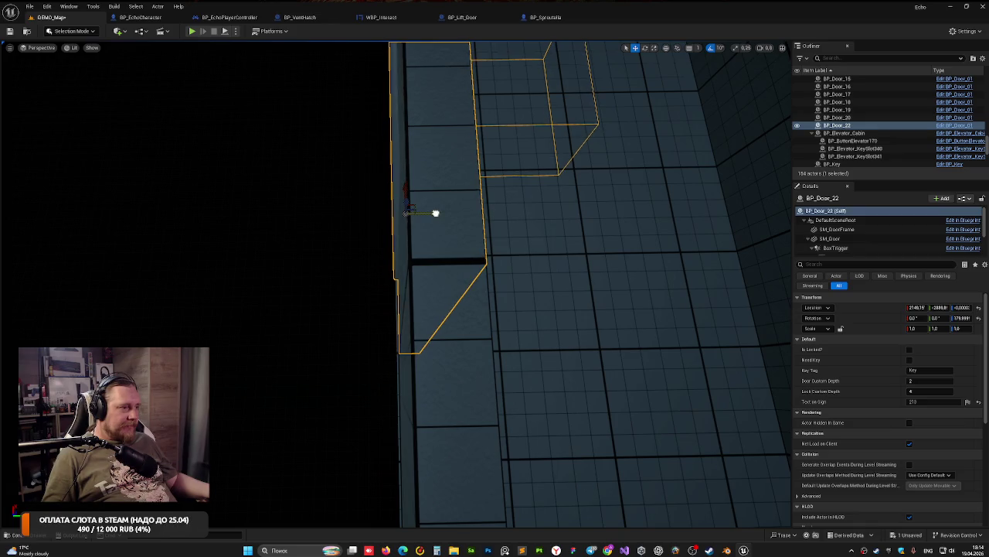
{"action": "left_click", "coordinate": [340, 240]}
{"action": "mouse_move", "coordinate": [337, 268]}
{"action": "left_mouse_down"}
{"action": "mouse_move", "coordinate": [350, 277]}
{"action": "mouse_move", "coordinate": [349, 266]}
{"action": "mouse_move", "coordinate": [356, 280]}
{"action": "left_mouse_up"}
{"action": "left_click", "coordinate": [378, 293]}
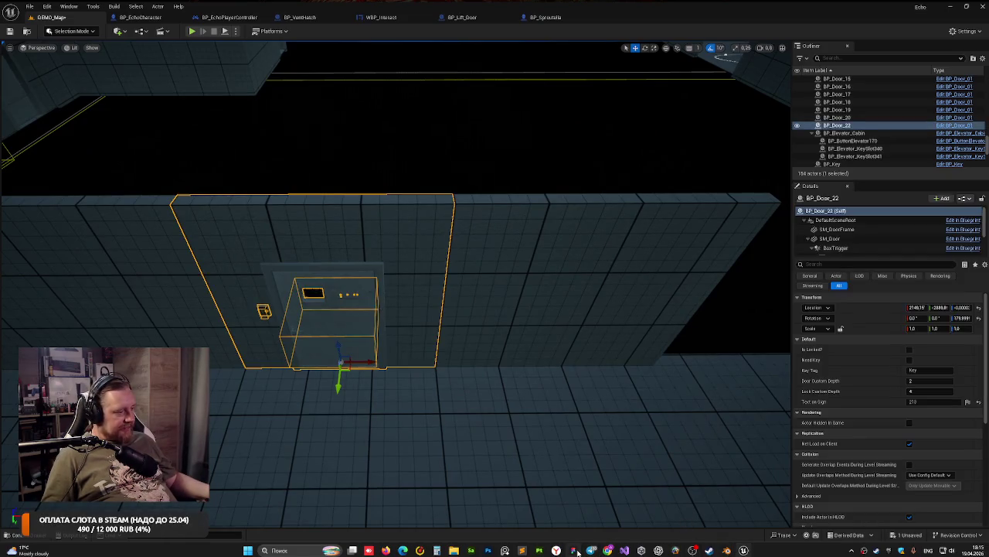
{"action": "key", "text": "alt+Tab"}
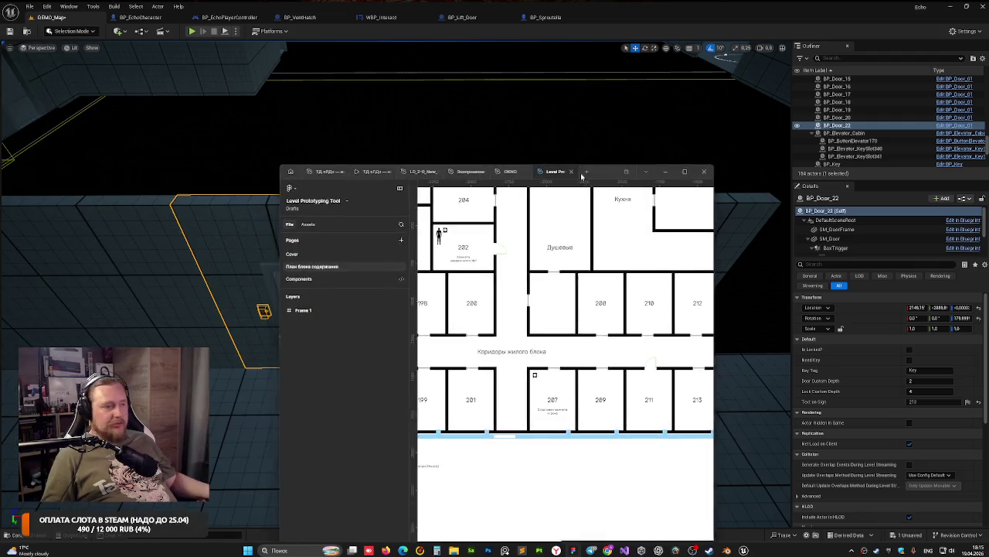
{"action": "left_click", "coordinate": [685, 132]}
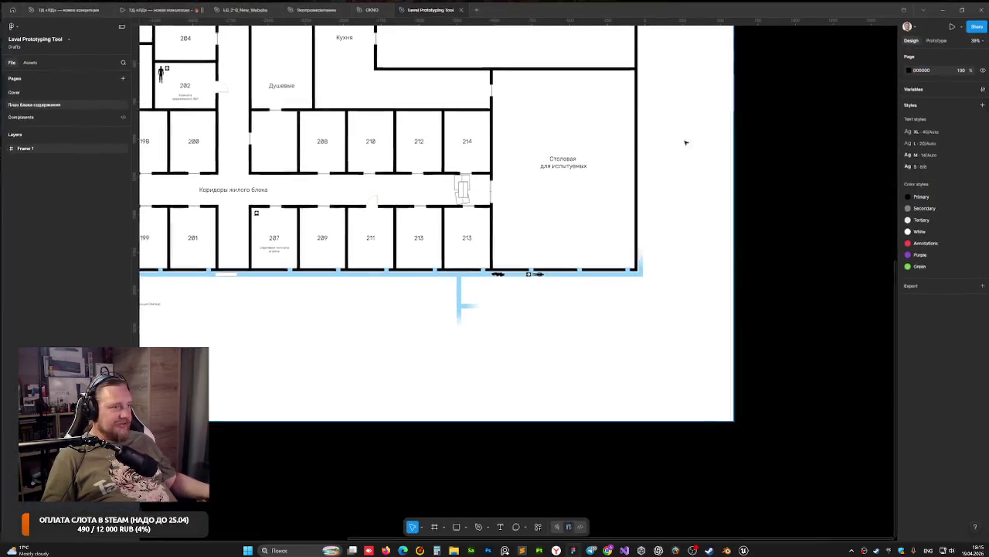
{"action": "left_click", "coordinate": [123, 26]}
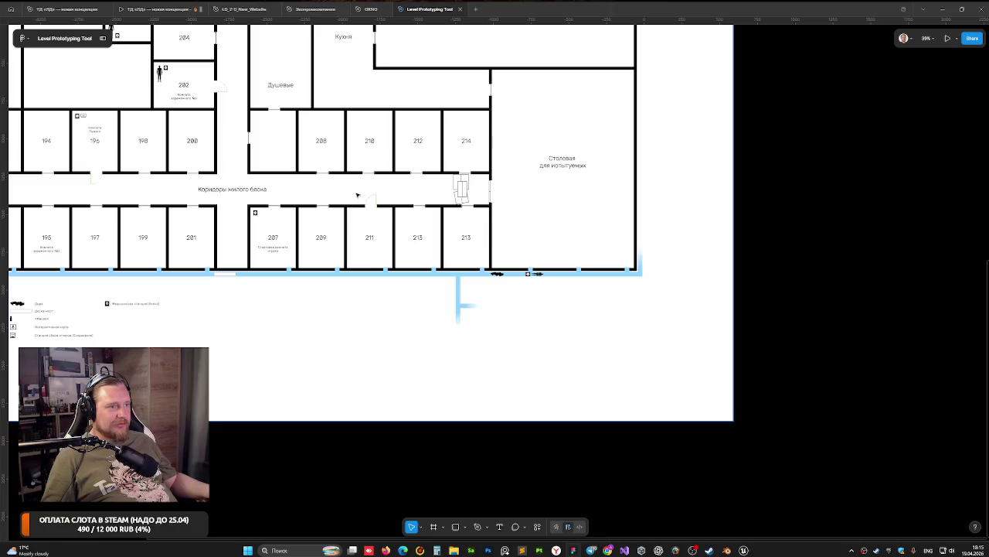
{"action": "scroll", "coordinate": [306, 152], "scroll_direction": "up", "scroll_amount": 5}
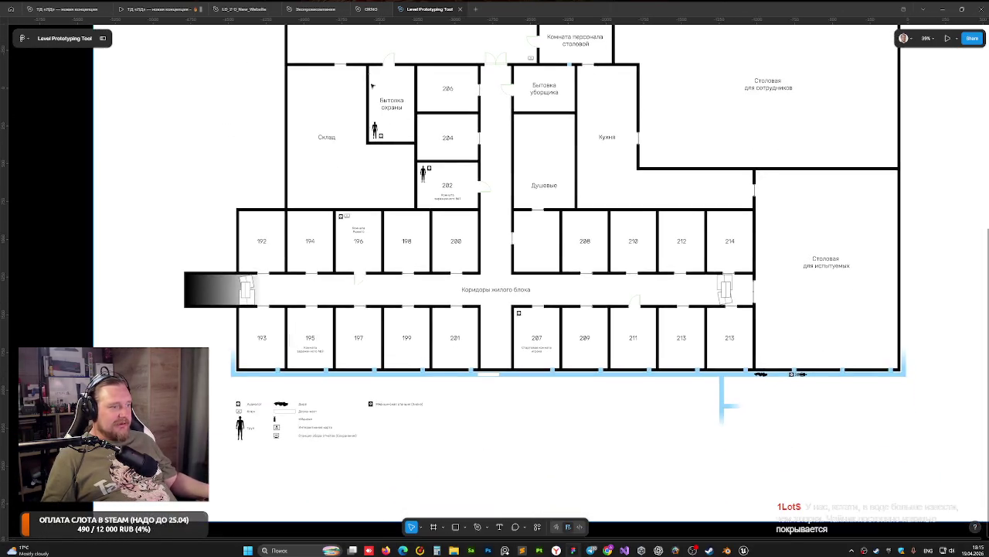
{"action": "scroll", "coordinate": [479, 357], "scroll_direction": "up", "scroll_amount": 3}
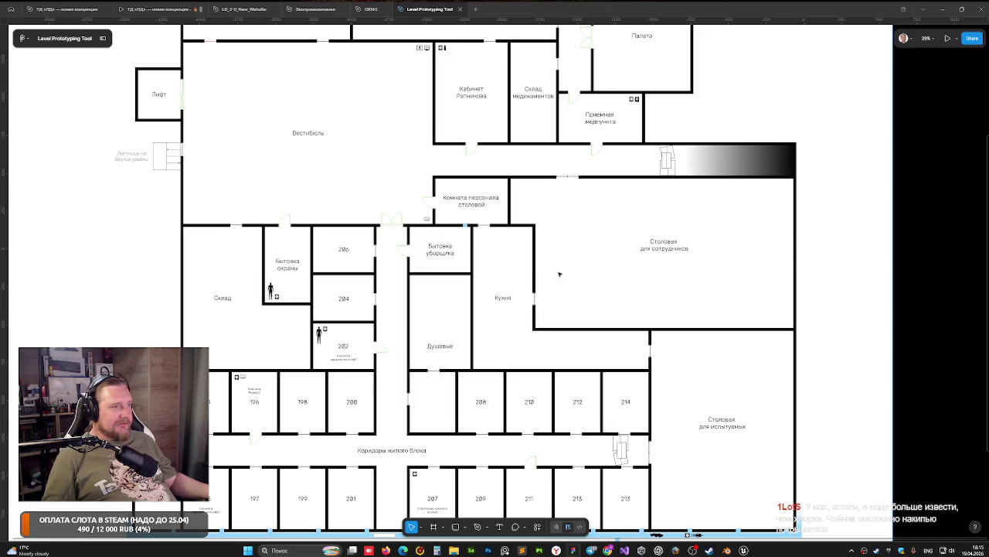
{"action": "scroll", "coordinate": [605, 285], "scroll_direction": "up", "scroll_amount": 2}
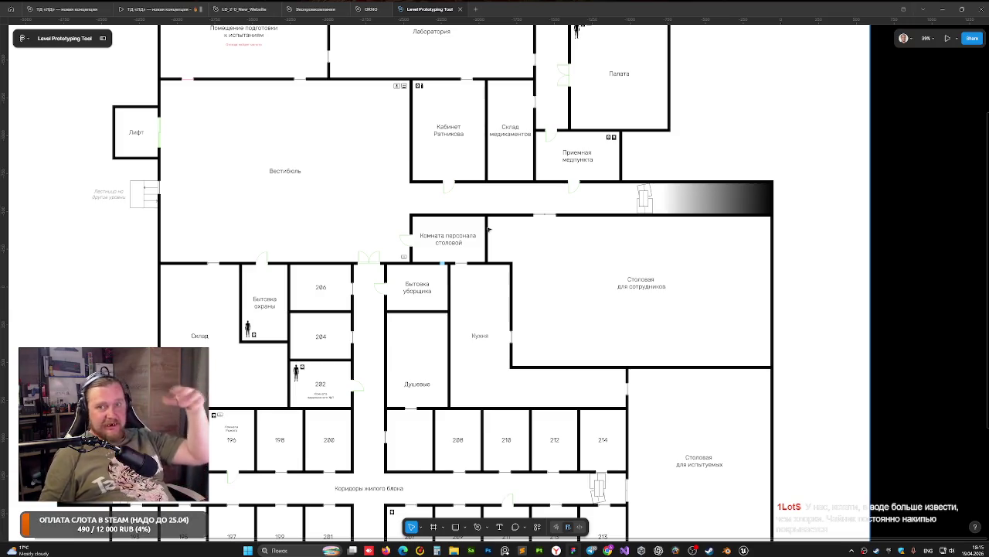
{"action": "left_click", "coordinate": [744, 550]}
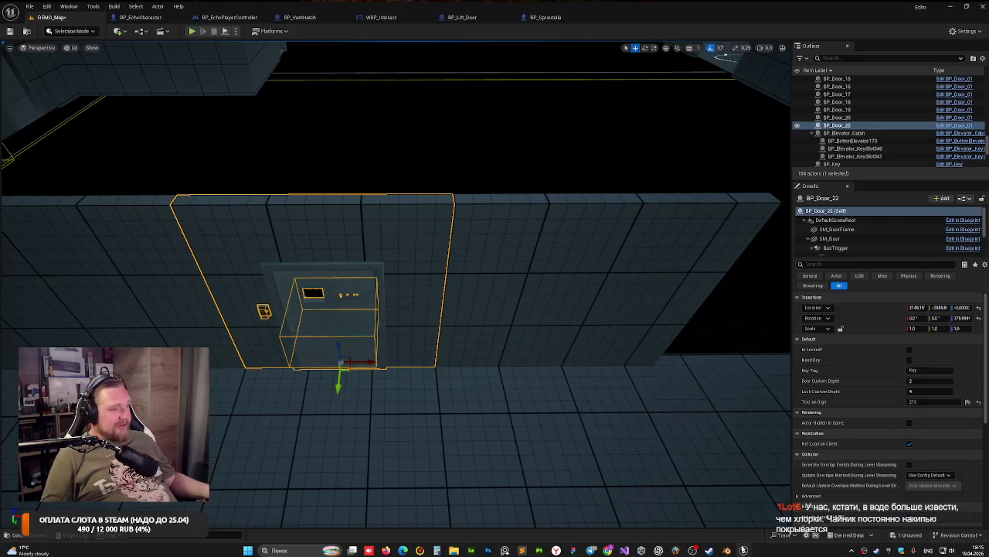
Step: Frame the door, zoom in on its keypad, and start a DEMO_Map play-test
{"action": "key", "text": "f"}
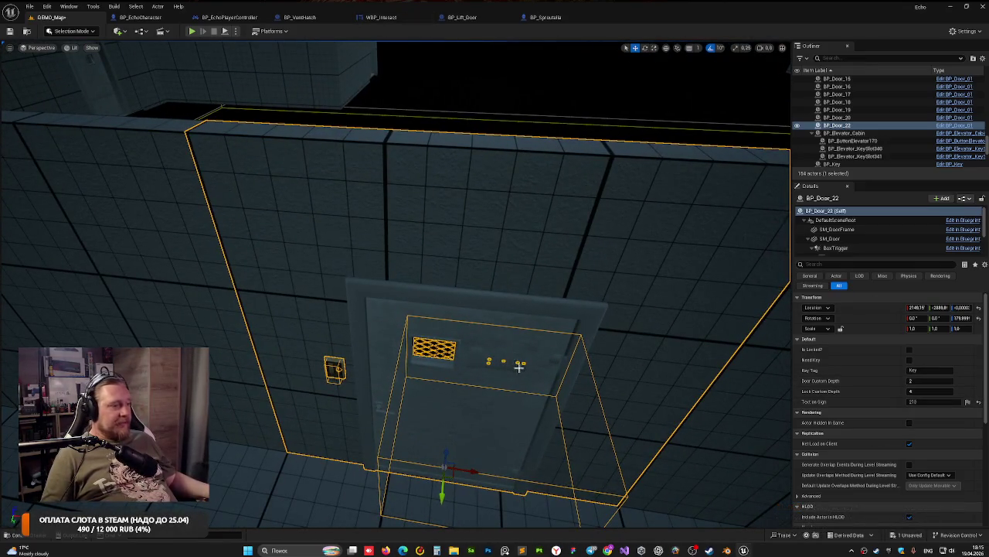
{"action": "scroll", "coordinate": [498, 392], "scroll_direction": "up", "scroll_amount": 4}
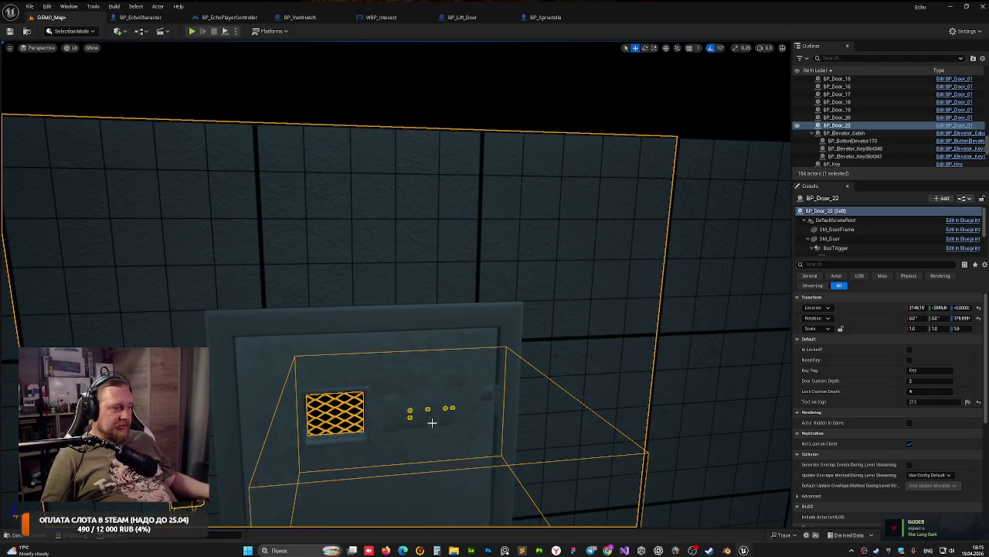
{"action": "scroll", "coordinate": [431, 422], "scroll_direction": "up", "scroll_amount": 5}
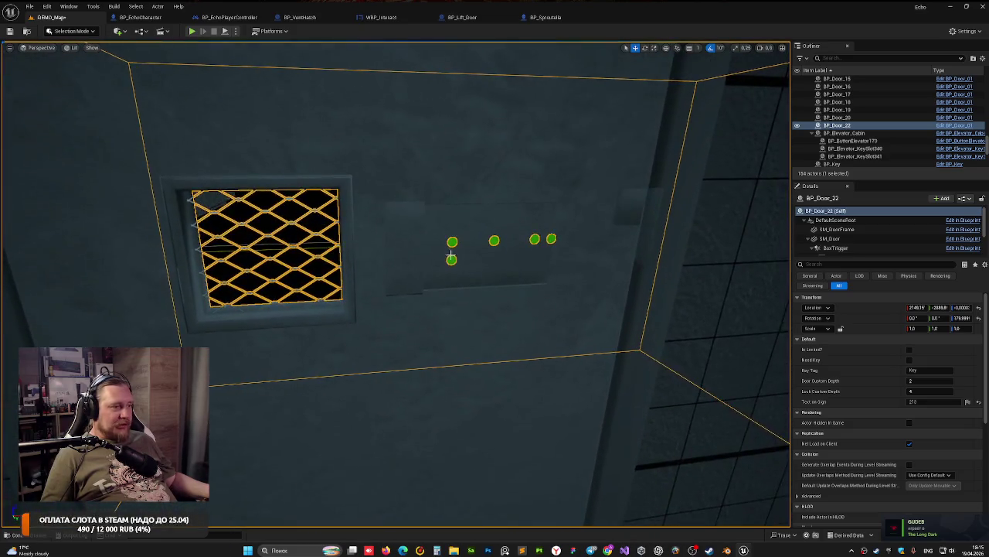
{"action": "mouse_move", "coordinate": [451, 255]}
{"action": "left_mouse_down"}
{"action": "mouse_move", "coordinate": [379, 215]}
{"action": "mouse_move", "coordinate": [506, 275]}
{"action": "left_mouse_up"}
{"action": "left_click", "coordinate": [191, 31]}
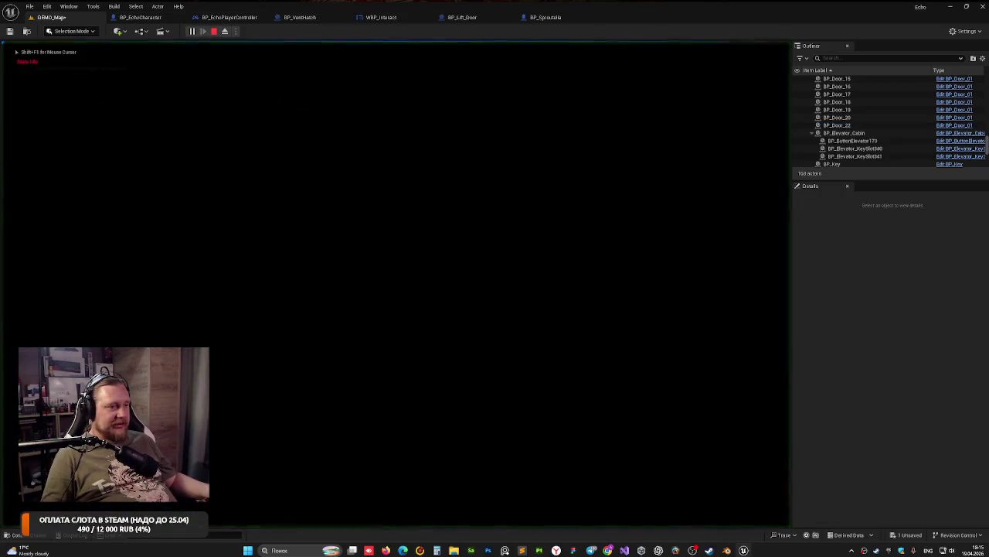
Step: Walk up to the door to read its 213 sign, then end the play-test
{"action": "key", "text": "w"}
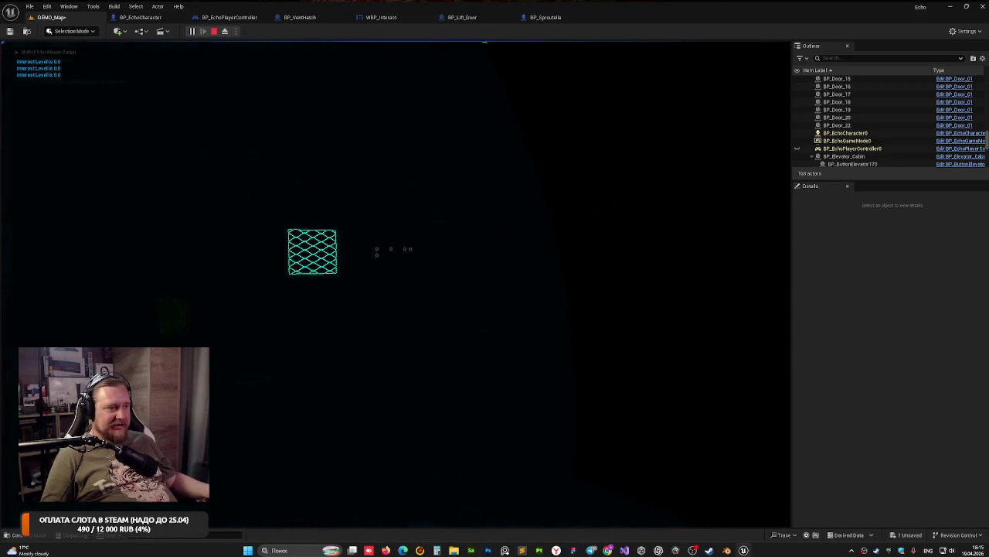
{"action": "key", "text": "w"}
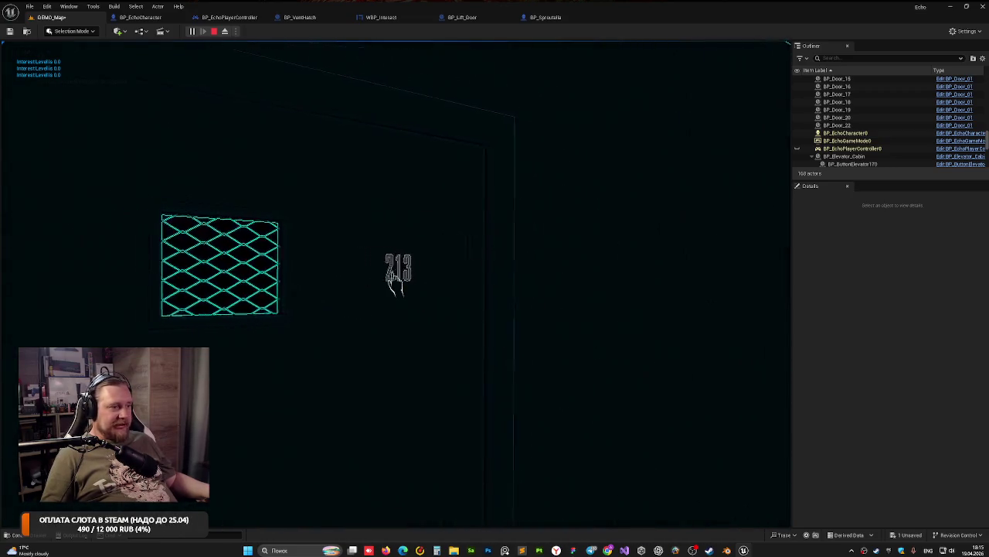
{"action": "key", "text": "w"}
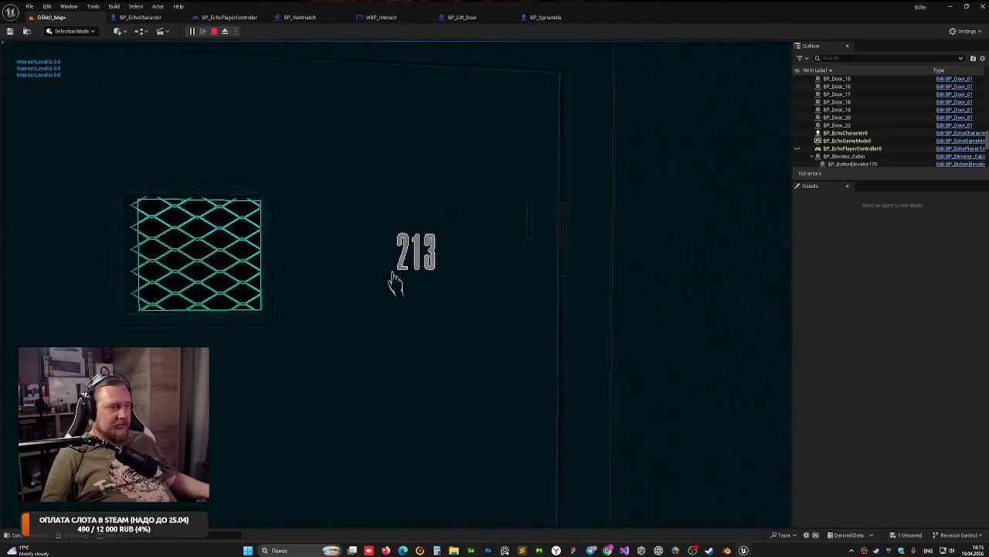
{"action": "key", "text": "s"}
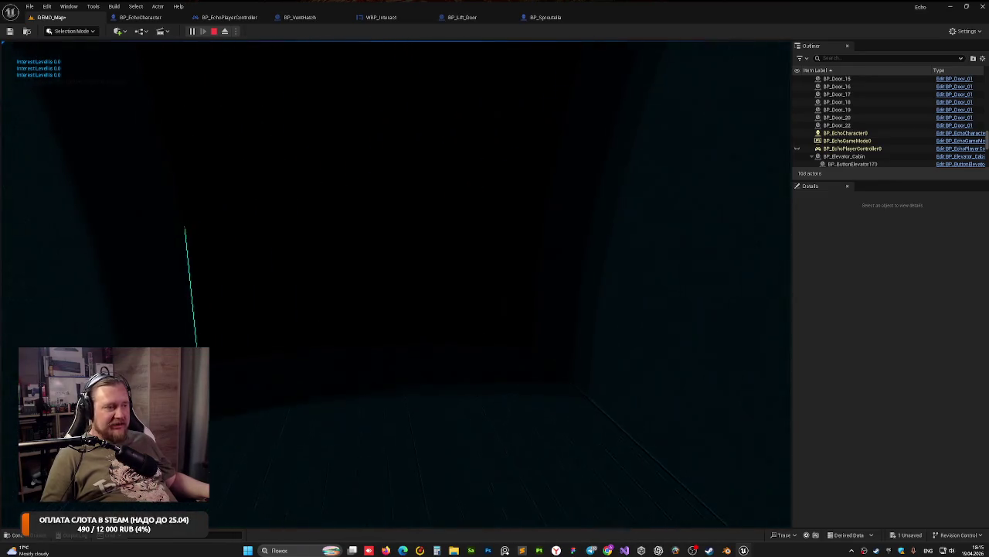
{"action": "key", "text": "Escape"}
{"action": "key", "text": "f"}
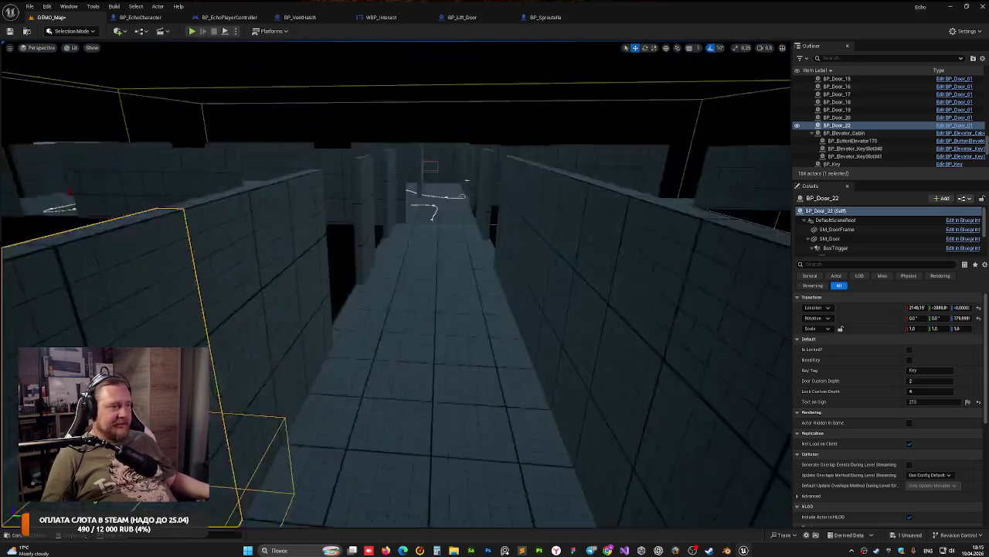
Step: Alt-drag BP_Door_22 along X to create BP_Door_23 further down the wall
{"action": "scroll", "coordinate": [396, 285], "scroll_direction": "down", "scroll_amount": 5}
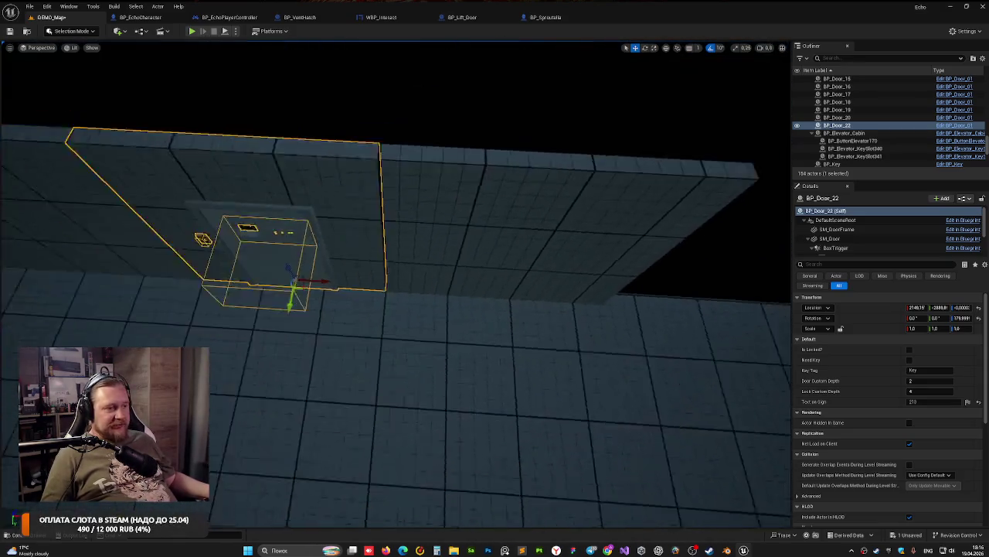
{"action": "left_click_drag", "start_coordinate": [316, 291], "coordinate": [502, 295]}
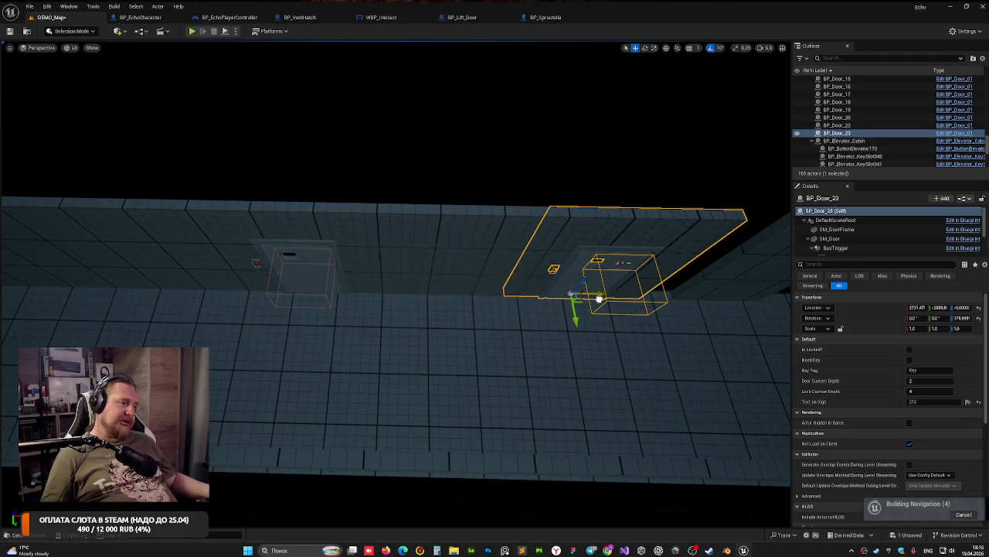
{"action": "scroll", "coordinate": [396, 284], "scroll_direction": "up", "scroll_amount": 5}
{"action": "mouse_move", "coordinate": [382, 236]}
{"action": "left_mouse_down"}
{"action": "mouse_move", "coordinate": [489, 280]}
{"action": "mouse_move", "coordinate": [484, 254]}
{"action": "mouse_move", "coordinate": [474, 256]}
{"action": "left_mouse_up"}
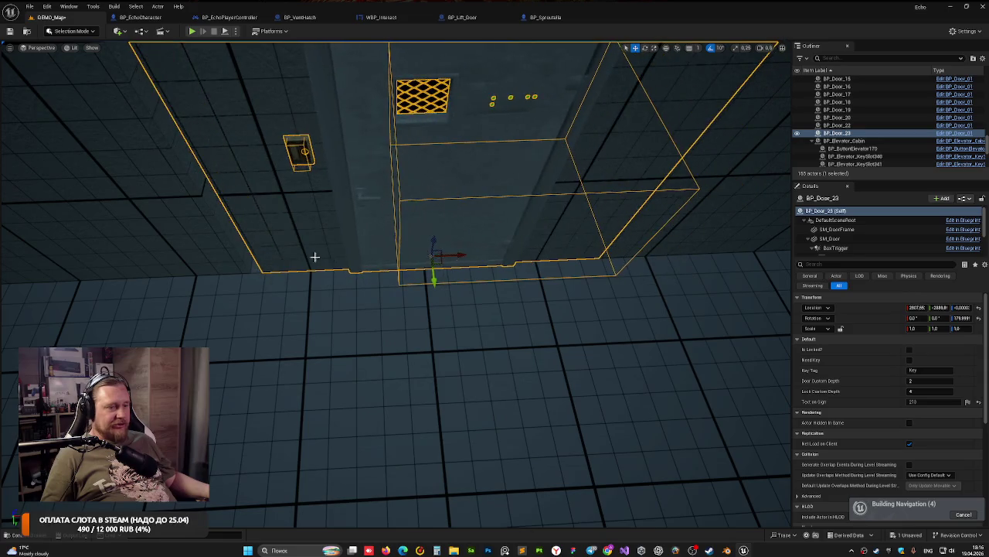
Step: Nudge BP_Door_23 back along X until it lines up with the wall
{"action": "left_click_drag", "start_coordinate": [314, 256], "coordinate": [324, 246]}
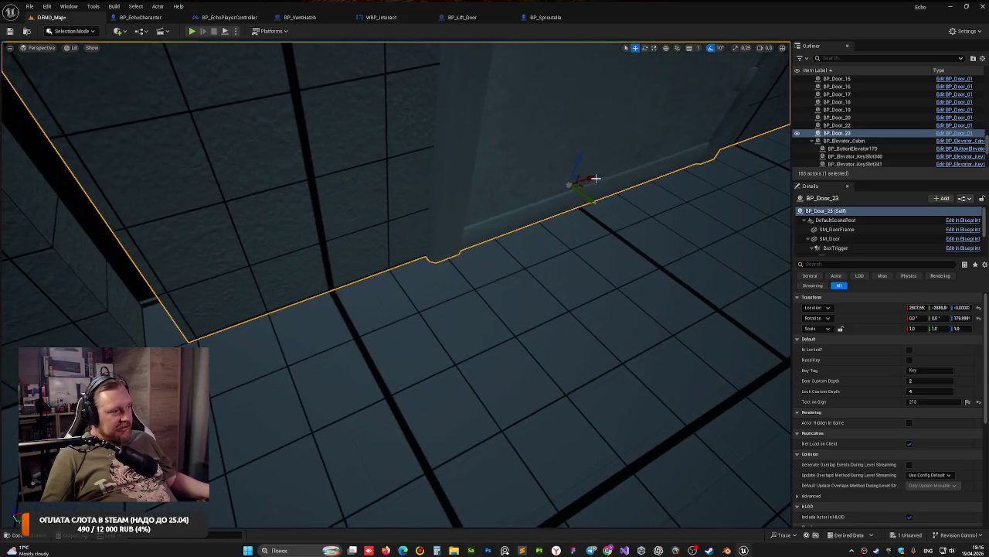
{"action": "left_click_drag", "start_coordinate": [592, 178], "coordinate": [562, 186]}
{"action": "mouse_move", "coordinate": [530, 245]}
{"action": "left_mouse_down"}
{"action": "mouse_move", "coordinate": [571, 224]}
{"action": "mouse_move", "coordinate": [572, 248]}
{"action": "left_mouse_up"}
{"action": "left_click", "coordinate": [402, 256]}
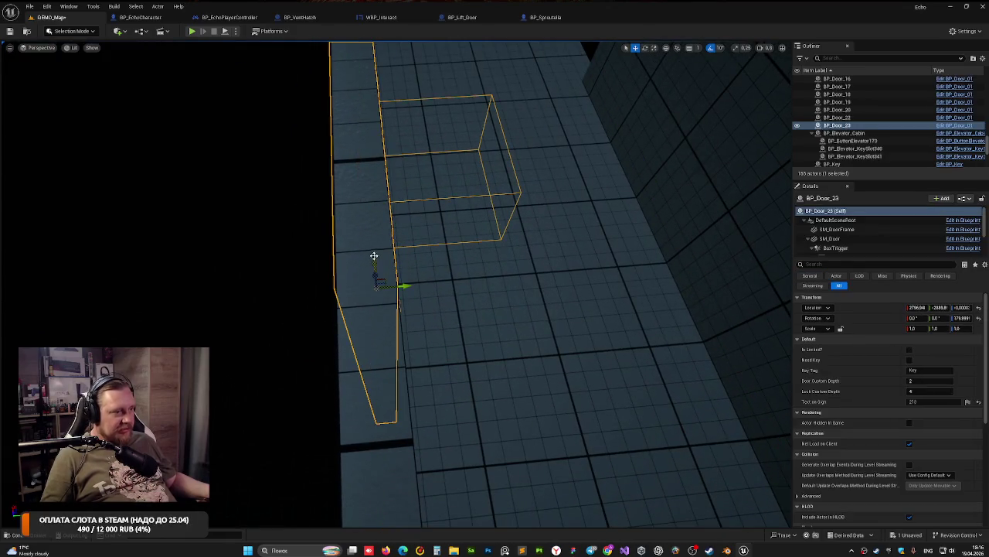
{"action": "mouse_move", "coordinate": [402, 255]}
{"action": "left_mouse_down"}
{"action": "mouse_move", "coordinate": [394, 259]}
{"action": "mouse_move", "coordinate": [395, 242]}
{"action": "left_mouse_up"}
{"action": "left_click_drag", "start_coordinate": [395, 287], "coordinate": [392, 289]}
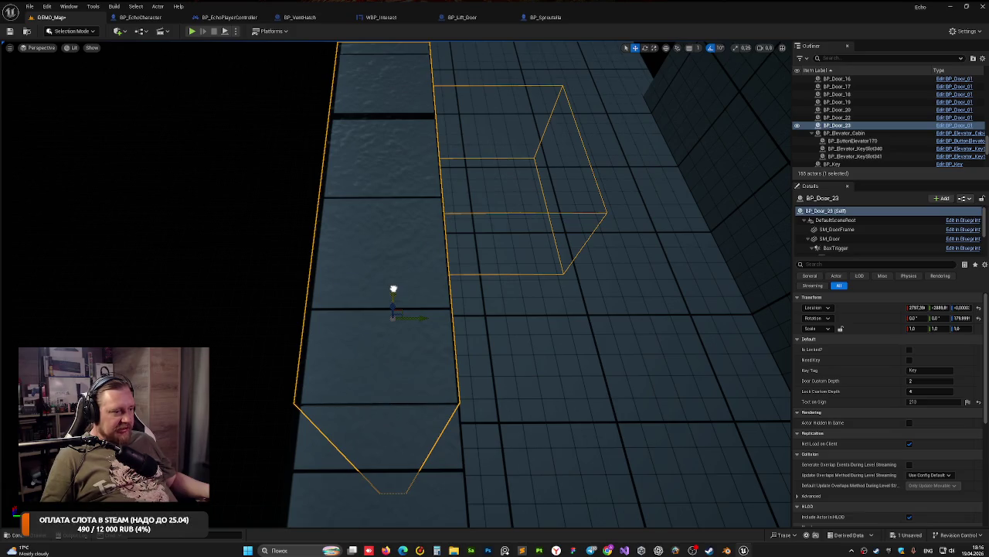
{"action": "key", "text": "Escape"}
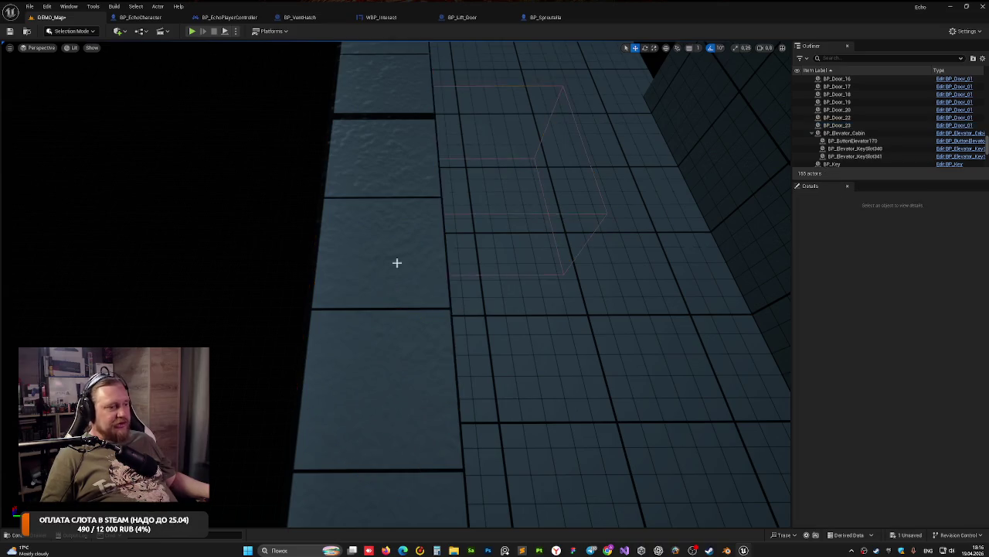
{"action": "left_click_drag", "start_coordinate": [496, 269], "coordinate": [496, 269]}
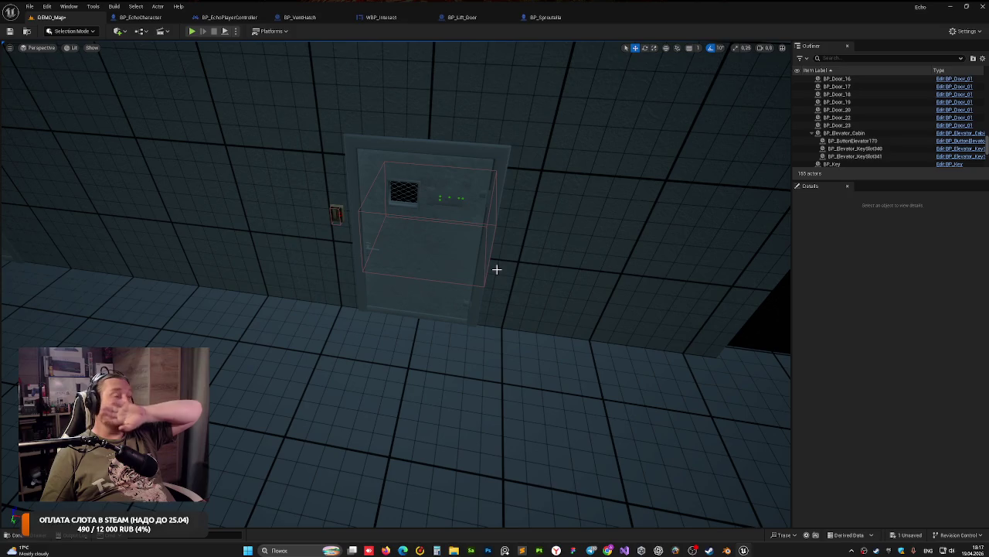
{"action": "mouse_move", "coordinate": [380, 289]}
{"action": "left_mouse_down"}
{"action": "mouse_move", "coordinate": [309, 224]}
{"action": "mouse_move", "coordinate": [332, 157]}
{"action": "left_mouse_up"}
Step: Alt-drag BP_Door_23 to create BP_Door_24 and slide it along the wall
{"action": "left_click", "coordinate": [331, 158]}
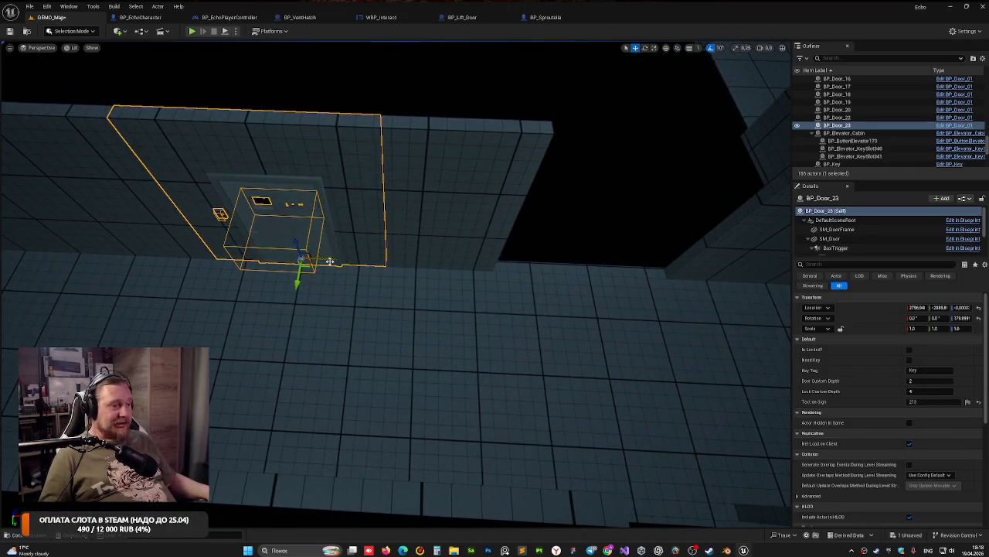
{"action": "mouse_move", "coordinate": [331, 261]}
{"action": "left_mouse_down"}
{"action": "mouse_move", "coordinate": [441, 255]}
{"action": "mouse_move", "coordinate": [552, 267]}
{"action": "left_mouse_up"}
{"action": "mouse_move", "coordinate": [587, 347]}
{"action": "left_mouse_down"}
{"action": "mouse_move", "coordinate": [541, 302]}
{"action": "mouse_move", "coordinate": [464, 263]}
{"action": "mouse_move", "coordinate": [391, 236]}
{"action": "mouse_move", "coordinate": [362, 266]}
{"action": "mouse_move", "coordinate": [444, 251]}
{"action": "mouse_move", "coordinate": [415, 252]}
{"action": "mouse_move", "coordinate": [417, 260]}
{"action": "mouse_move", "coordinate": [294, 243]}
{"action": "left_mouse_up"}
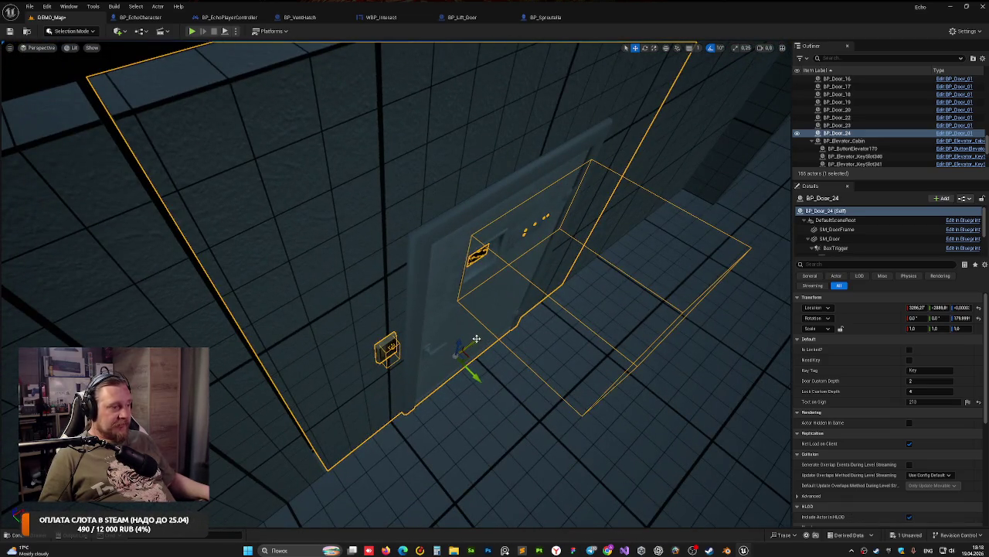
{"action": "left_click_drag", "start_coordinate": [477, 339], "coordinate": [474, 339]}
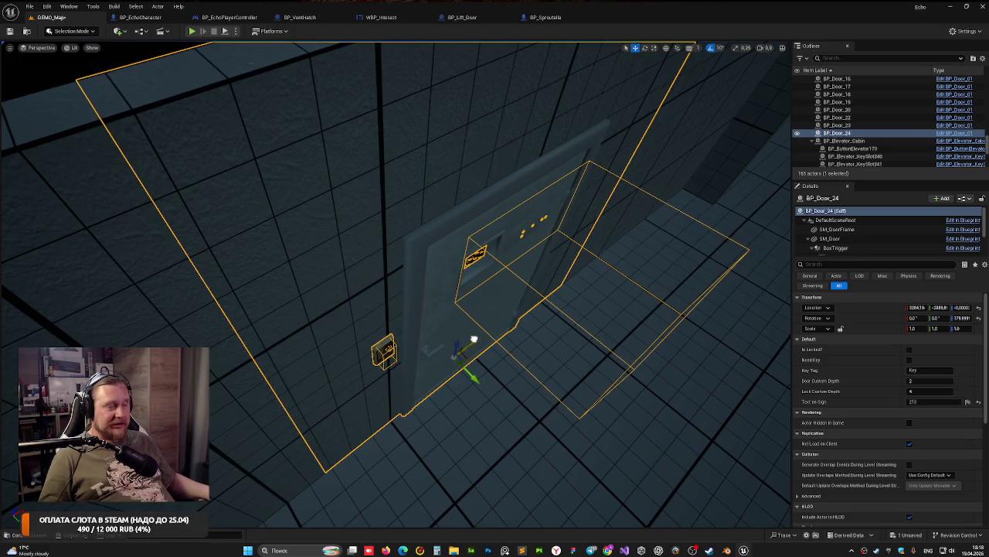
{"action": "key", "text": "Escape"}
{"action": "key", "text": "ctrl+z"}
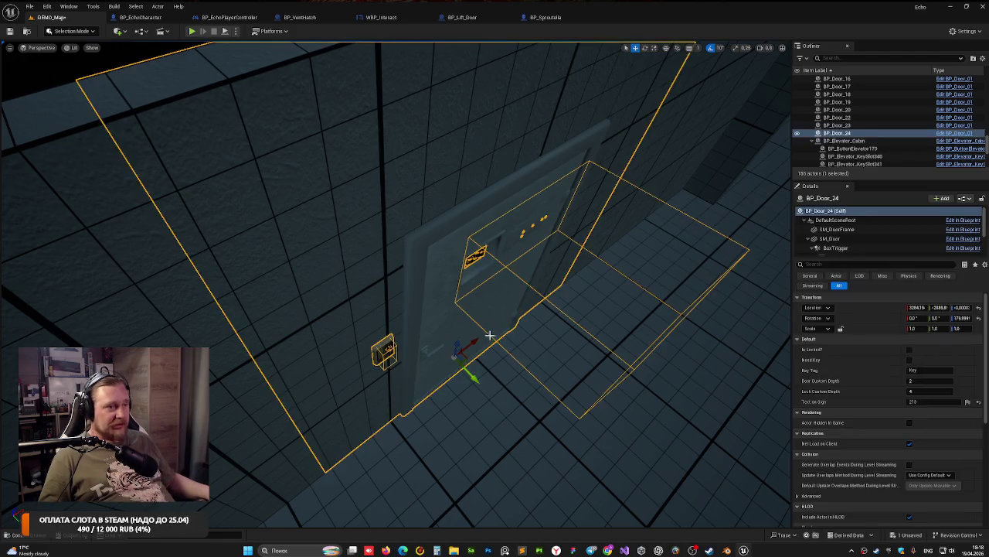
{"action": "left_click_drag", "start_coordinate": [479, 339], "coordinate": [477, 339]}
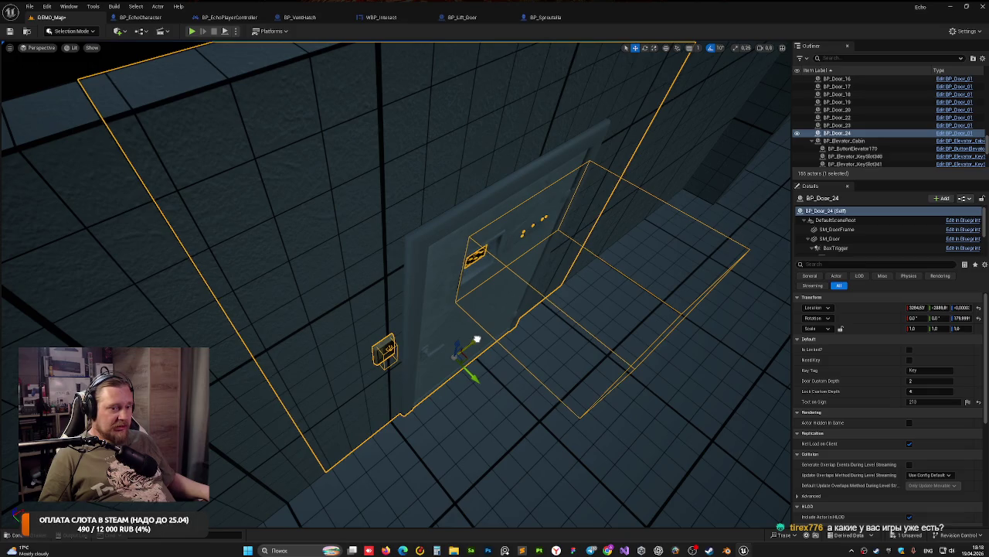
Step: Make several tiny X nudges to BP_Door_24, deselecting each time to check its fit
{"action": "scroll", "coordinate": [271, 217], "scroll_direction": "up", "scroll_amount": 2}
{"action": "key", "text": "Escape"}
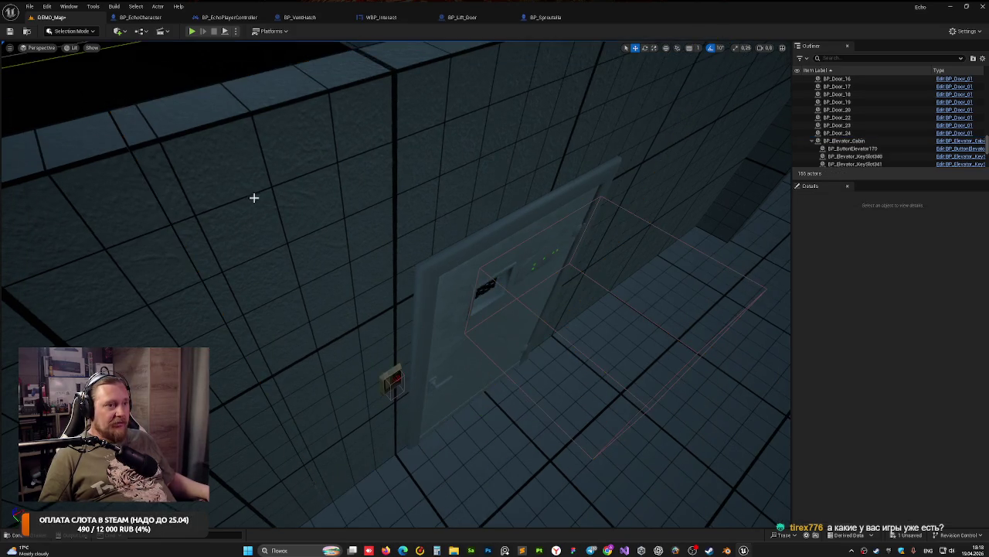
{"action": "left_click", "coordinate": [254, 198]}
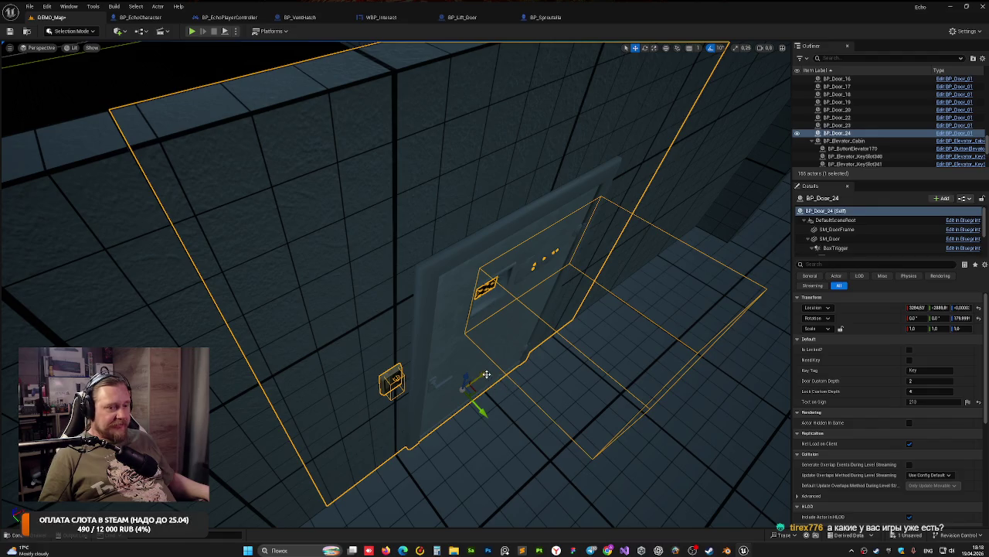
{"action": "left_click_drag", "start_coordinate": [486, 374], "coordinate": [485, 375]}
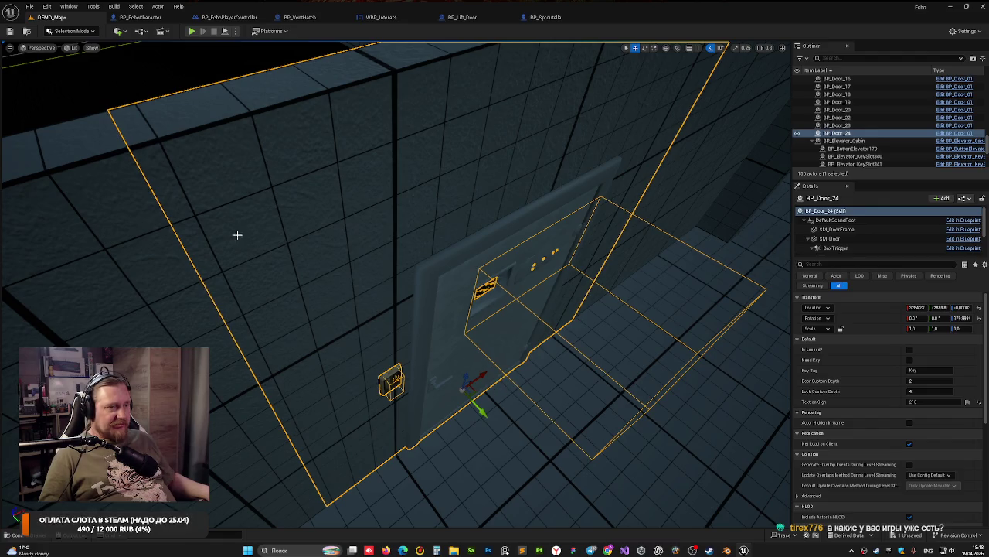
{"action": "left_click", "coordinate": [81, 98]}
{"action": "left_click", "coordinate": [431, 254]}
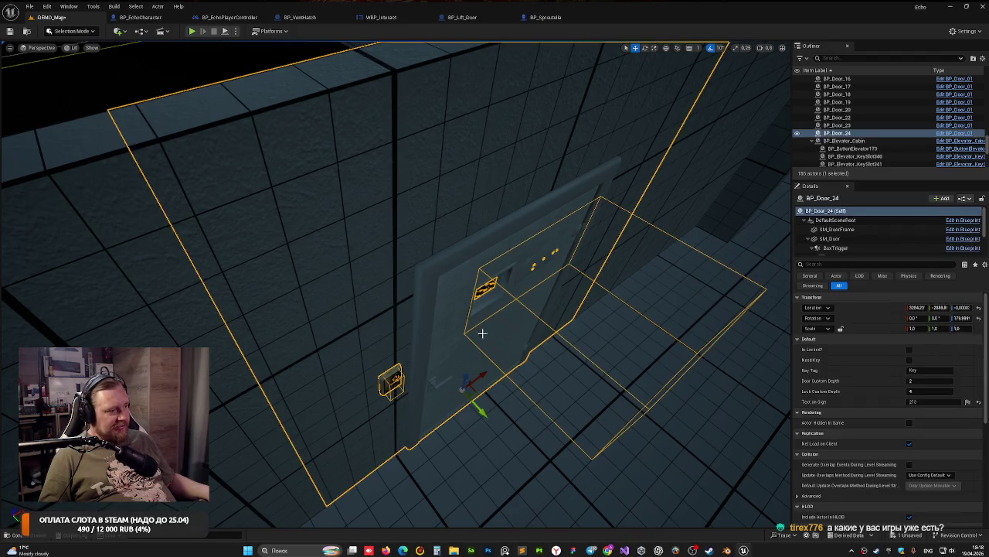
{"action": "left_click_drag", "start_coordinate": [482, 371], "coordinate": [484, 372]}
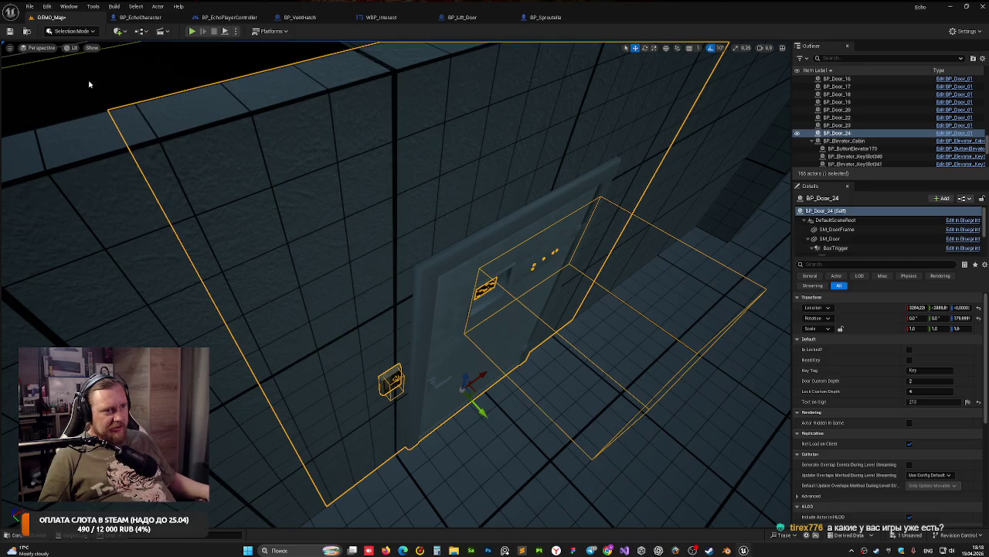
{"action": "left_click", "coordinate": [253, 179]}
{"action": "left_click", "coordinate": [461, 360]}
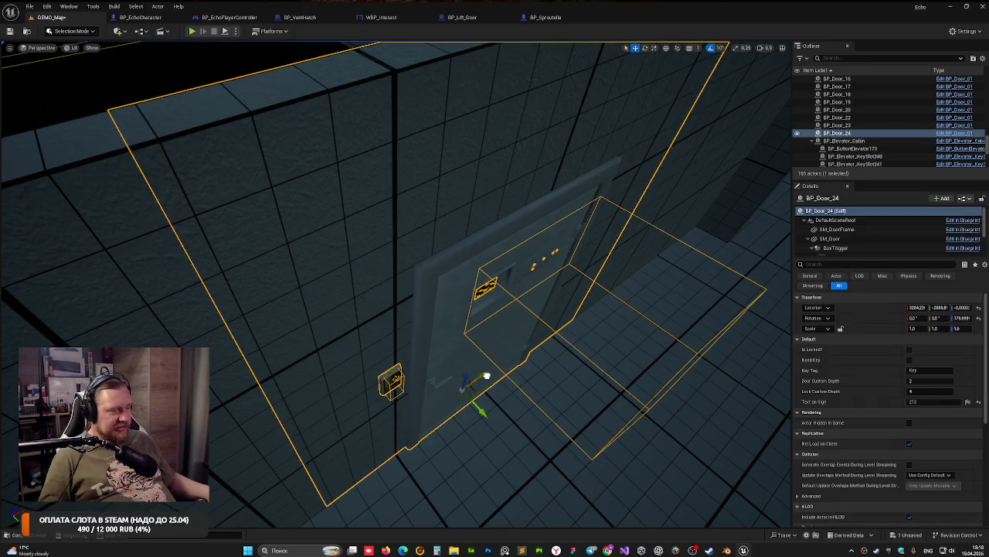
{"action": "left_click_drag", "start_coordinate": [486, 375], "coordinate": [485, 375]}
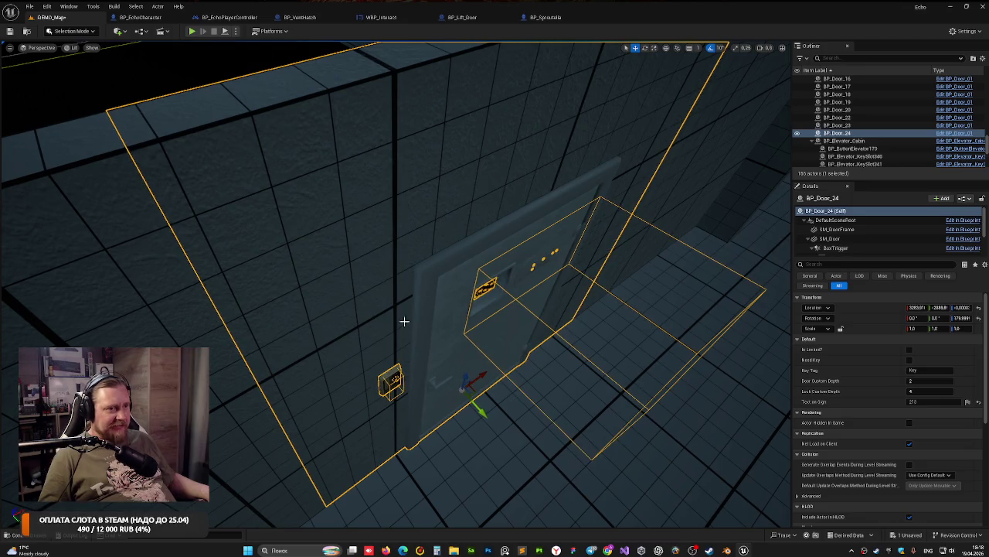
{"action": "left_click", "coordinate": [107, 109]}
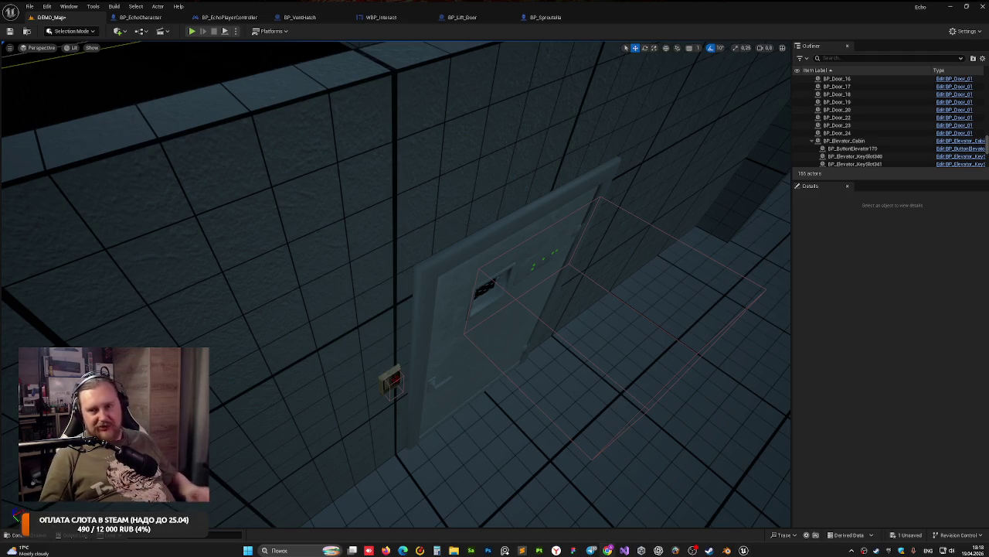
{"action": "key", "text": "alt+shift"}
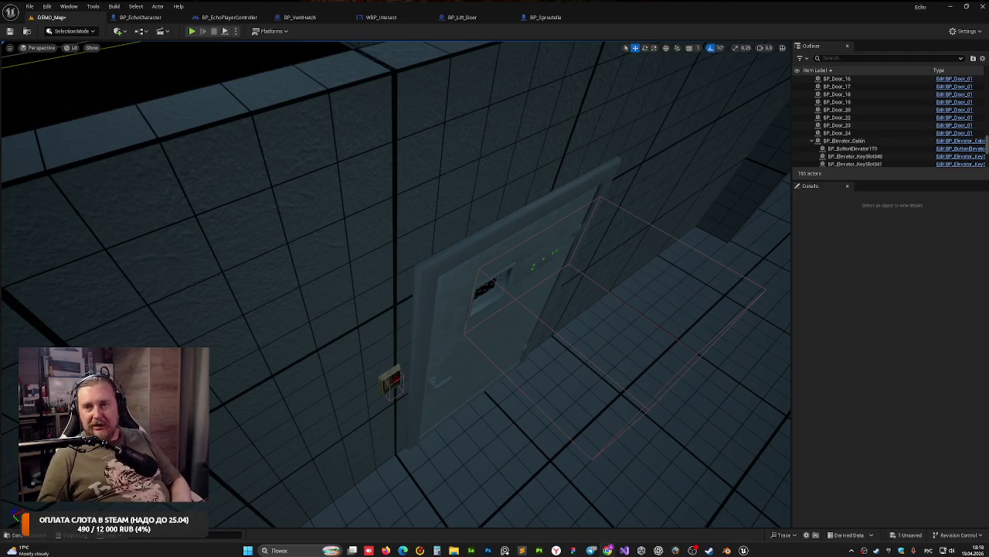
{"action": "key", "text": "alt+shift"}
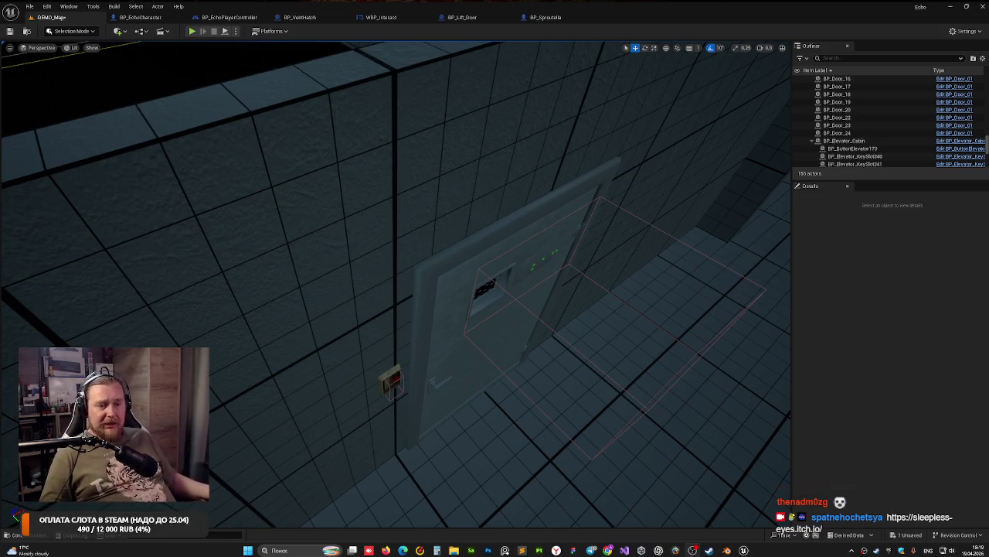
{"action": "left_click_drag", "start_coordinate": [288, 248], "coordinate": [375, 281]}
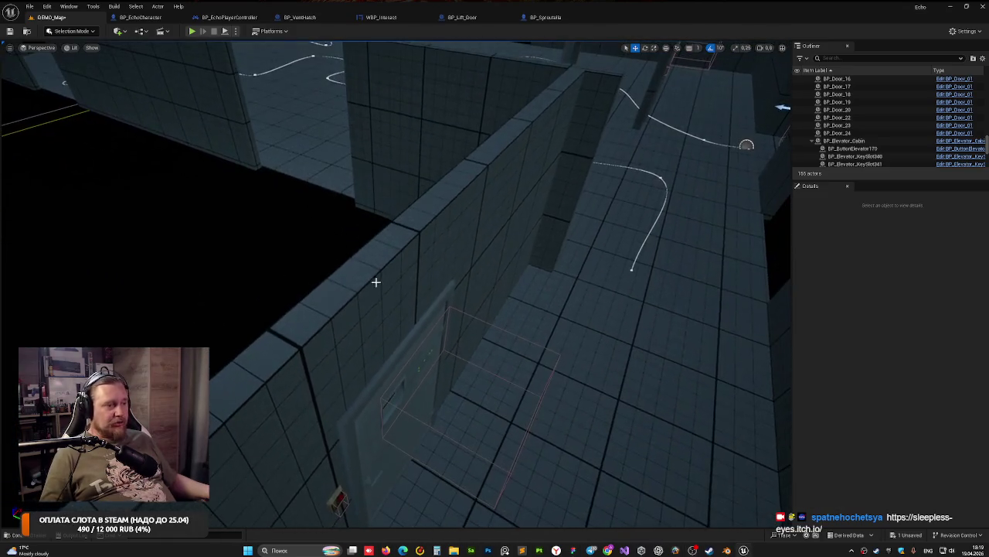
Step: Fly around the corridor to survey the doors, then open the Content Drawer at Actors > Doors
{"action": "left_click", "coordinate": [363, 315]}
{"action": "mouse_move", "coordinate": [362, 315]}
{"action": "left_mouse_down"}
{"action": "mouse_move", "coordinate": [382, 391]}
{"action": "mouse_move", "coordinate": [402, 379]}
{"action": "mouse_move", "coordinate": [406, 386]}
{"action": "mouse_move", "coordinate": [382, 332]}
{"action": "mouse_move", "coordinate": [73, 320]}
{"action": "mouse_move", "coordinate": [186, 133]}
{"action": "left_mouse_up"}
{"action": "mouse_move", "coordinate": [396, 309]}
{"action": "left_mouse_down"}
{"action": "mouse_move", "coordinate": [355, 314]}
{"action": "mouse_move", "coordinate": [394, 347]}
{"action": "mouse_move", "coordinate": [363, 325]}
{"action": "mouse_move", "coordinate": [387, 309]}
{"action": "mouse_move", "coordinate": [366, 339]}
{"action": "mouse_move", "coordinate": [343, 333]}
{"action": "mouse_move", "coordinate": [361, 340]}
{"action": "left_mouse_up"}
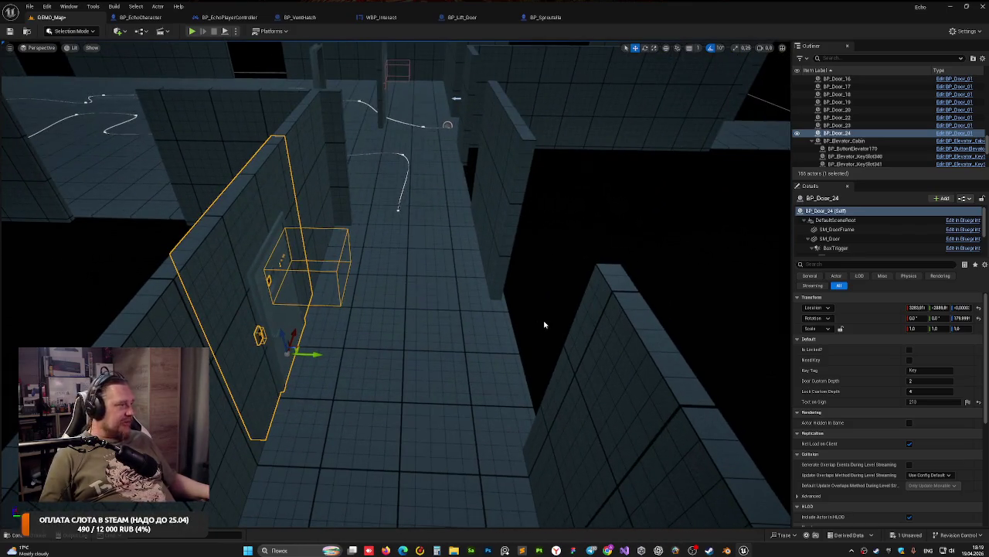
{"action": "left_click_drag", "start_coordinate": [444, 315], "coordinate": [378, 306]}
{"action": "key", "text": "ctrl+space"}
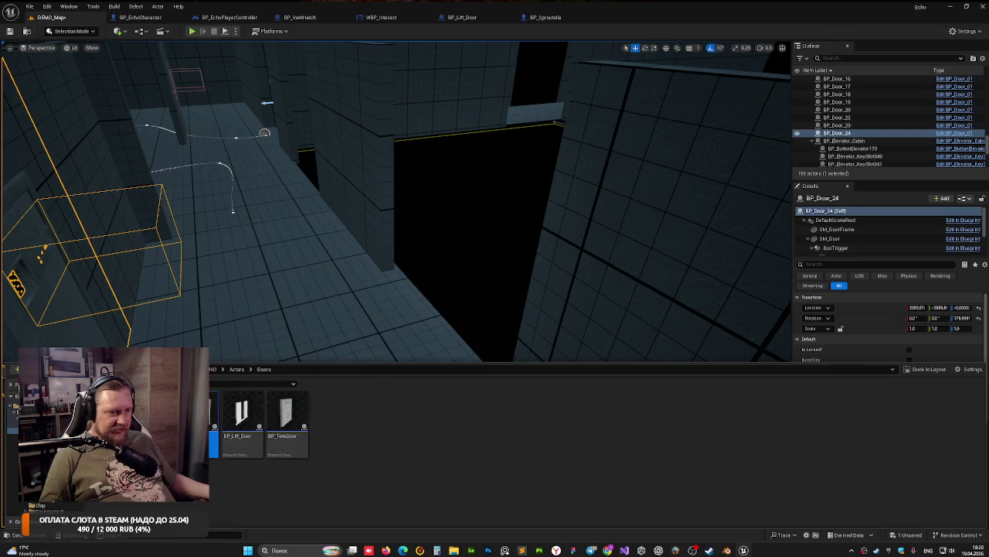
Step: Close the Content Drawer and shift BP_Door_21 along the Y axis, reframing after each move
{"action": "key", "text": "ctrl+space"}
{"action": "left_click", "coordinate": [329, 354]}
{"action": "key", "text": "f"}
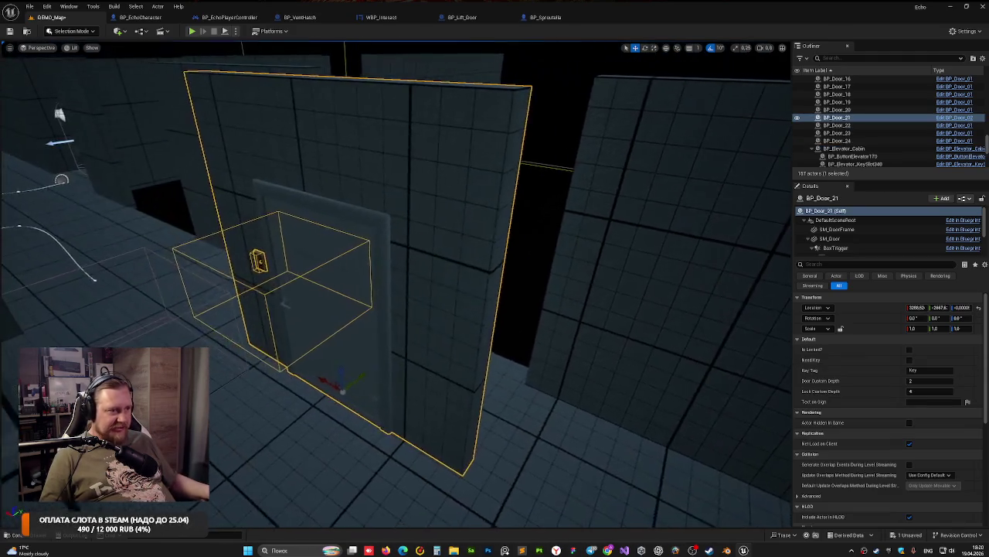
{"action": "left_click_drag", "start_coordinate": [352, 403], "coordinate": [404, 360]}
{"action": "key", "text": "f"}
{"action": "mouse_move", "coordinate": [321, 384]}
{"action": "left_mouse_down"}
{"action": "mouse_move", "coordinate": [340, 384]}
{"action": "mouse_move", "coordinate": [321, 384]}
{"action": "left_mouse_up"}
{"action": "mouse_move", "coordinate": [408, 334]}
{"action": "left_mouse_down"}
{"action": "mouse_move", "coordinate": [383, 310]}
{"action": "mouse_move", "coordinate": [368, 338]}
{"action": "left_mouse_up"}
{"action": "key", "text": "f"}
{"action": "mouse_move", "coordinate": [432, 317]}
{"action": "left_mouse_down"}
{"action": "mouse_move", "coordinate": [421, 296]}
{"action": "mouse_move", "coordinate": [663, 337]}
{"action": "left_mouse_up"}
Step: Inspect BP_Door_21 from around the room, nudge it slightly along X, and save the level
{"action": "mouse_move", "coordinate": [558, 344]}
{"action": "left_mouse_down"}
{"action": "mouse_move", "coordinate": [503, 320]}
{"action": "mouse_move", "coordinate": [479, 186]}
{"action": "left_mouse_up"}
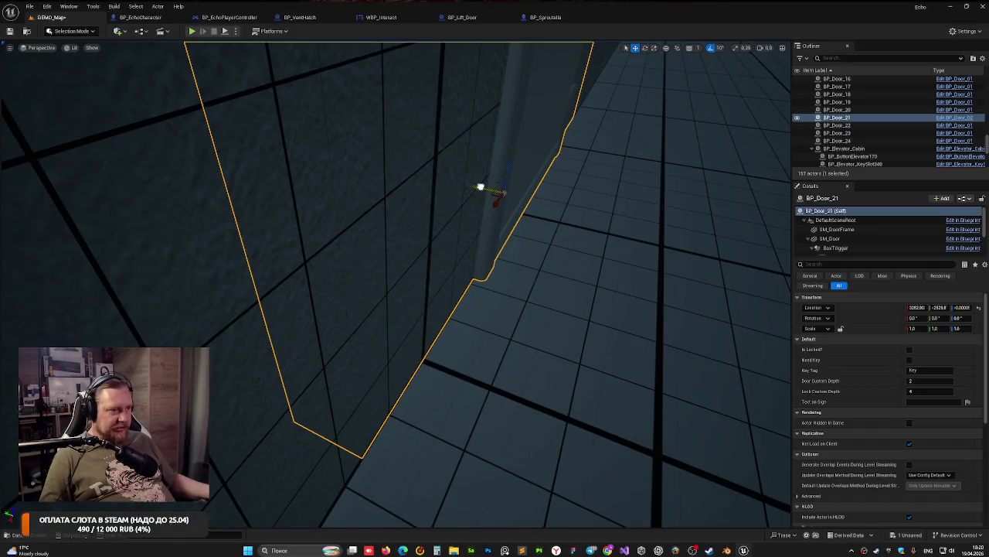
{"action": "left_click_drag", "start_coordinate": [367, 230], "coordinate": [374, 234]}
{"action": "left_click", "coordinate": [380, 199]}
{"action": "left_click_drag", "start_coordinate": [380, 199], "coordinate": [386, 203]}
{"action": "left_click", "coordinate": [358, 320]}
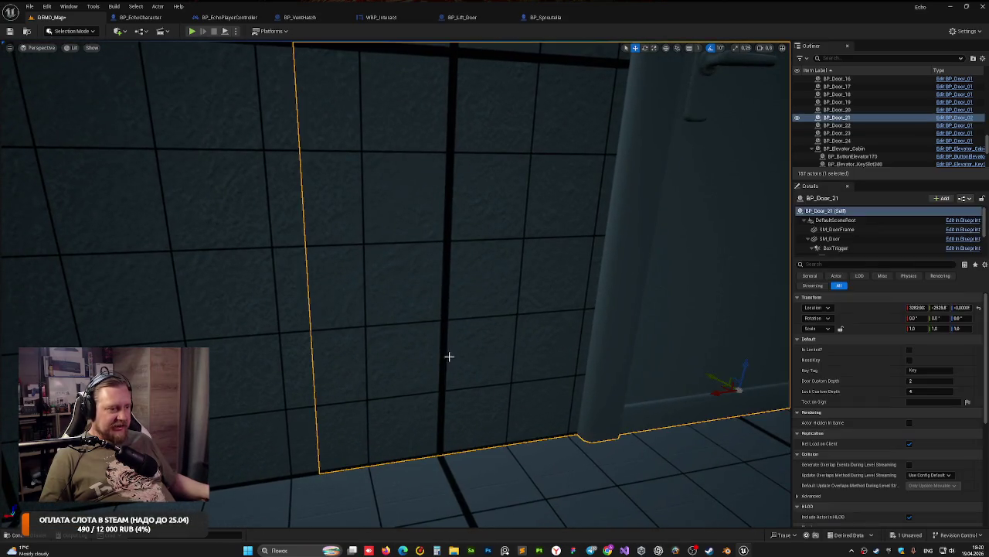
{"action": "left_click_drag", "start_coordinate": [448, 356], "coordinate": [452, 357]}
{"action": "mouse_move", "coordinate": [554, 292]}
{"action": "left_mouse_down"}
{"action": "mouse_move", "coordinate": [545, 293]}
{"action": "mouse_move", "coordinate": [553, 292]}
{"action": "left_mouse_up"}
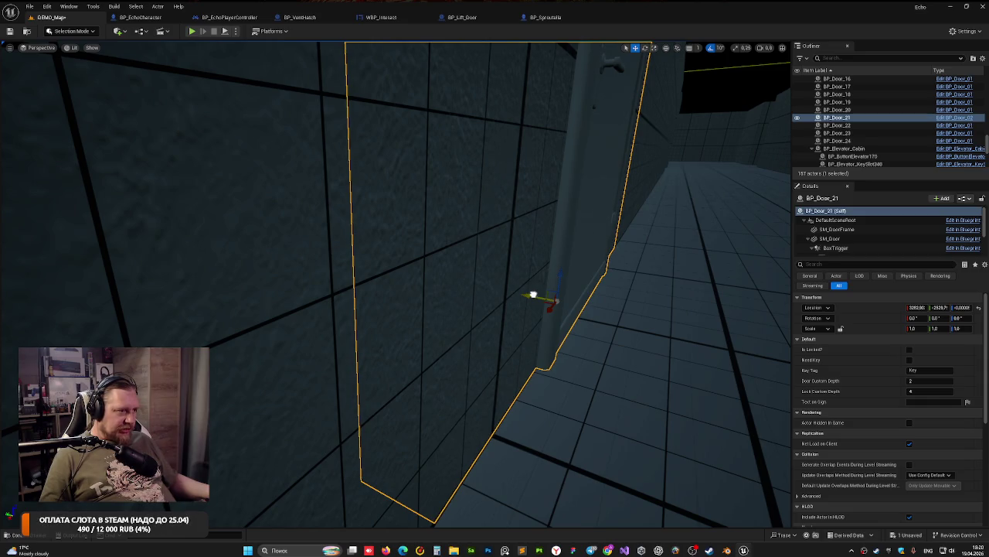
{"action": "left_click", "coordinate": [440, 287]}
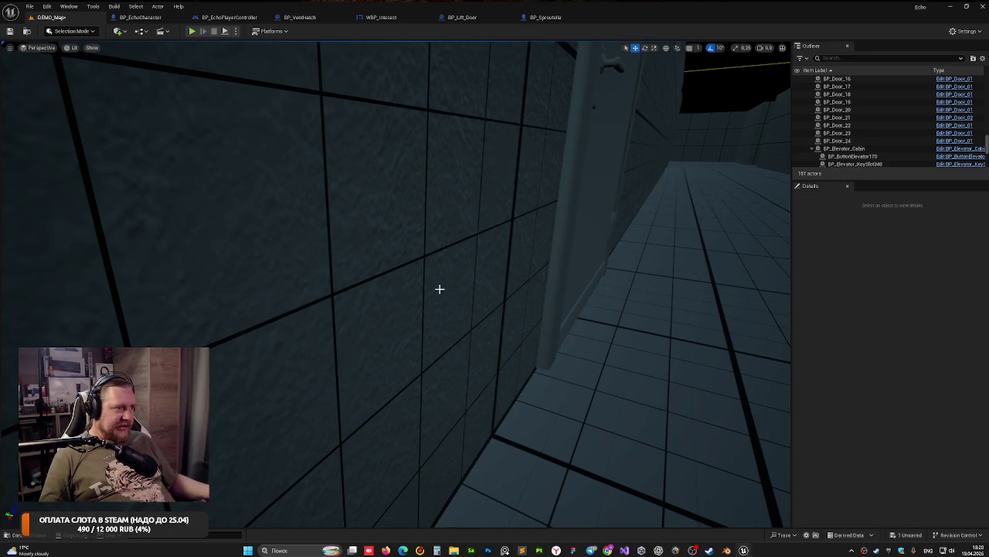
{"action": "mouse_move", "coordinate": [440, 287]}
{"action": "left_mouse_down"}
{"action": "mouse_move", "coordinate": [445, 274]}
{"action": "mouse_move", "coordinate": [417, 225]}
{"action": "mouse_move", "coordinate": [406, 248]}
{"action": "mouse_move", "coordinate": [466, 317]}
{"action": "left_mouse_up"}
{"action": "left_click", "coordinate": [465, 316]}
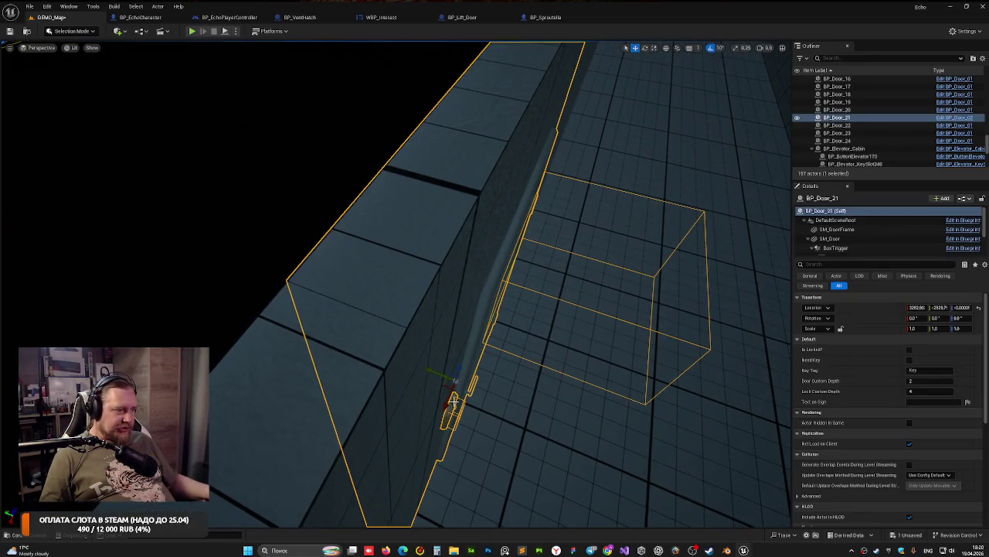
{"action": "left_click_drag", "start_coordinate": [447, 403], "coordinate": [447, 404]}
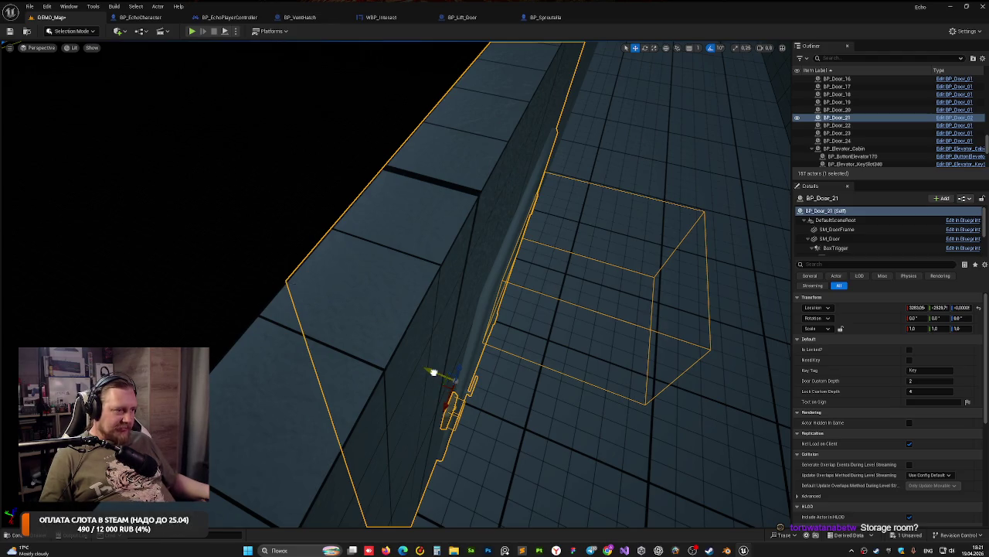
{"action": "left_click", "coordinate": [186, 230]}
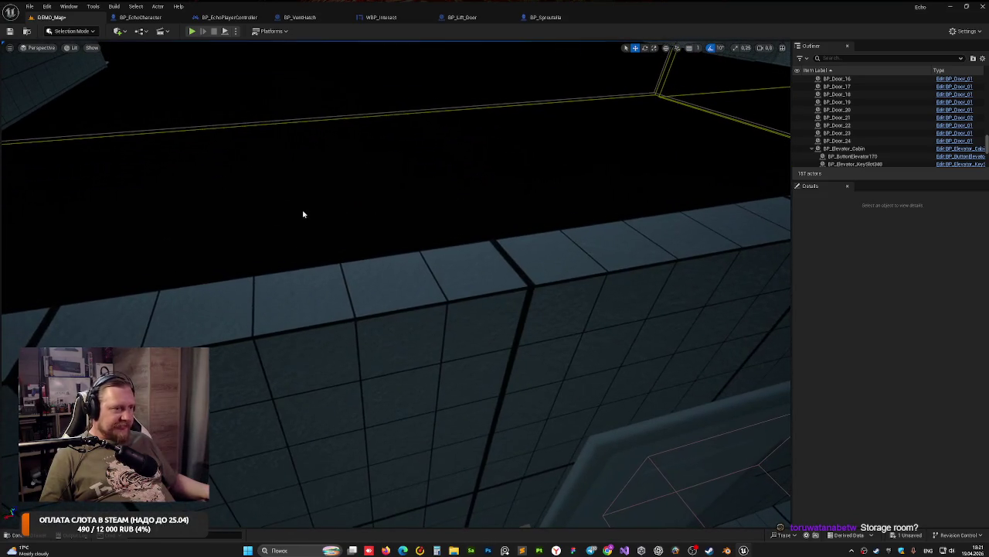
{"action": "key", "text": "ctrl+s"}
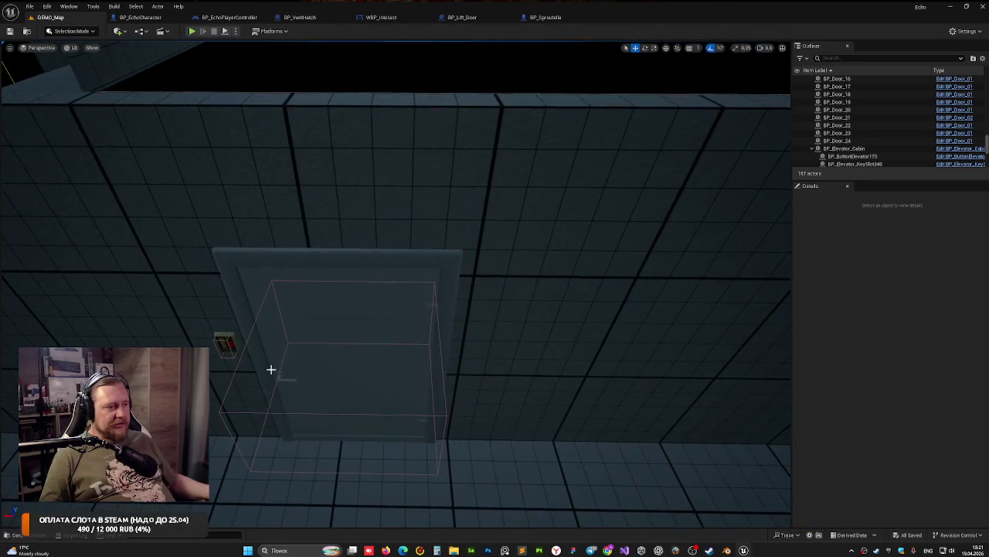
{"action": "left_click", "coordinate": [346, 316]}
{"action": "type", "text": "Бытовка"}
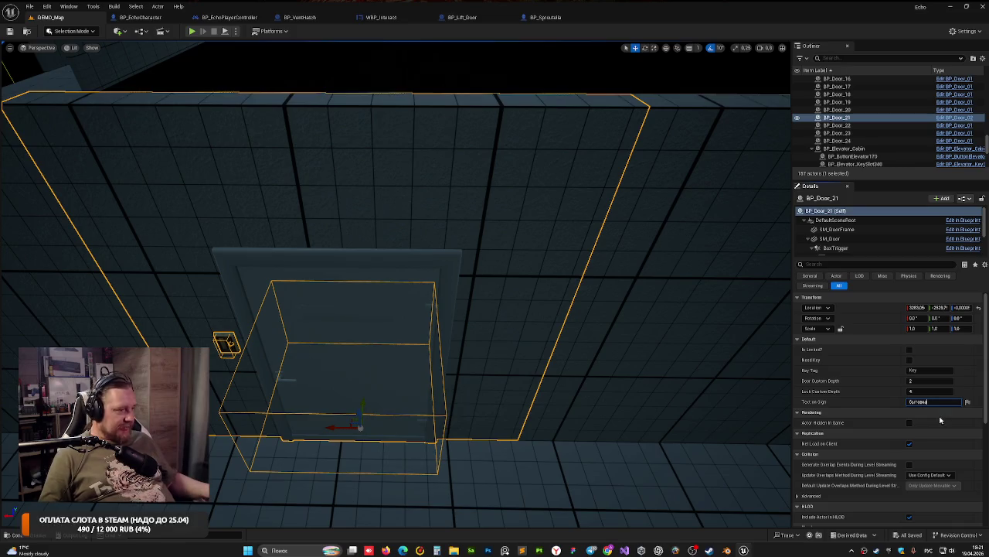
Step: Play-test to see the бытовка sign, then open BP_Door_02 via Edit in Blueprint
{"action": "left_click", "coordinate": [190, 32]}
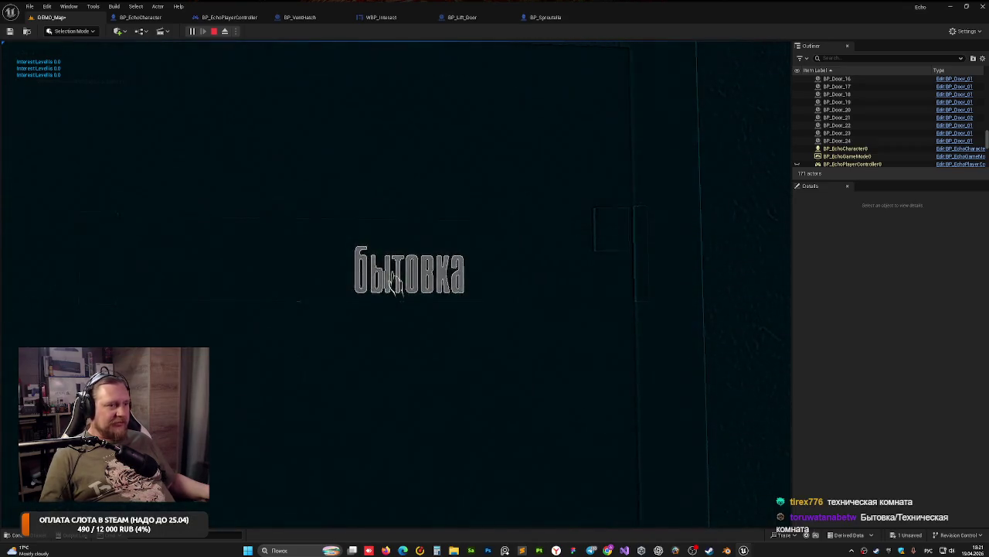
{"action": "key", "text": "Escape"}
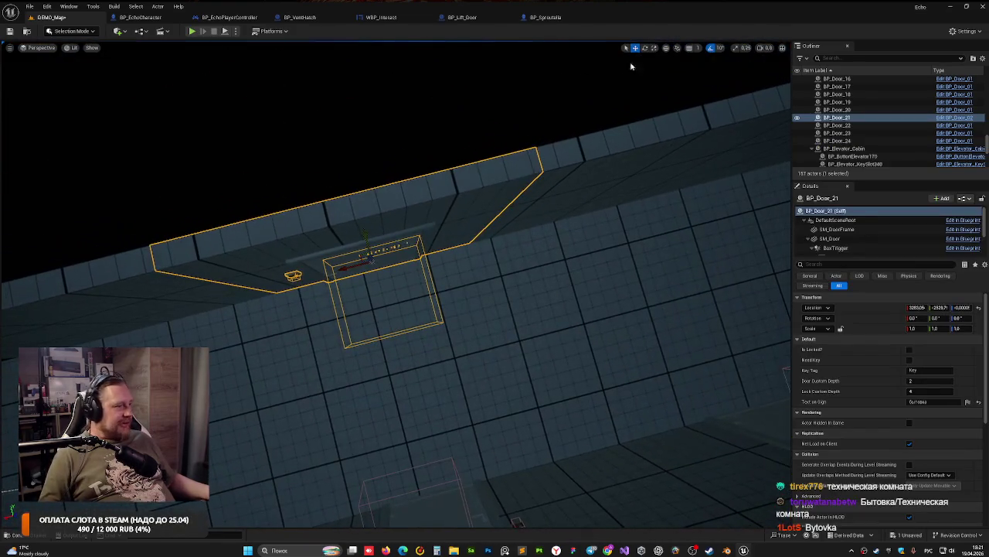
{"action": "left_click", "coordinate": [959, 122]}
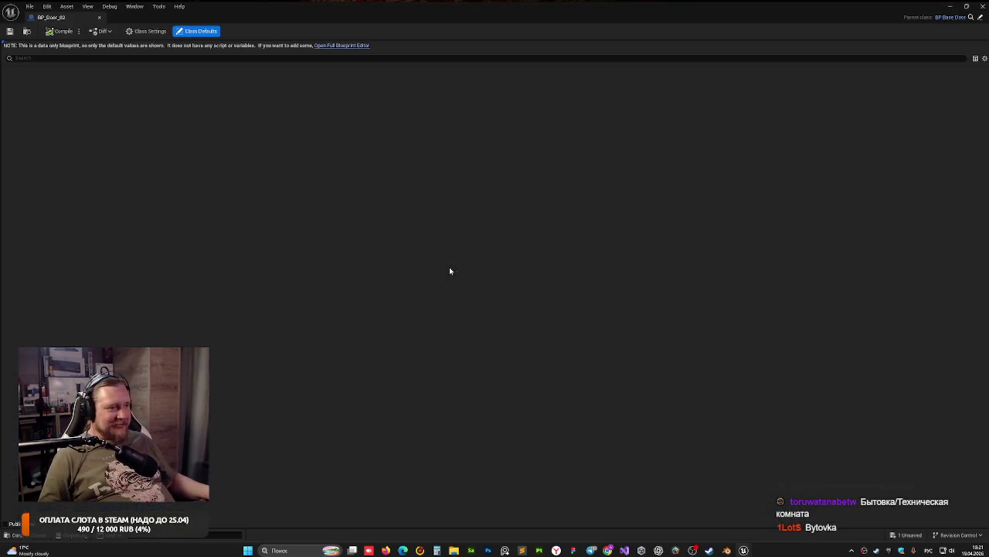
Step: In the full Blueprint editor's Viewport, move the SignText component and compile BP_Door_02
{"action": "left_click", "coordinate": [342, 45]}
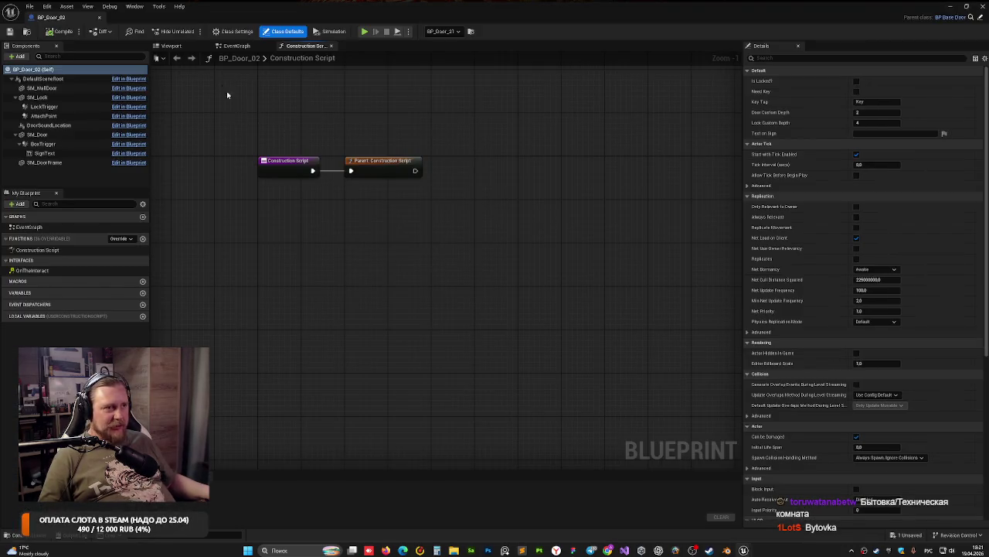
{"action": "left_click", "coordinate": [186, 48]}
{"action": "left_click_drag", "start_coordinate": [324, 245], "coordinate": [278, 248]}
{"action": "mouse_move", "coordinate": [397, 260]}
{"action": "left_mouse_down"}
{"action": "mouse_move", "coordinate": [397, 220]}
{"action": "mouse_move", "coordinate": [397, 259]}
{"action": "left_mouse_up"}
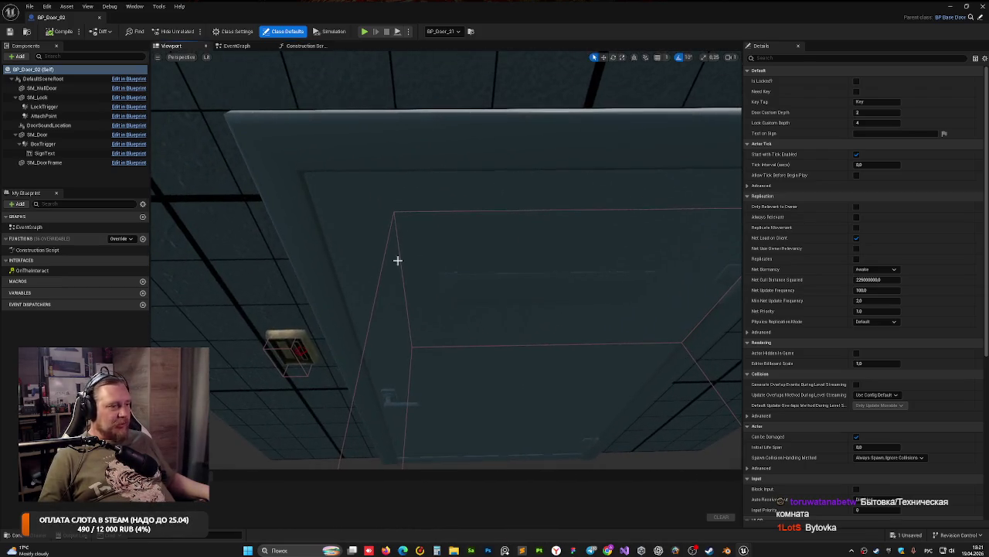
{"action": "left_click", "coordinate": [45, 153]}
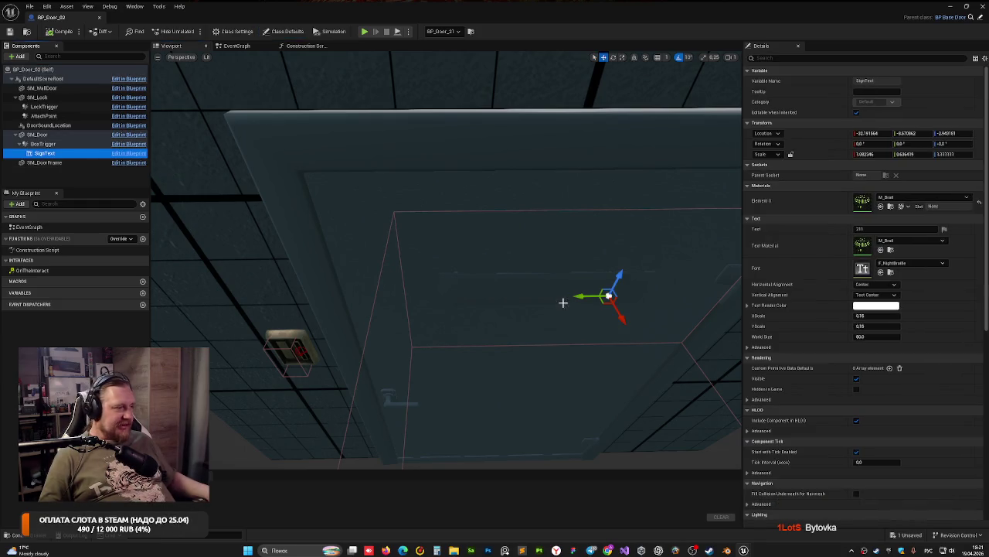
{"action": "left_click_drag", "start_coordinate": [580, 296], "coordinate": [612, 297]}
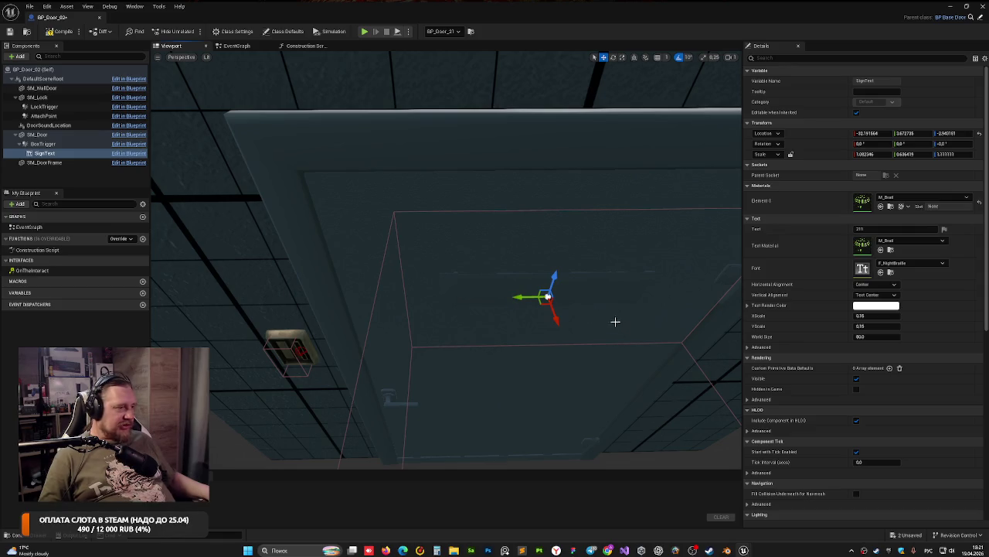
{"action": "left_click_drag", "start_coordinate": [616, 321], "coordinate": [495, 292]}
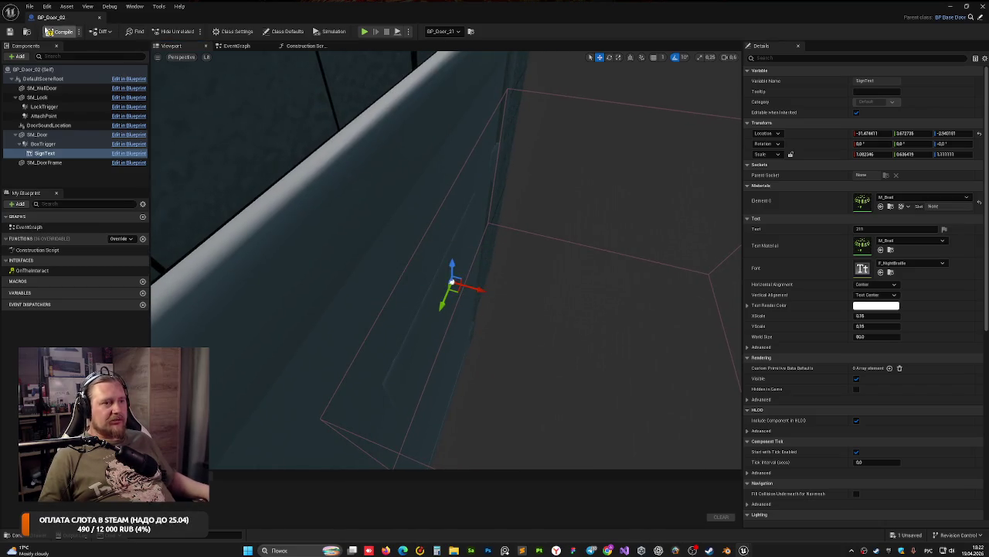
{"action": "left_click", "coordinate": [48, 31]}
Step: Dock the Blueprint tab, check the door in DEMO_Map, then raise SignText slightly and recheck
{"action": "mouse_move", "coordinate": [50, 17]}
{"action": "left_mouse_down"}
{"action": "mouse_move", "coordinate": [510, 31]}
{"action": "mouse_move", "coordinate": [498, 23]}
{"action": "left_mouse_up"}
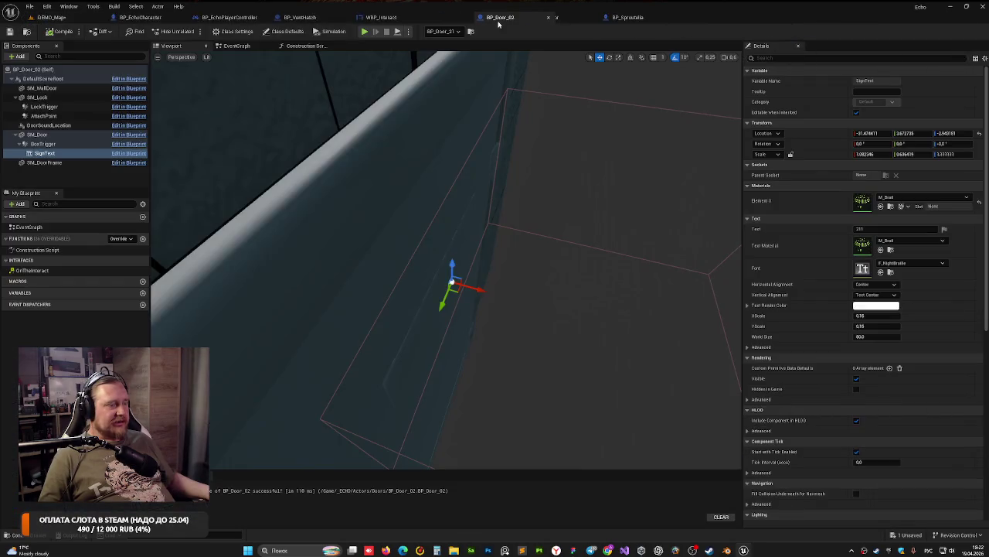
{"action": "left_click", "coordinate": [51, 17]}
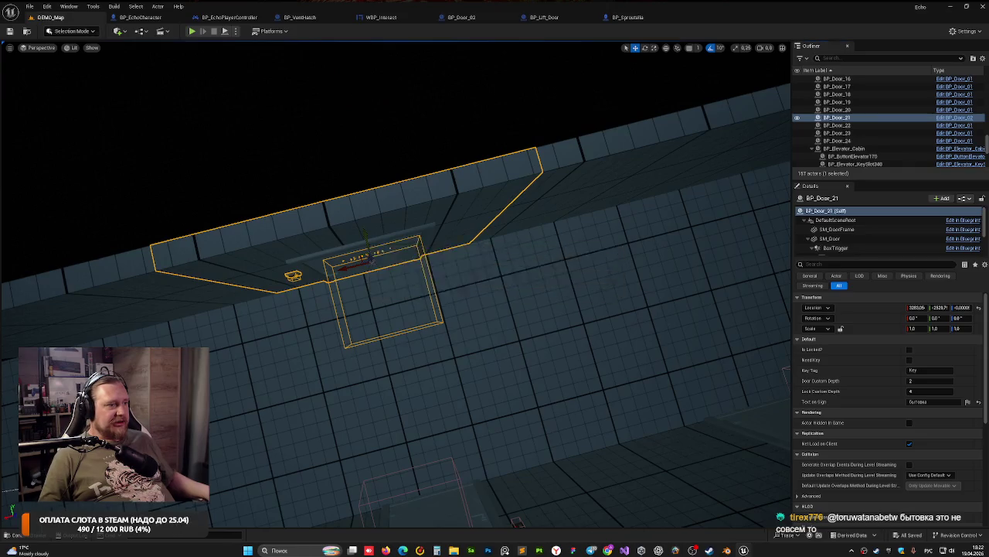
{"action": "key", "text": "f"}
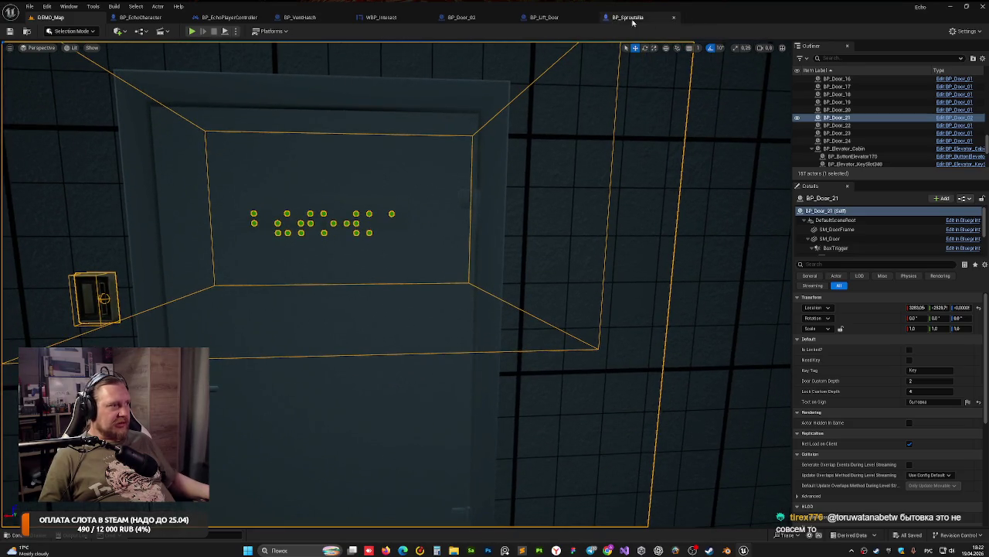
{"action": "left_click", "coordinate": [465, 18]}
{"action": "key", "text": "f"}
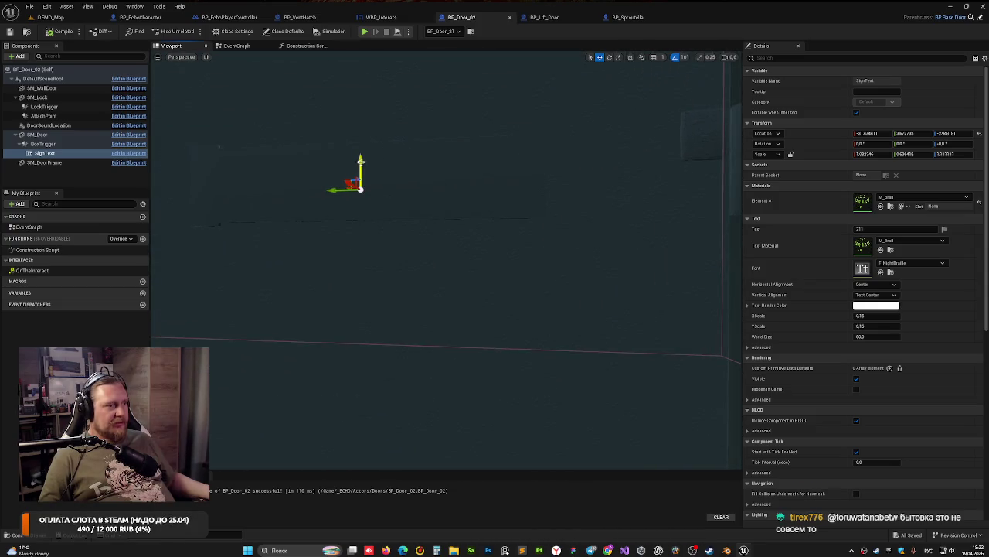
{"action": "left_click_drag", "start_coordinate": [360, 161], "coordinate": [358, 162]}
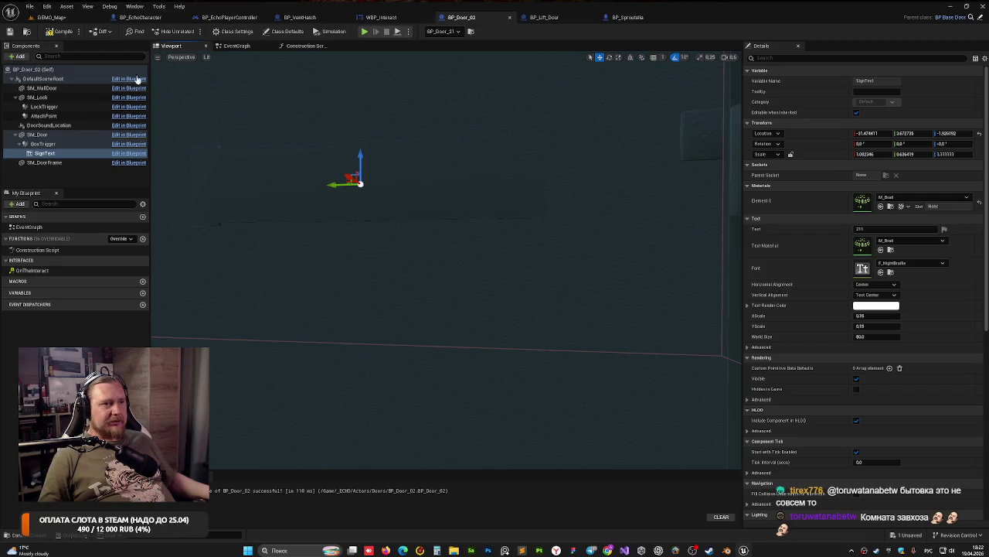
{"action": "left_click", "coordinate": [50, 17]}
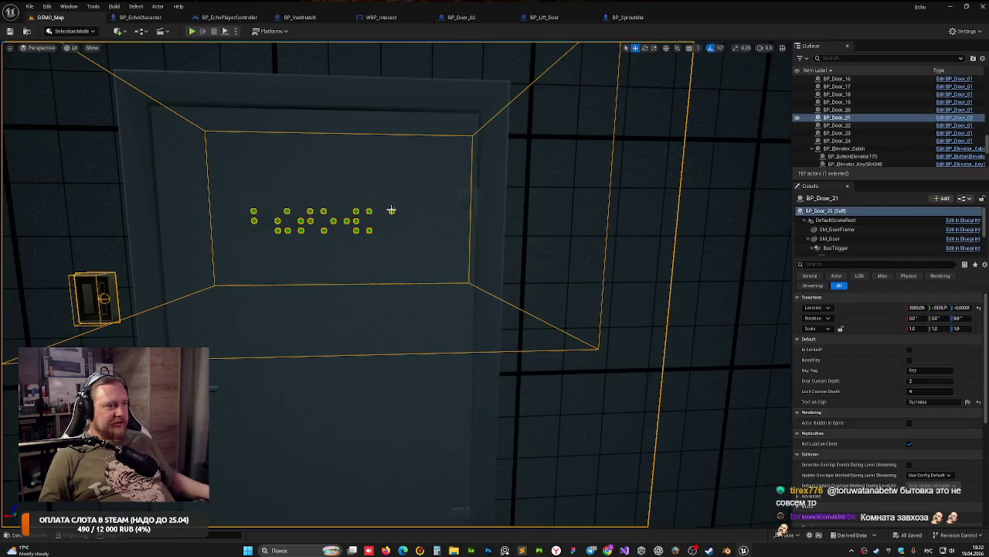
Step: Play-test the level to check BP_Door_21's current sign
{"action": "left_click_drag", "start_coordinate": [411, 238], "coordinate": [401, 198]}
{"action": "left_click", "coordinate": [191, 32]}
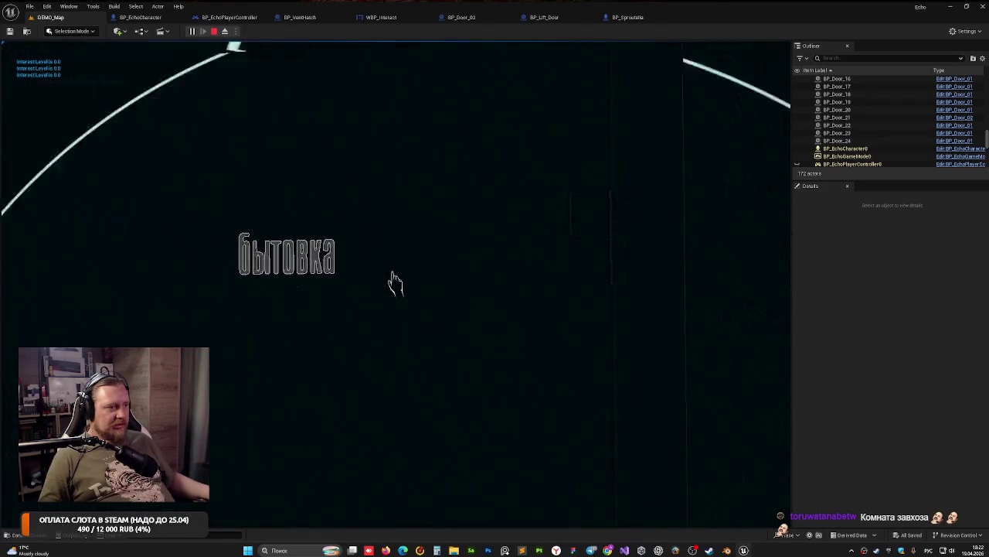
{"action": "key", "text": "Escape"}
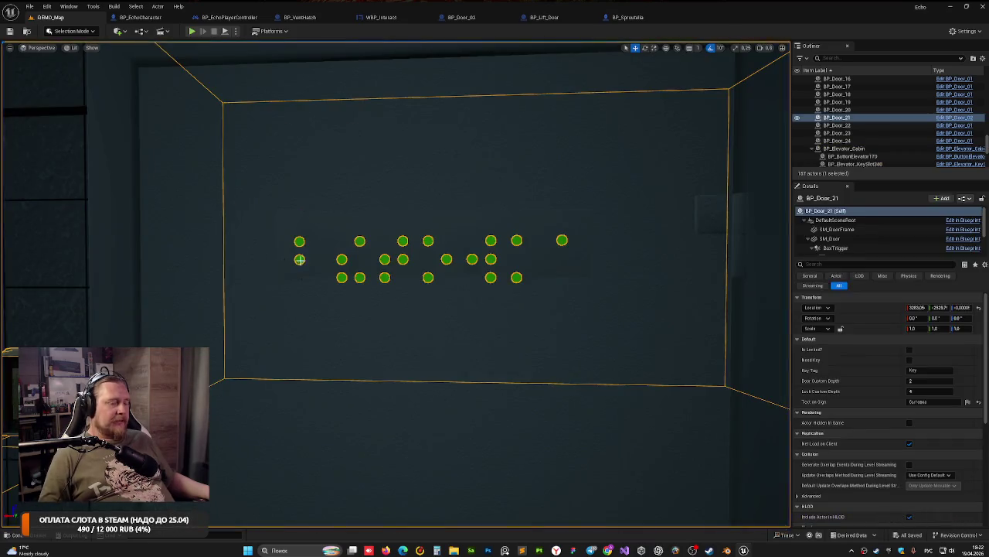
Step: Play-test again to confirm BP_Door_21's sign now reads ЗАВХОЗ
{"action": "left_click_drag", "start_coordinate": [299, 259], "coordinate": [575, 240]}
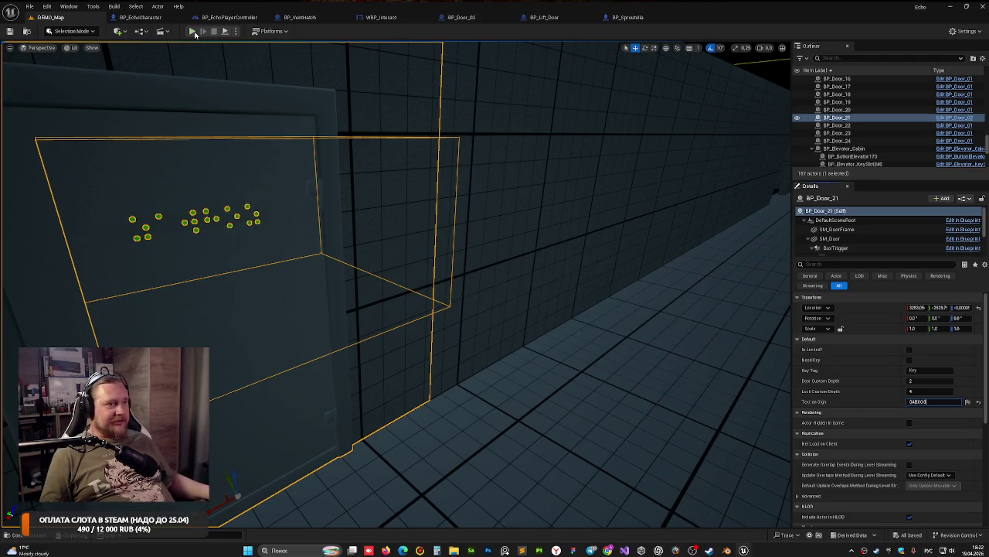
{"action": "left_click", "coordinate": [192, 31]}
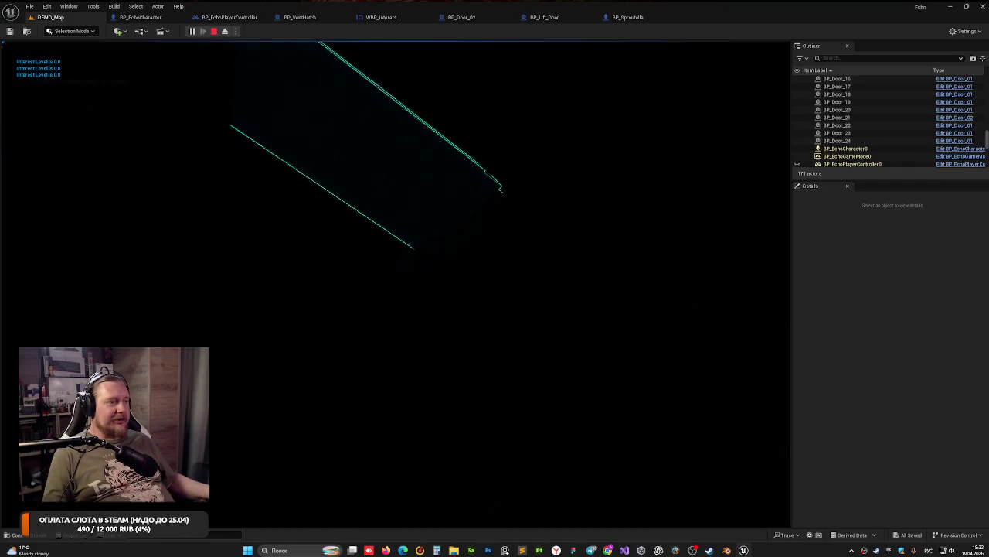
{"action": "key", "text": "Escape"}
{"action": "left_click_drag", "start_coordinate": [339, 121], "coordinate": [249, 231]}
Step: Fly to the corridor doors, select BP_Door_24 and open its BP_Door_01 Blueprint
{"action": "key", "text": "f"}
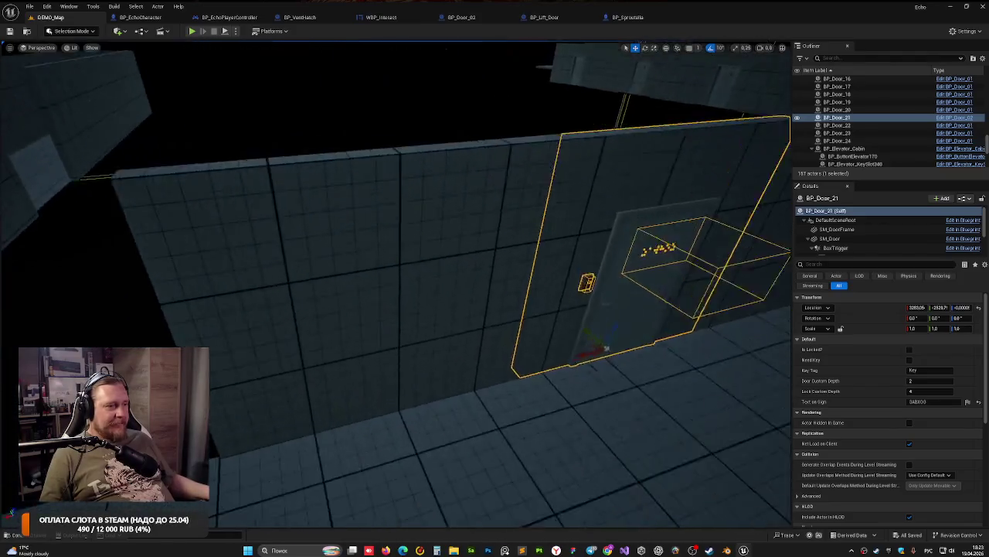
{"action": "mouse_move", "coordinate": [309, 232]}
{"action": "left_mouse_down"}
{"action": "mouse_move", "coordinate": [11, 75]}
{"action": "mouse_move", "coordinate": [16, 201]}
{"action": "mouse_move", "coordinate": [46, 201]}
{"action": "mouse_move", "coordinate": [15, 194]}
{"action": "mouse_move", "coordinate": [39, 201]}
{"action": "mouse_move", "coordinate": [39, 225]}
{"action": "left_mouse_up"}
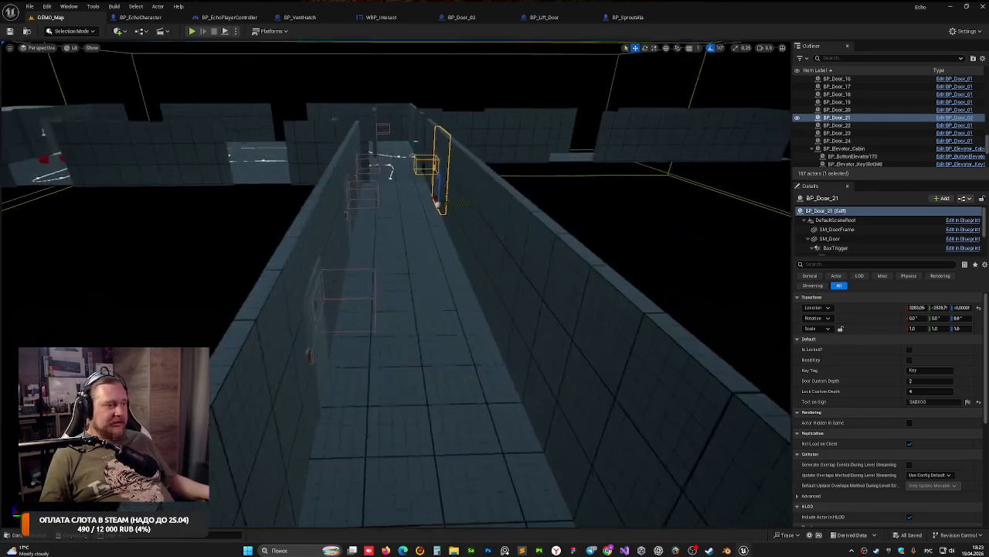
{"action": "mouse_move", "coordinate": [39, 224]}
{"action": "left_mouse_down"}
{"action": "mouse_move", "coordinate": [42, 240]}
{"action": "mouse_move", "coordinate": [77, 220]}
{"action": "mouse_move", "coordinate": [89, 228]}
{"action": "left_mouse_up"}
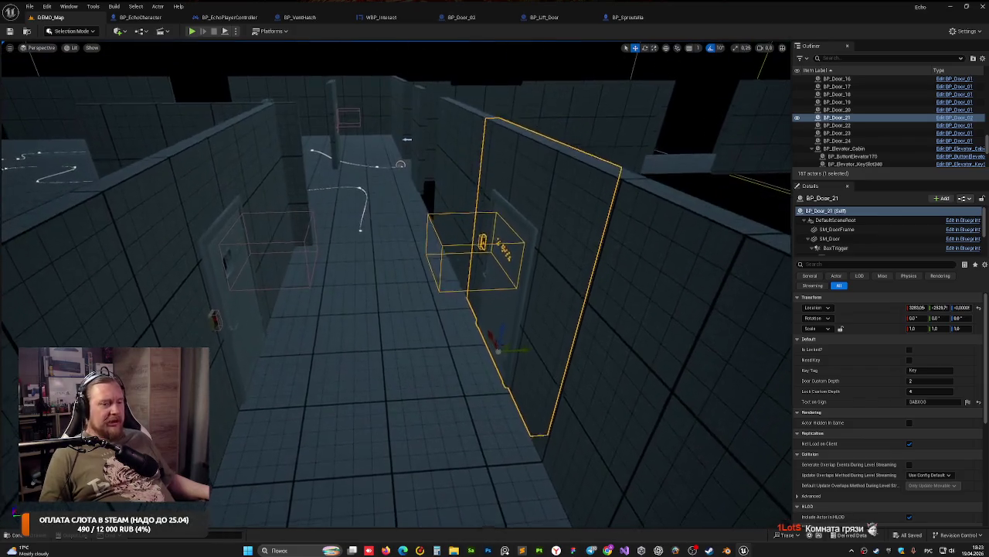
{"action": "left_click_drag", "start_coordinate": [360, 138], "coordinate": [360, 138]}
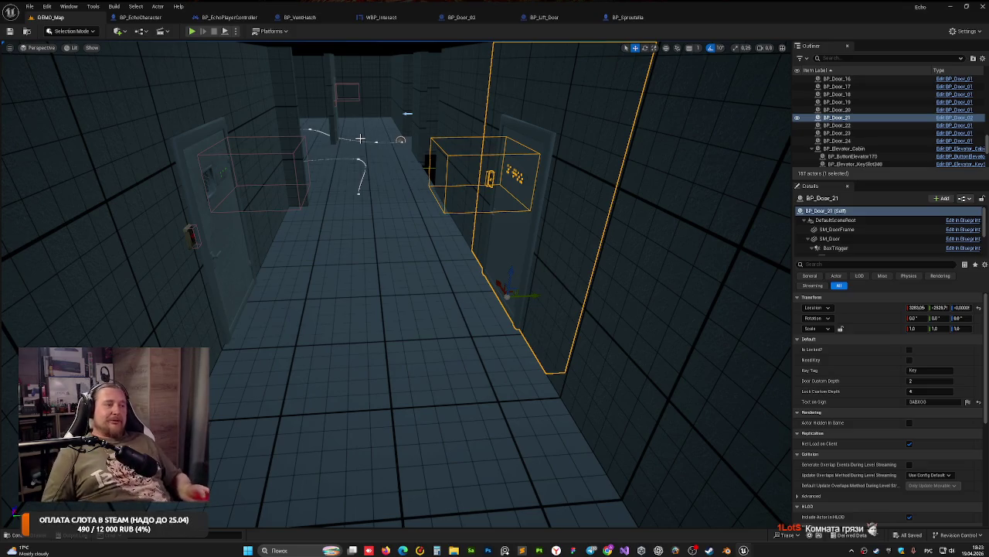
{"action": "left_click_drag", "start_coordinate": [385, 148], "coordinate": [385, 147]}
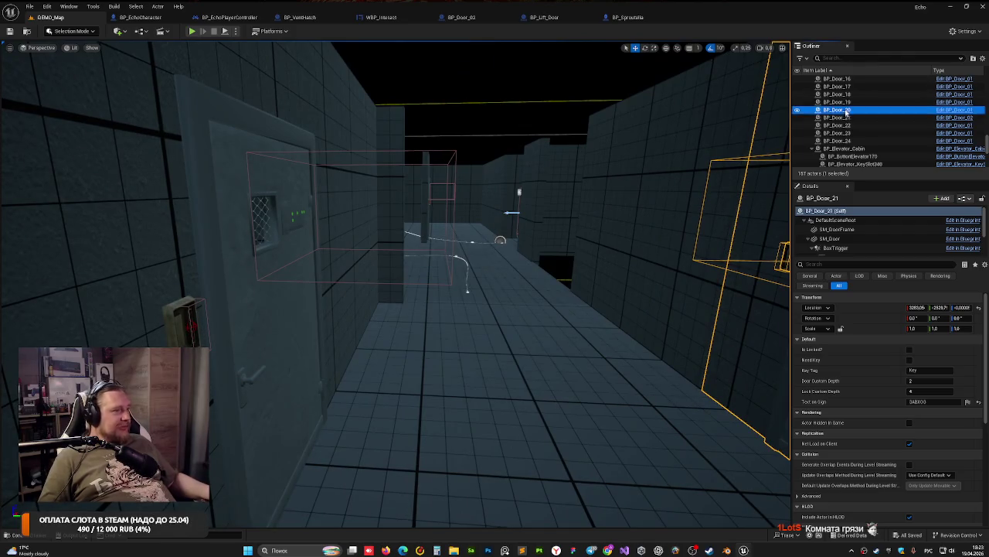
{"action": "left_click", "coordinate": [318, 127]}
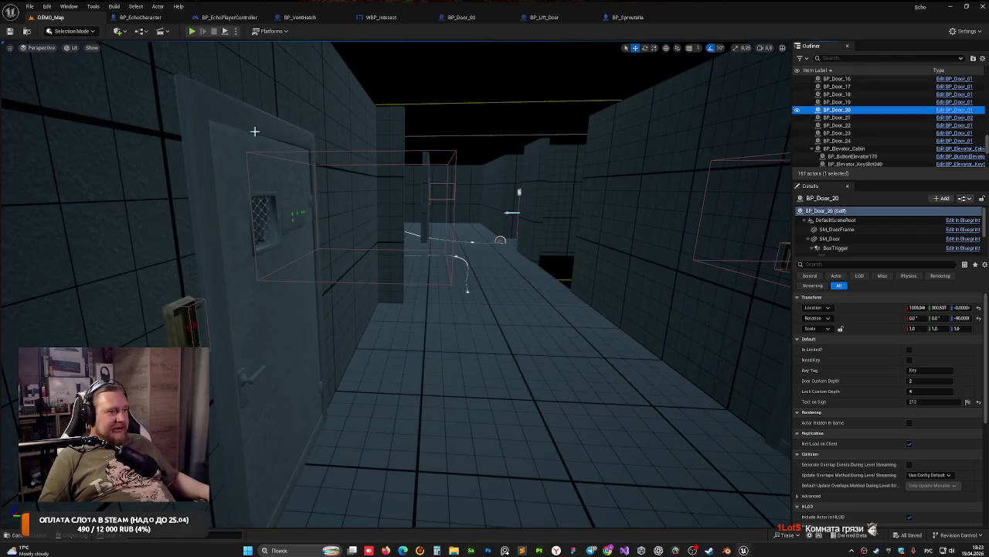
{"action": "left_click", "coordinate": [949, 141]}
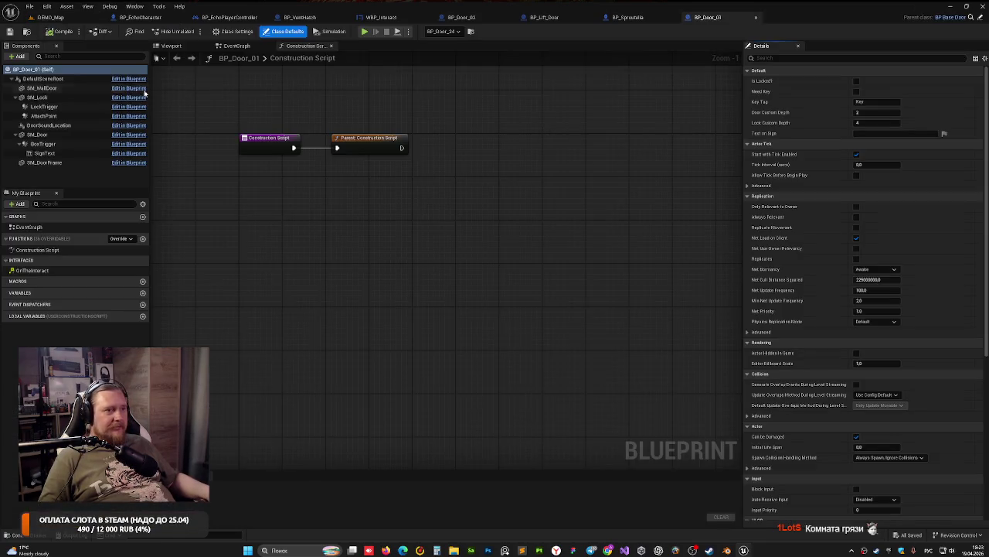
Step: Move the SignText component near the door's window, then compile and save BP_Door_01
{"action": "left_click", "coordinate": [170, 45]}
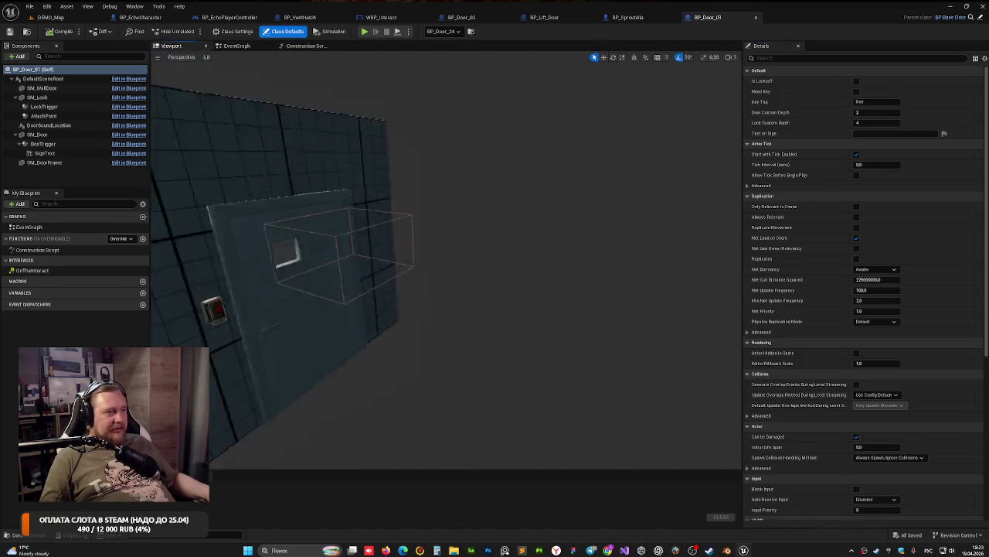
{"action": "left_click_drag", "start_coordinate": [361, 222], "coordinate": [416, 216]}
{"action": "left_click", "coordinate": [44, 153]}
{"action": "left_click_drag", "start_coordinate": [395, 179], "coordinate": [396, 179]}
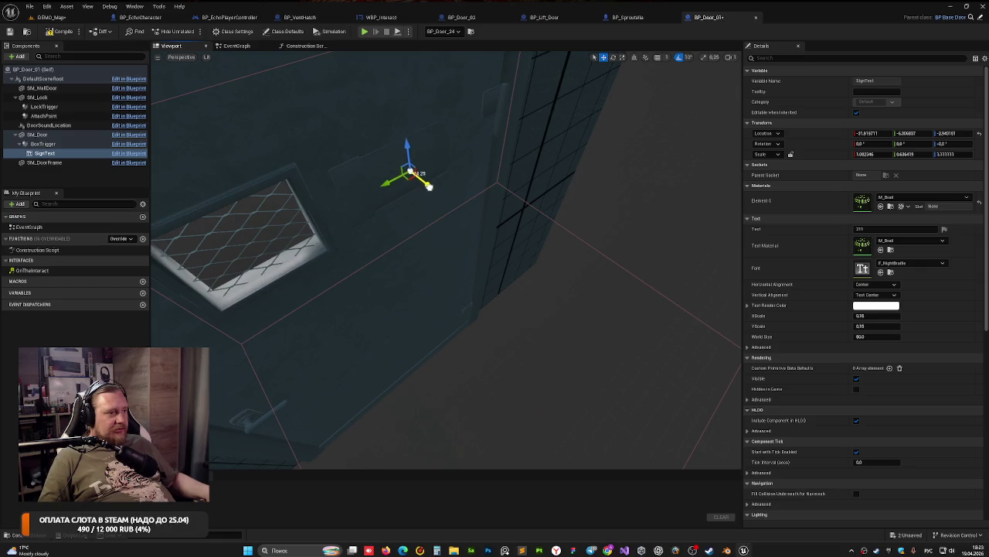
{"action": "left_click_drag", "start_coordinate": [496, 182], "coordinate": [496, 182]}
{"action": "key", "text": "ctrl+s"}
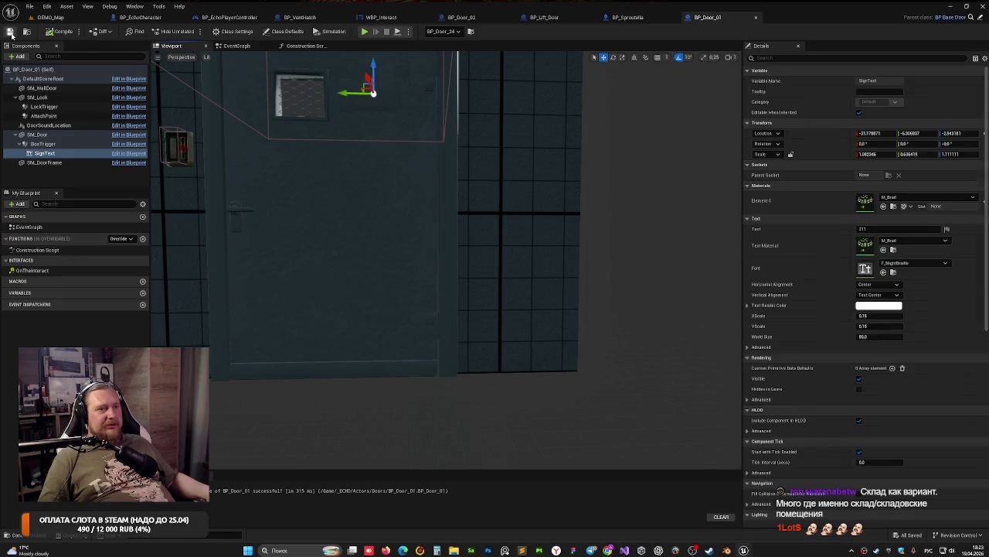
{"action": "left_click", "coordinate": [42, 17]}
Step: Play-test the level, walking up to the door showing 213
{"action": "left_click_drag", "start_coordinate": [438, 156], "coordinate": [438, 156]}
{"action": "key", "text": "f"}
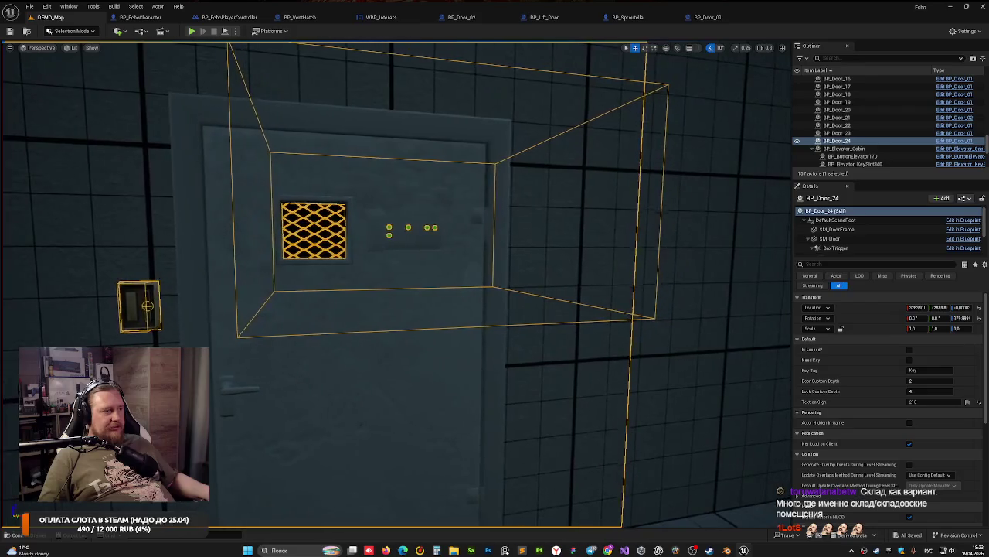
{"action": "left_click", "coordinate": [193, 31]}
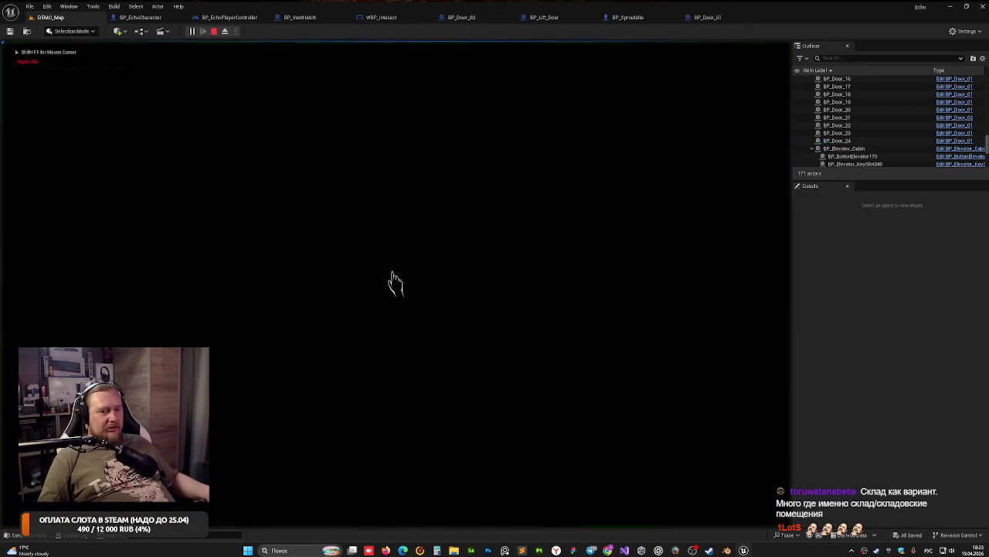
{"action": "key", "text": "w"}
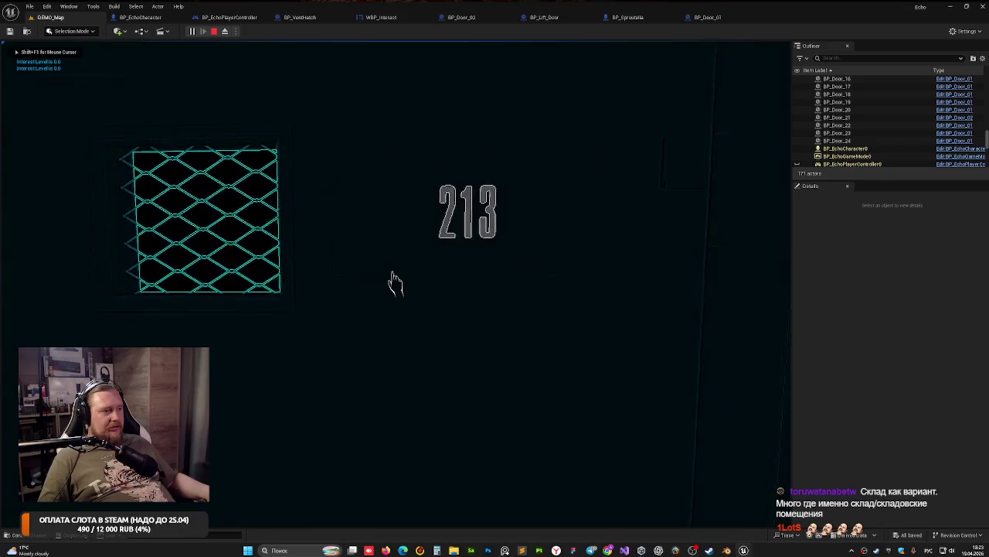
{"action": "key", "text": "s"}
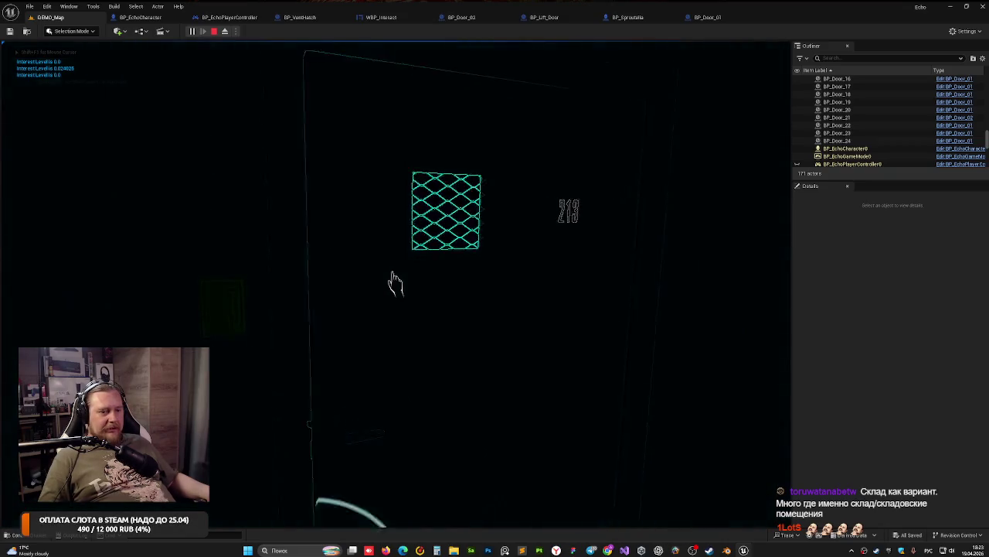
{"action": "key", "text": "Escape"}
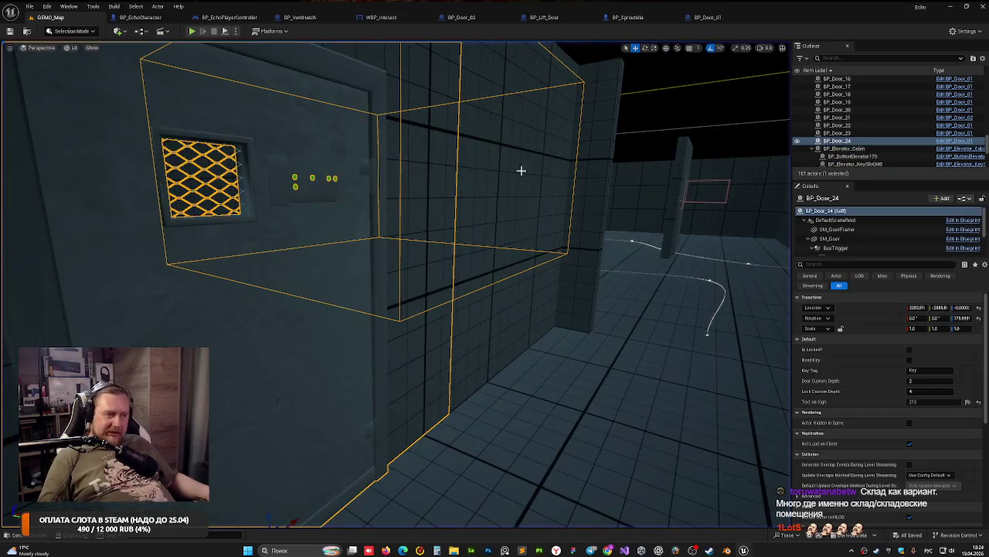
Step: Fly along the corridor and bring up the Doors folder in the Content Drawer
{"action": "key", "text": "w"}
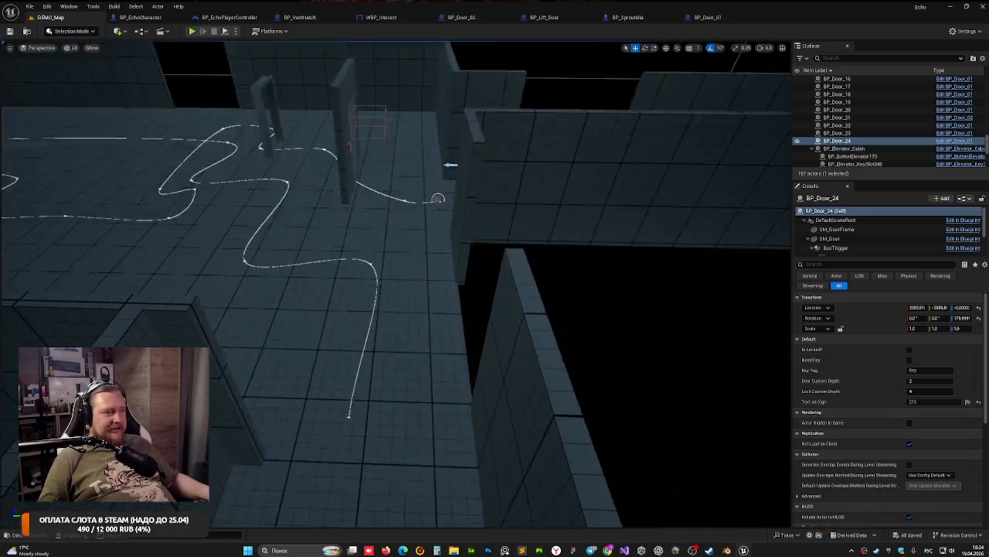
{"action": "key", "text": "w"}
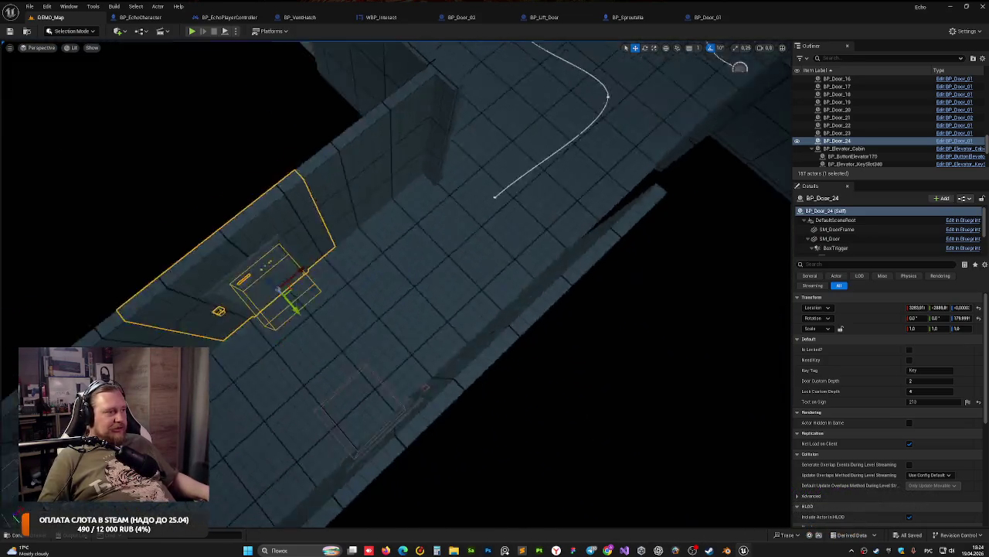
{"action": "key", "text": "w"}
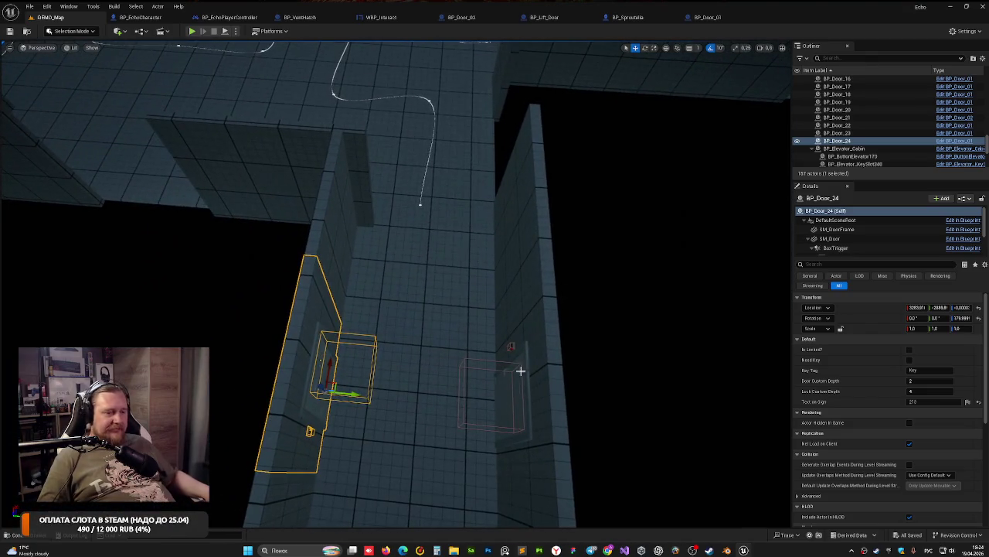
{"action": "key", "text": "ctrl+space"}
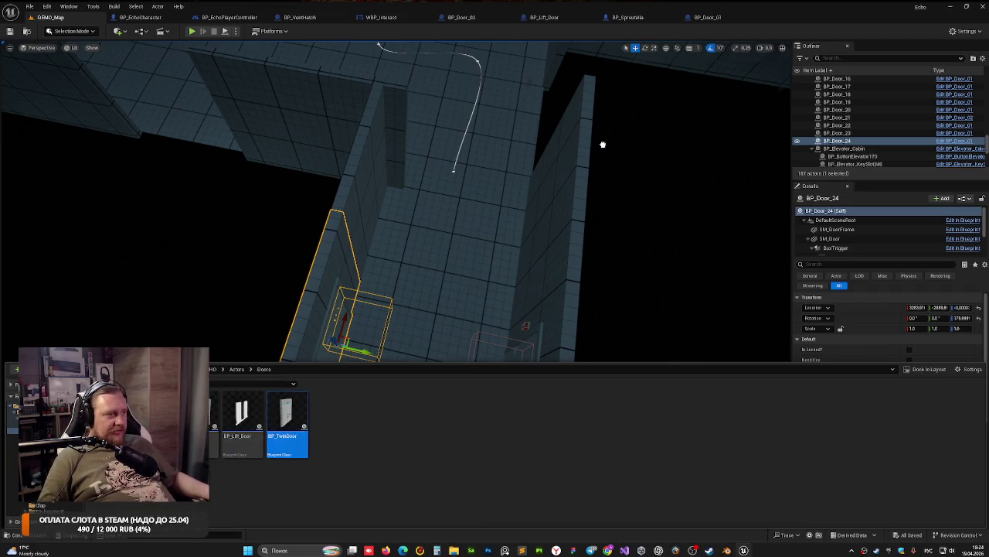
Step: Place a BP_TwinDoor in the corridor and fit it into the doorway
{"action": "left_click_drag", "start_coordinate": [286, 417], "coordinate": [448, 243]}
{"action": "key", "text": "f"}
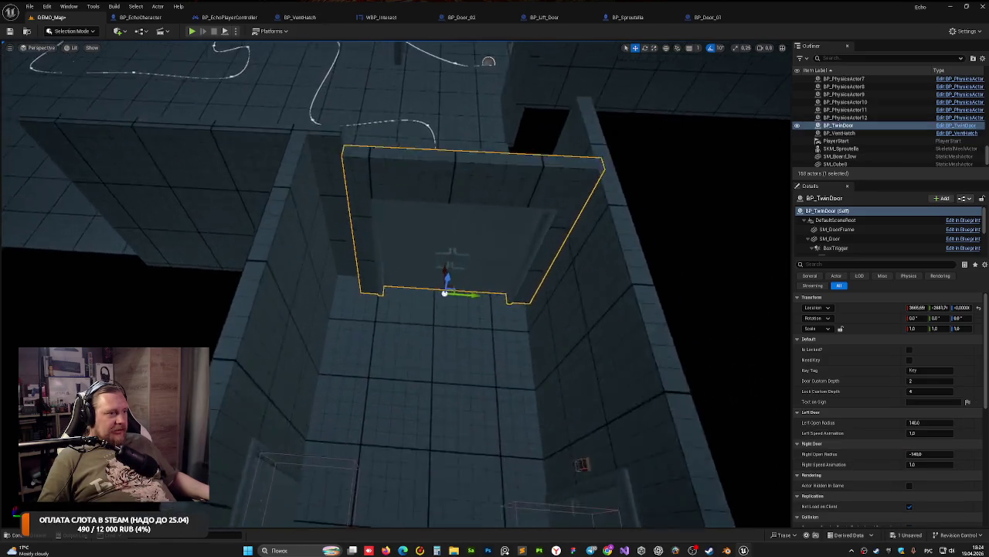
{"action": "key", "text": "w"}
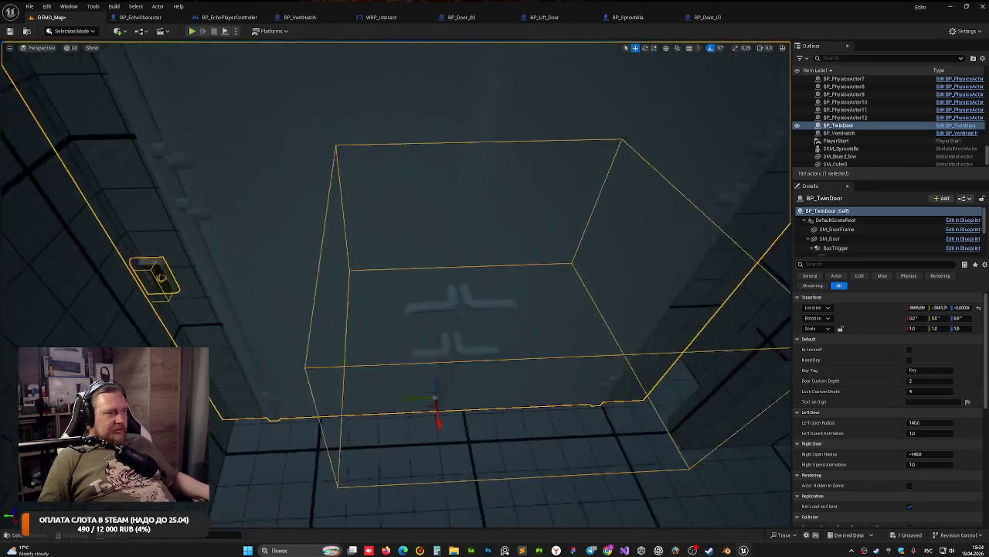
{"action": "key", "text": "s"}
{"action": "mouse_move", "coordinate": [388, 361]}
{"action": "left_mouse_down"}
{"action": "mouse_move", "coordinate": [435, 380]}
{"action": "mouse_move", "coordinate": [435, 404]}
{"action": "left_mouse_up"}
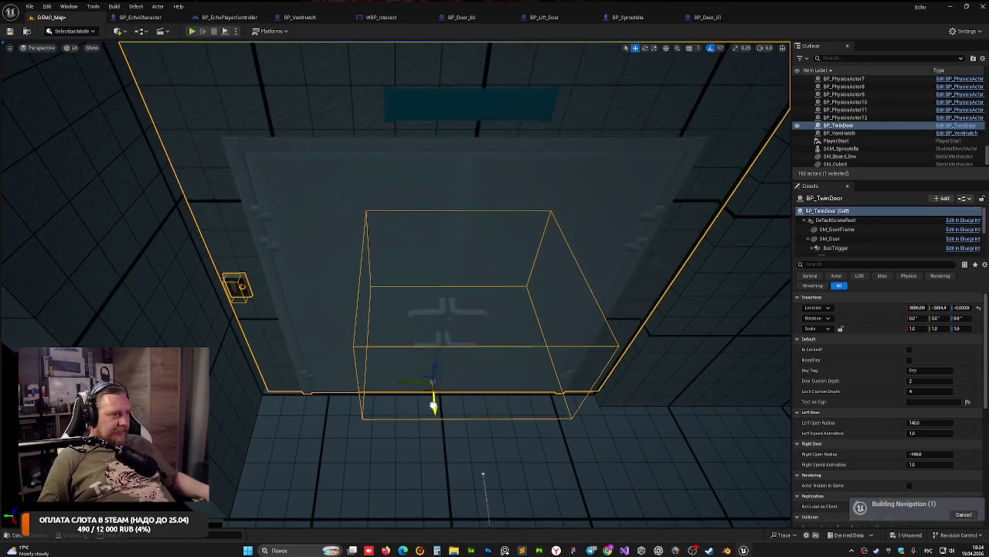
{"action": "key", "text": "w"}
{"action": "key", "text": "w"}
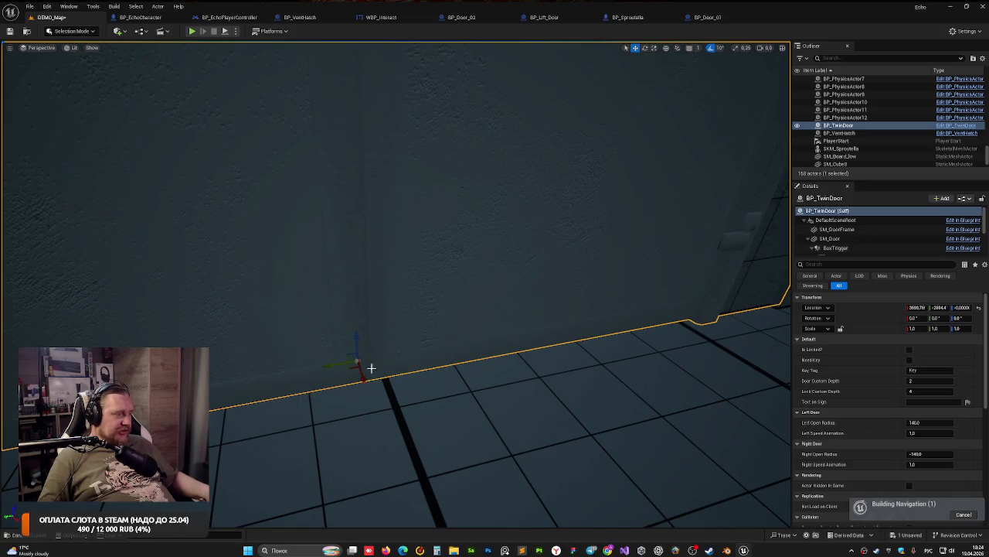
Step: Select the twin door actor and open the BP_TwinDoor Blueprint for editing
{"action": "left_click_drag", "start_coordinate": [371, 368], "coordinate": [9, 354]}
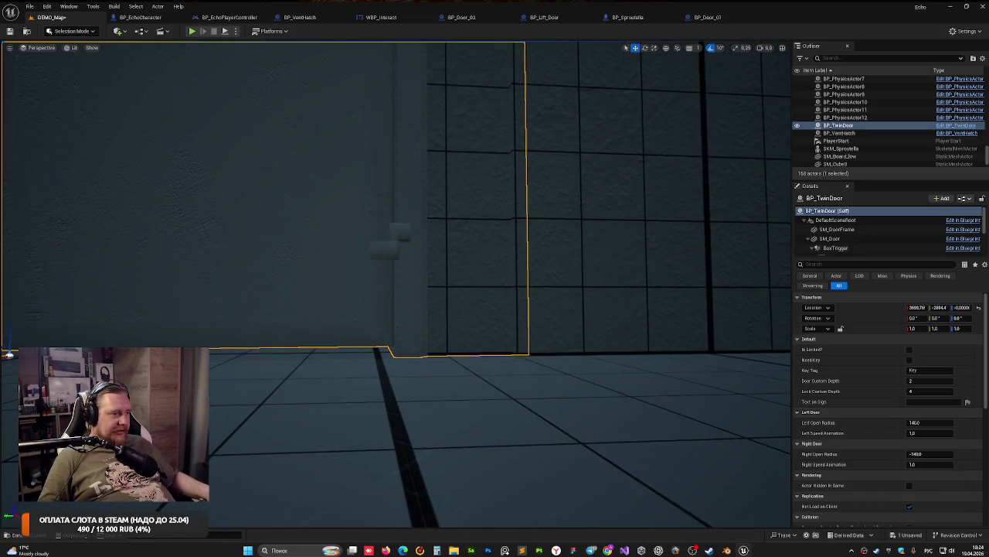
{"action": "key", "text": "w"}
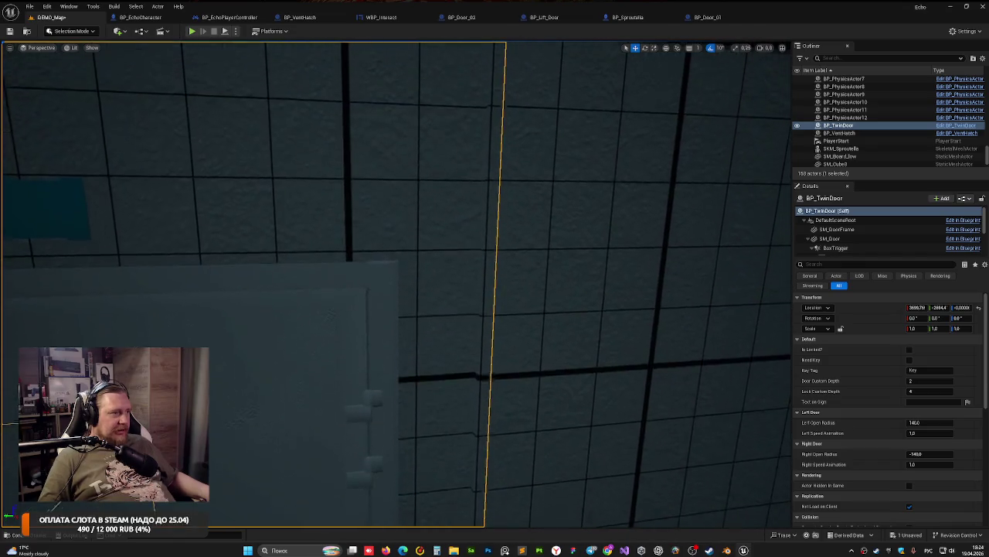
{"action": "key", "text": "s"}
{"action": "key", "text": "w"}
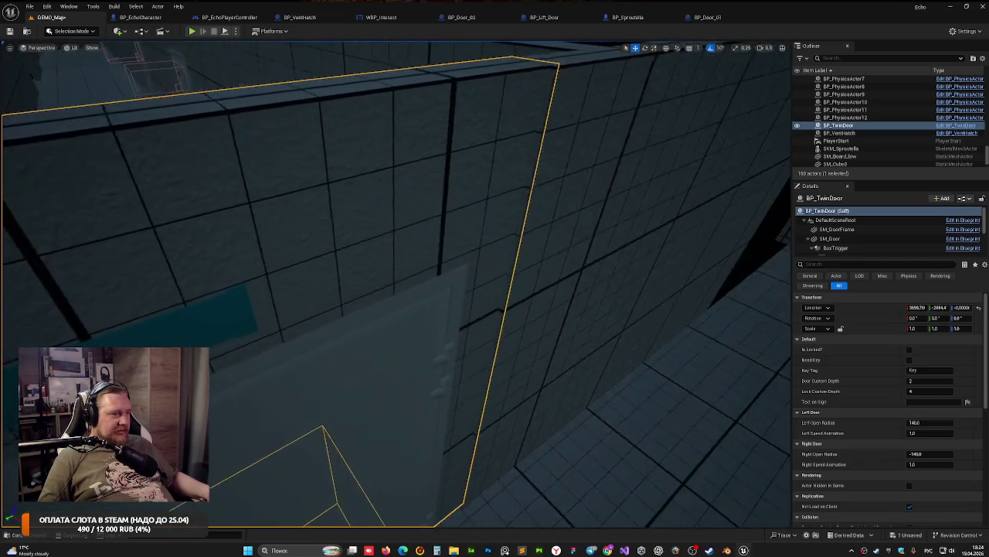
{"action": "left_click_drag", "start_coordinate": [396, 278], "coordinate": [395, 402]}
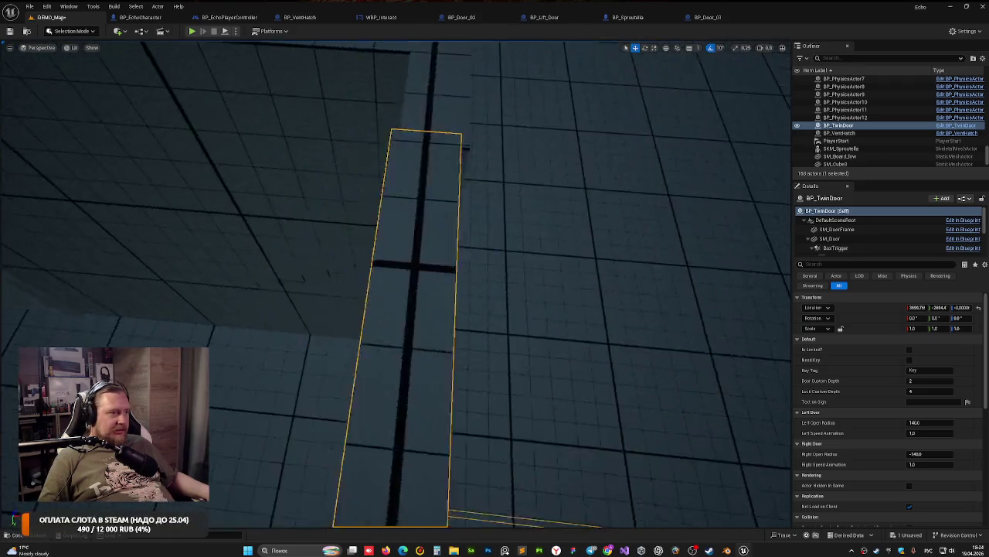
{"action": "mouse_move", "coordinate": [455, 296]}
{"action": "left_mouse_down"}
{"action": "mouse_move", "coordinate": [454, 262]}
{"action": "mouse_move", "coordinate": [454, 296]}
{"action": "left_mouse_up"}
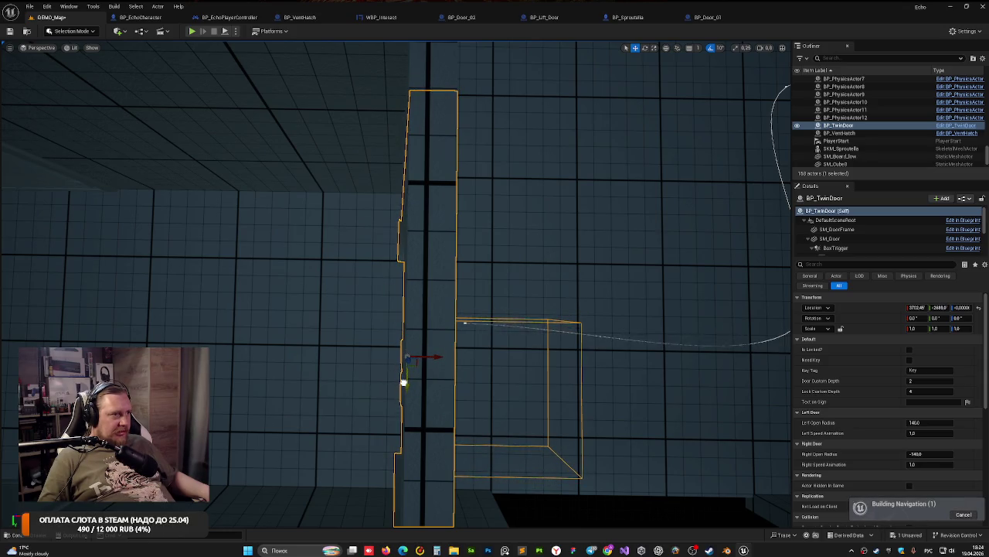
{"action": "left_click_drag", "start_coordinate": [528, 166], "coordinate": [523, 160]}
{"action": "key", "text": "Escape"}
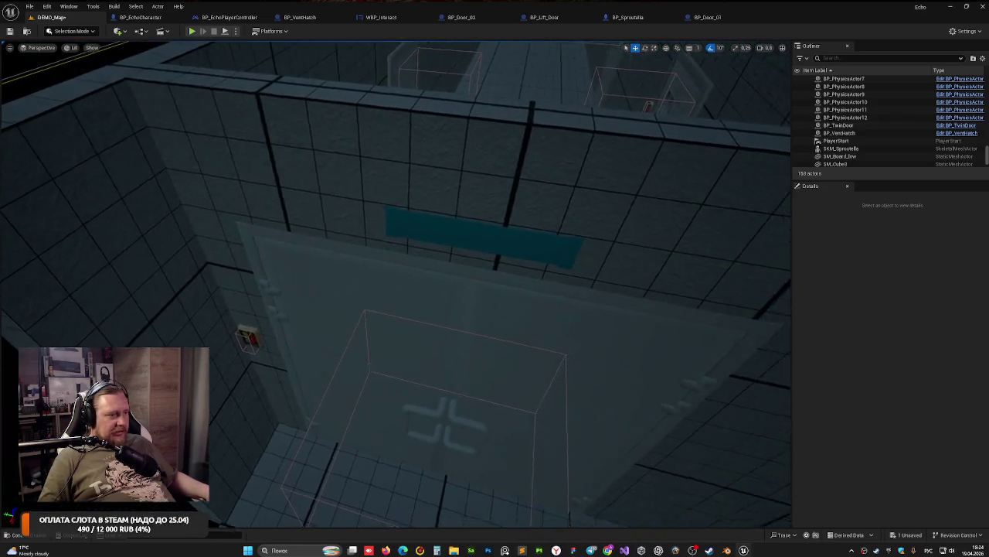
{"action": "left_click_drag", "start_coordinate": [455, 367], "coordinate": [456, 367]}
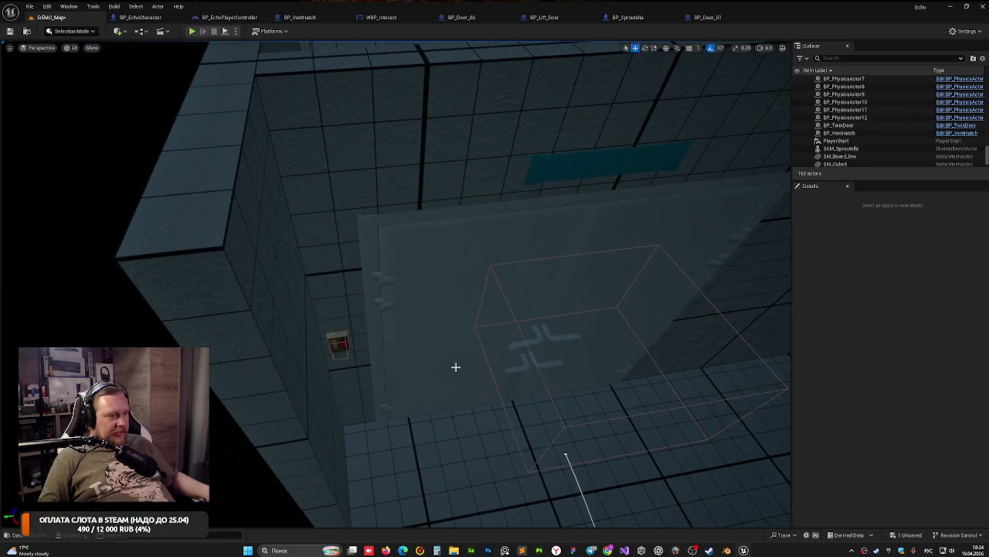
{"action": "scroll", "coordinate": [456, 353], "scroll_direction": "down", "scroll_amount": 5}
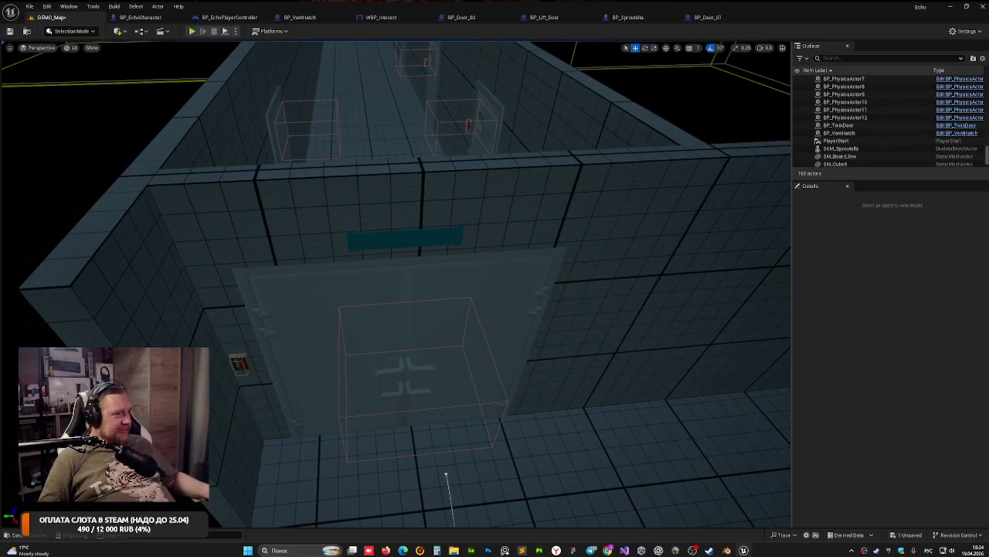
{"action": "left_click", "coordinate": [889, 125]}
{"action": "left_click", "coordinate": [955, 126]}
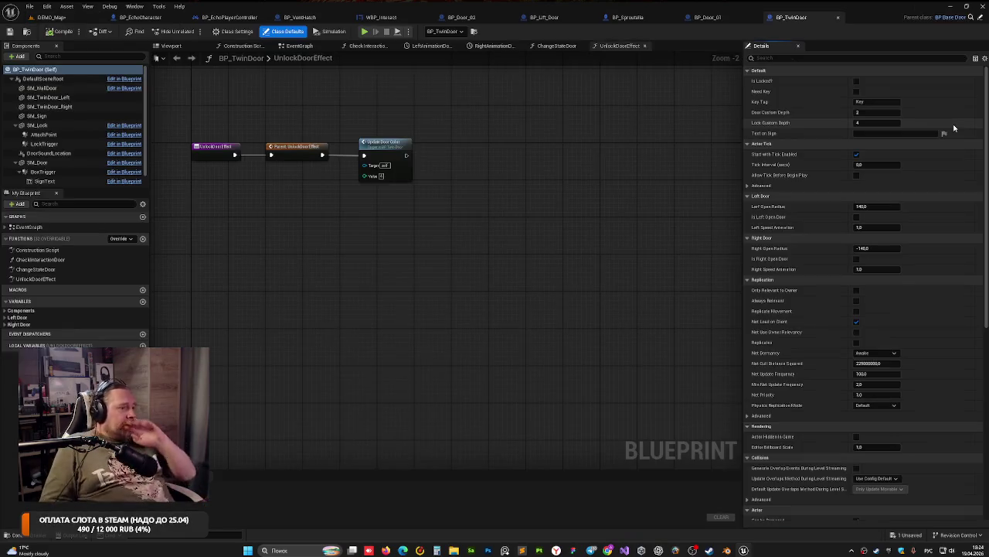
Step: Slide the SM_Lock component to a new spot on the wall beside the door
{"action": "left_click", "coordinate": [191, 47]}
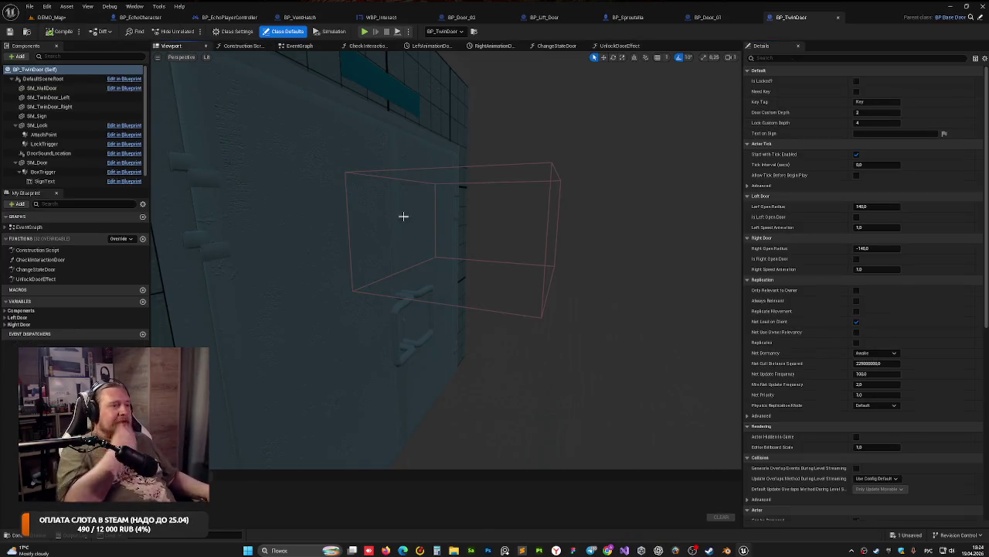
{"action": "left_click_drag", "start_coordinate": [404, 215], "coordinate": [325, 324]}
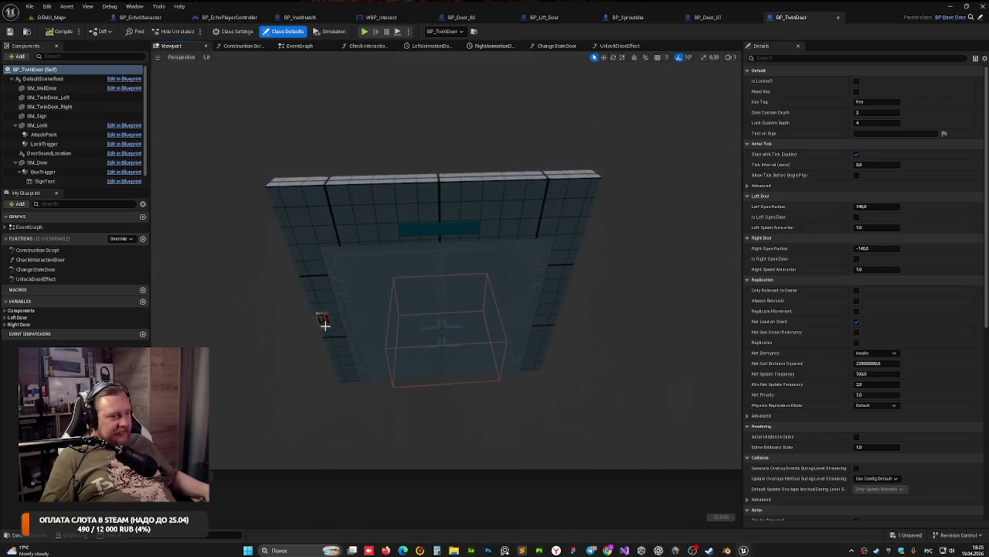
{"action": "left_click", "coordinate": [325, 324]}
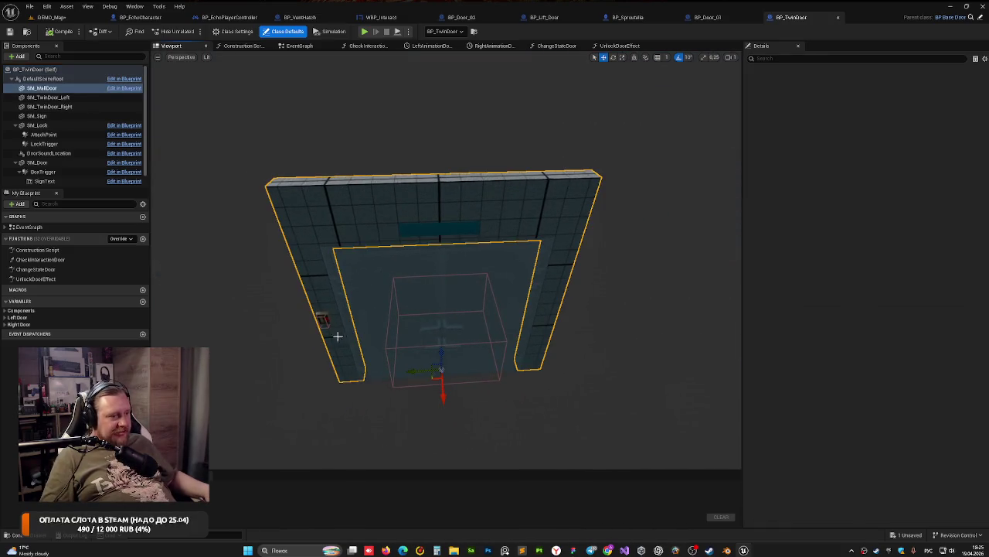
{"action": "left_click", "coordinate": [72, 125]}
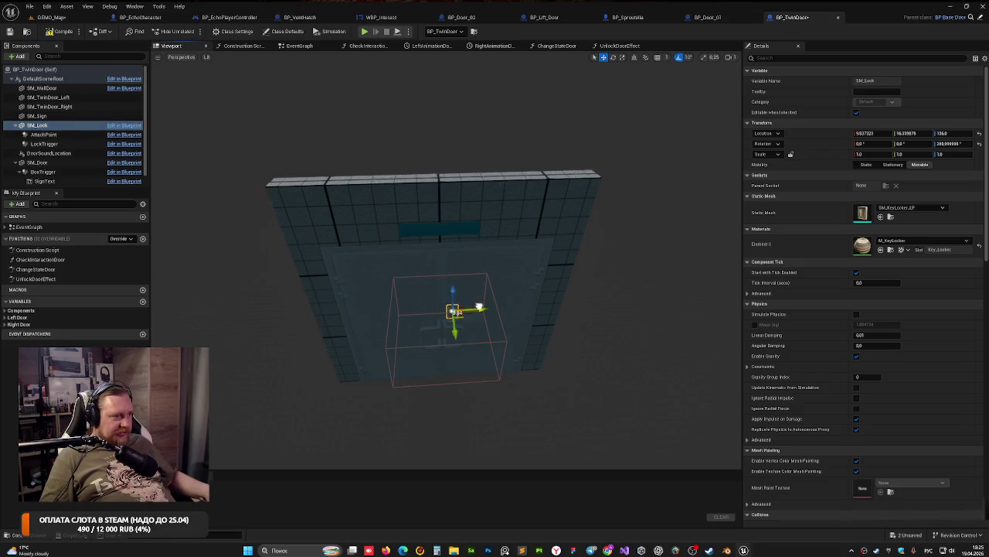
{"action": "left_click_drag", "start_coordinate": [480, 307], "coordinate": [578, 305]}
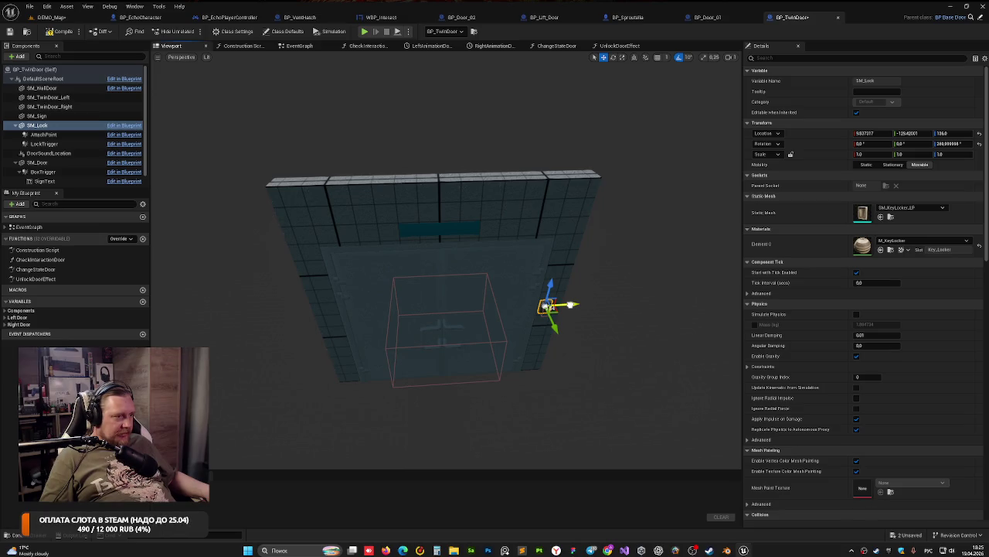
{"action": "left_click_drag", "start_coordinate": [382, 323], "coordinate": [361, 323]}
{"action": "scroll", "coordinate": [359, 323], "scroll_direction": "down", "scroll_amount": 5}
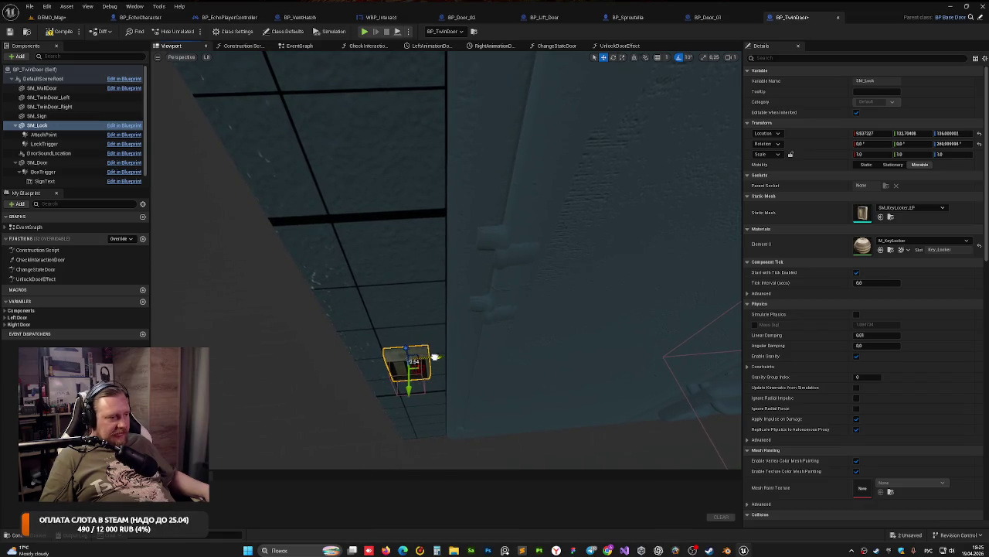
{"action": "scroll", "coordinate": [484, 320], "scroll_direction": "up", "scroll_amount": 5}
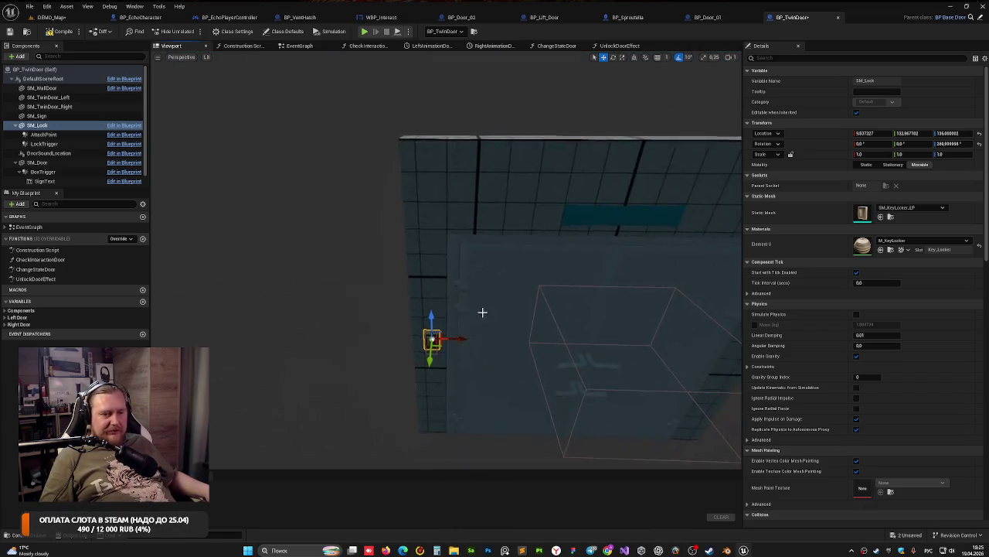
Step: Frame the SignText component from the front, then return to DEMO_Map
{"action": "left_click_drag", "start_coordinate": [501, 316], "coordinate": [503, 318]}
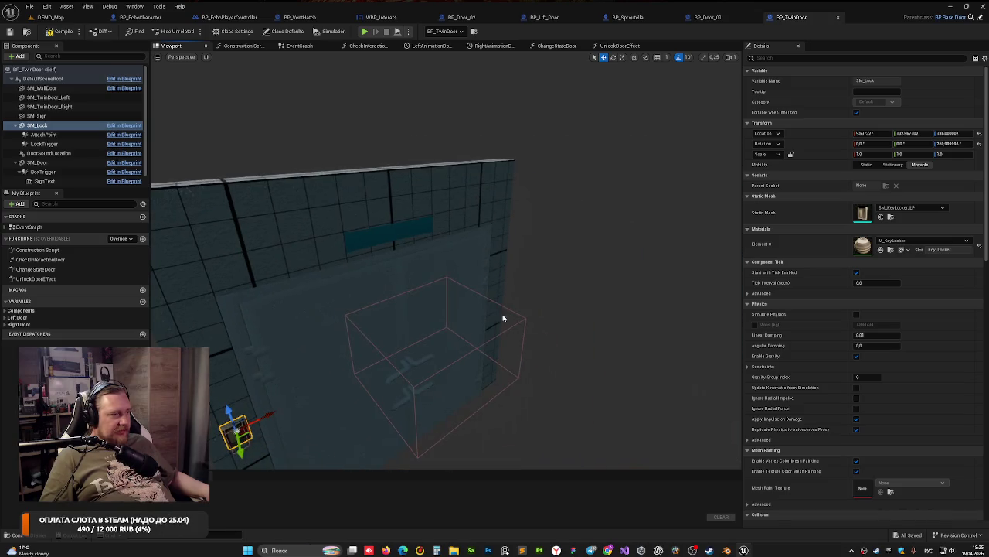
{"action": "left_click", "coordinate": [390, 230]}
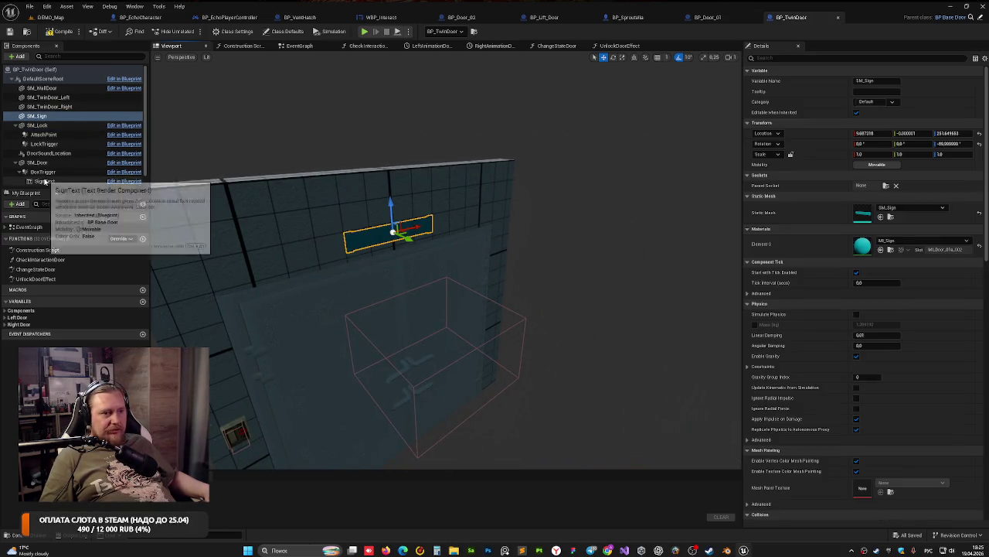
{"action": "left_click", "coordinate": [44, 181]}
{"action": "key", "text": "f"}
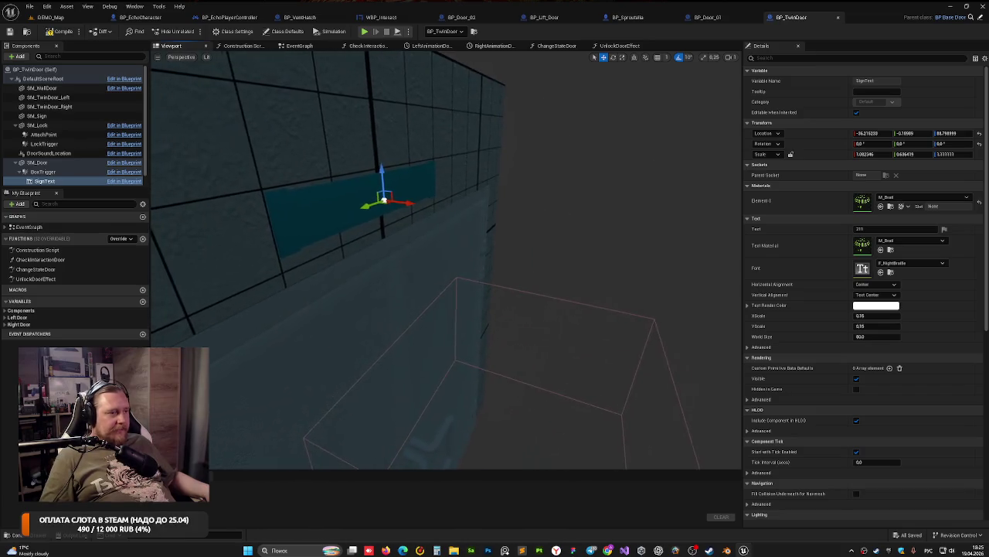
{"action": "left_click_drag", "start_coordinate": [379, 169], "coordinate": [451, 217]}
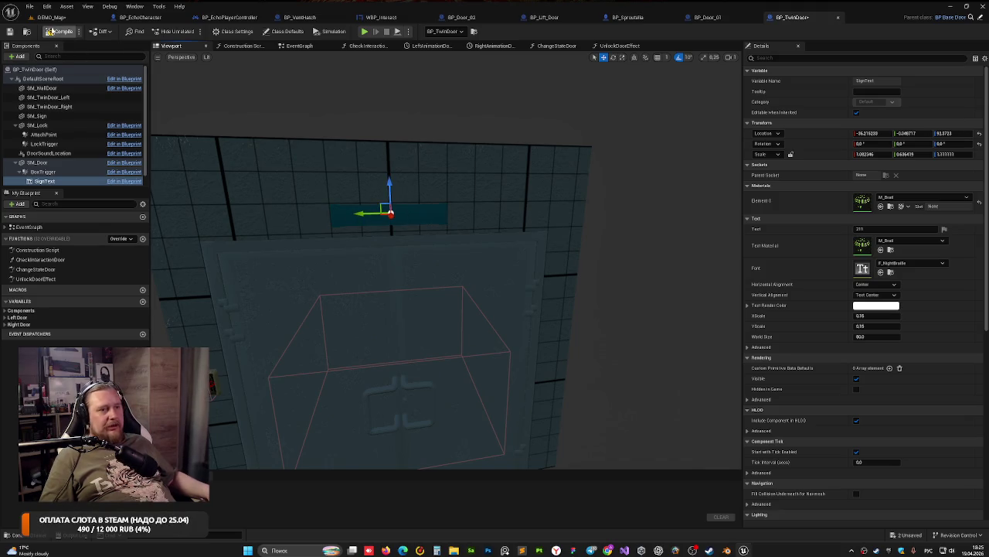
{"action": "left_click", "coordinate": [51, 17]}
{"action": "type", "text": "ПАЛАТЫ СОДЕРЖА"}
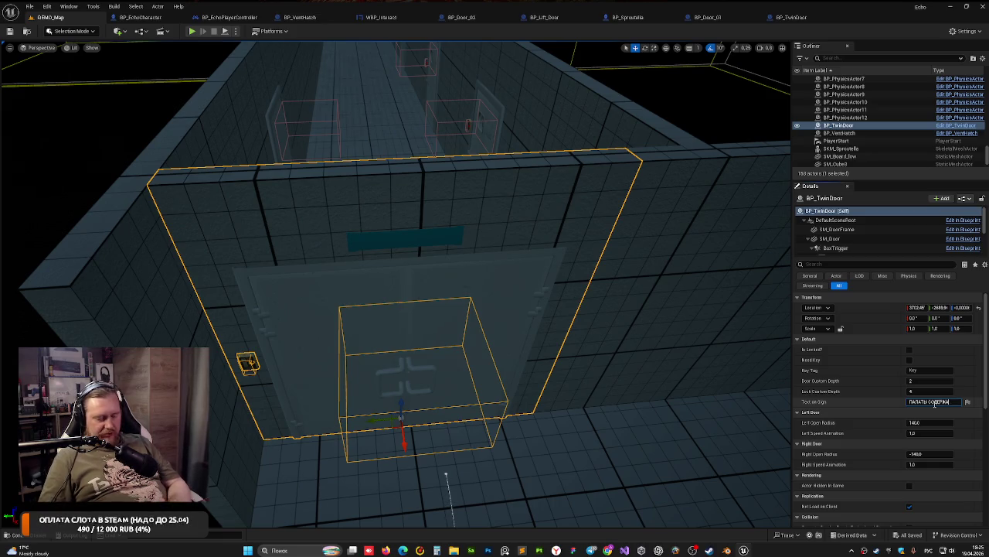
Step: Add 'НИ' to the twin door's Cyrillic sign text and commit it
{"action": "type", "text": "НИЯ"}
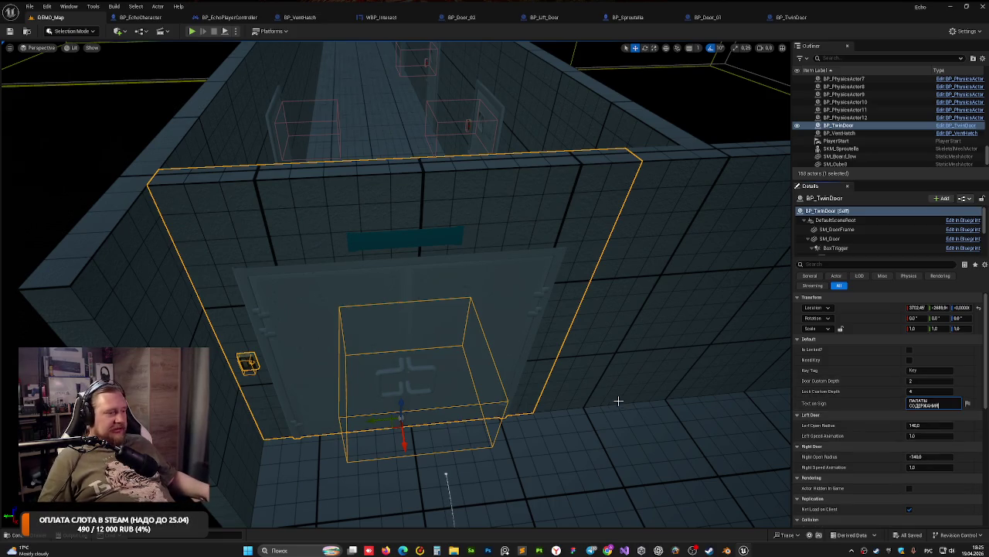
{"action": "left_click", "coordinate": [618, 400]}
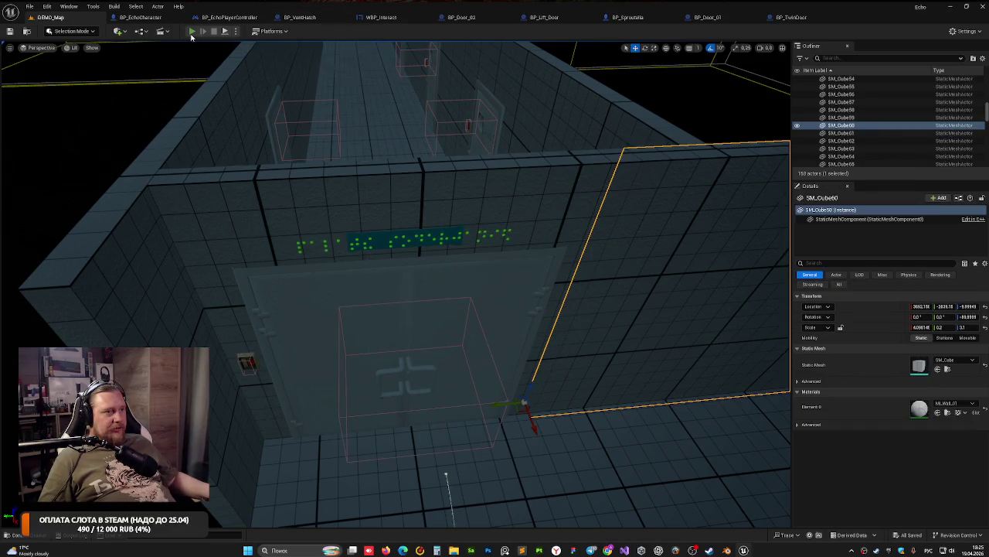
Step: Play-test the level, open the twin door by interacting, then stop
{"action": "left_click", "coordinate": [192, 32]}
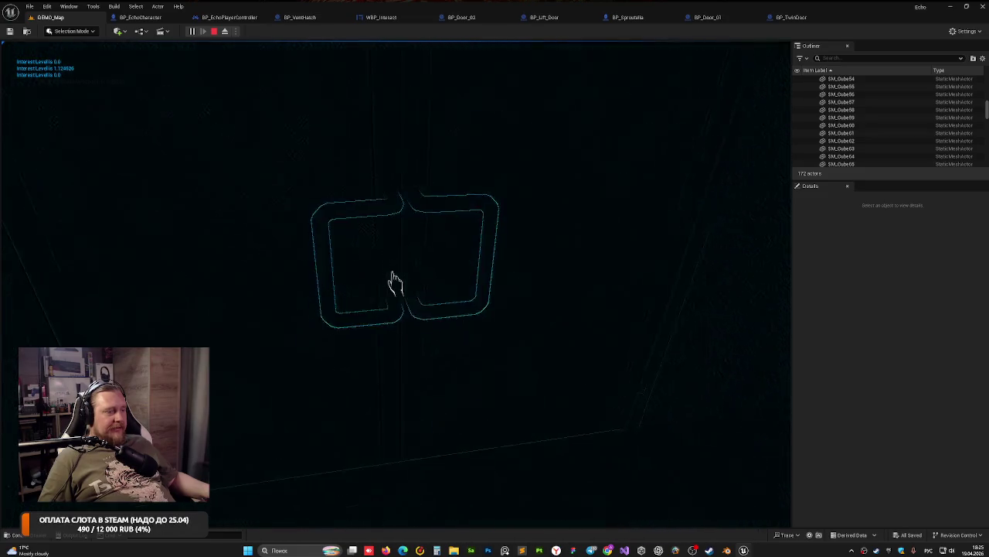
{"action": "left_click", "coordinate": [394, 282]}
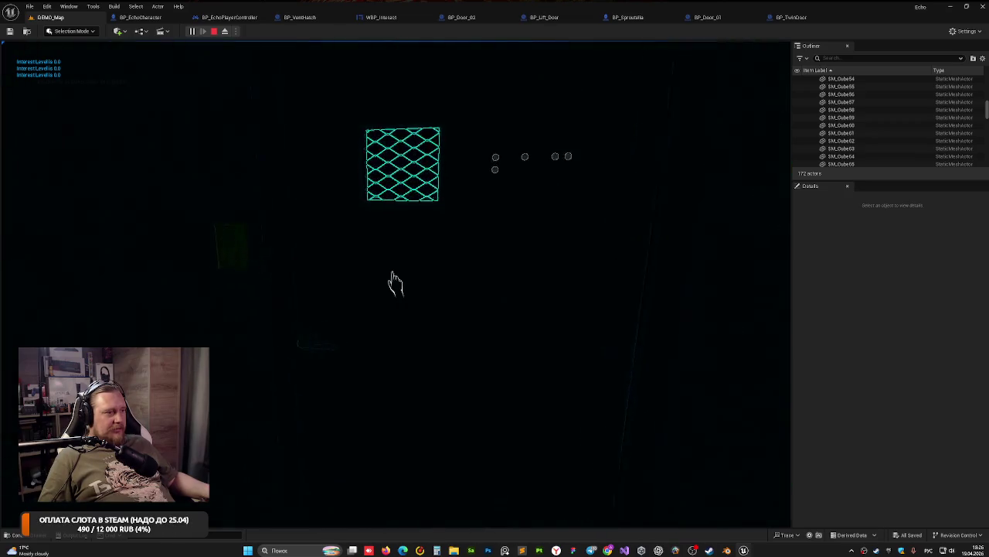
{"action": "key", "text": "Escape"}
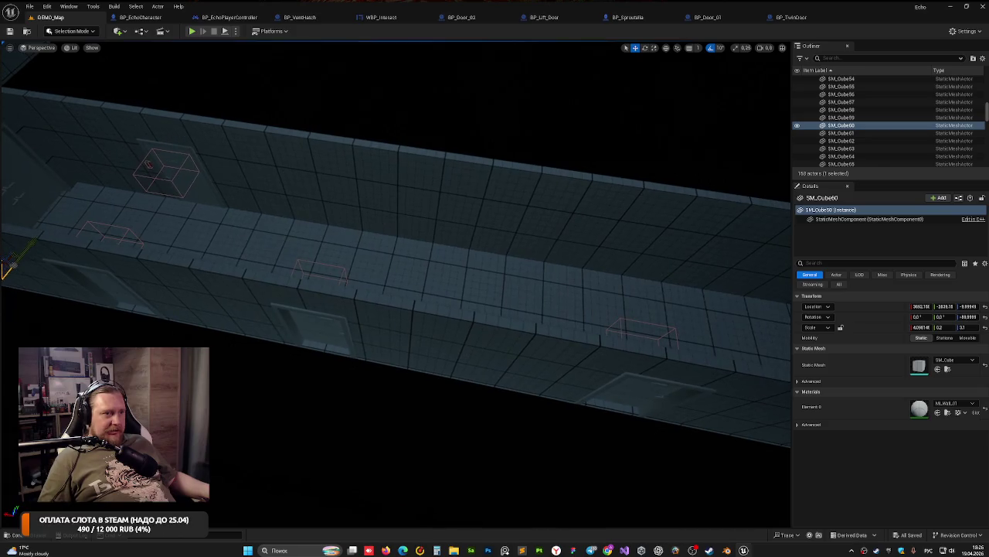
Step: Duplicate a corridor door and position the copy along the wall
{"action": "left_click", "coordinate": [166, 170]}
{"action": "key", "text": "ctrl+d"}
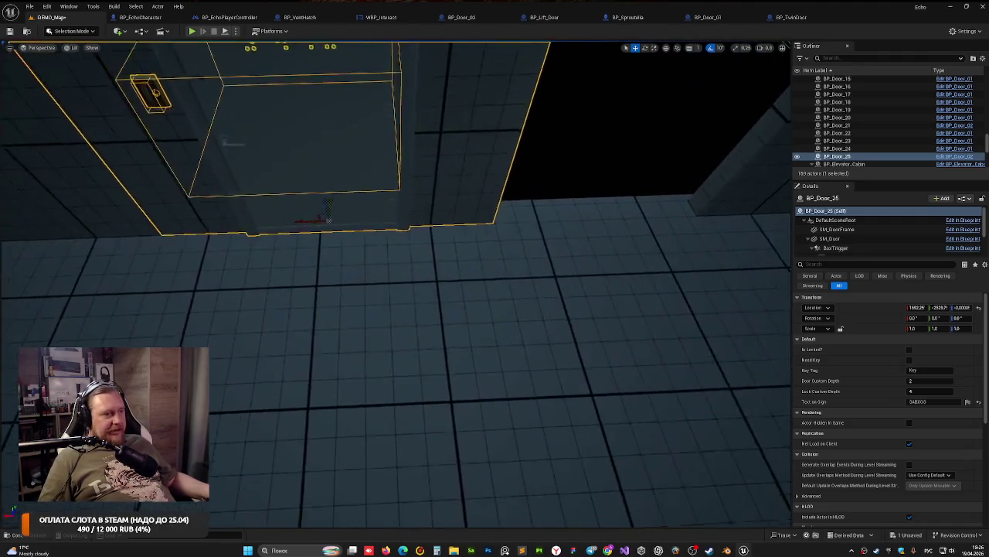
{"action": "left_click_drag", "start_coordinate": [310, 266], "coordinate": [490, 258]}
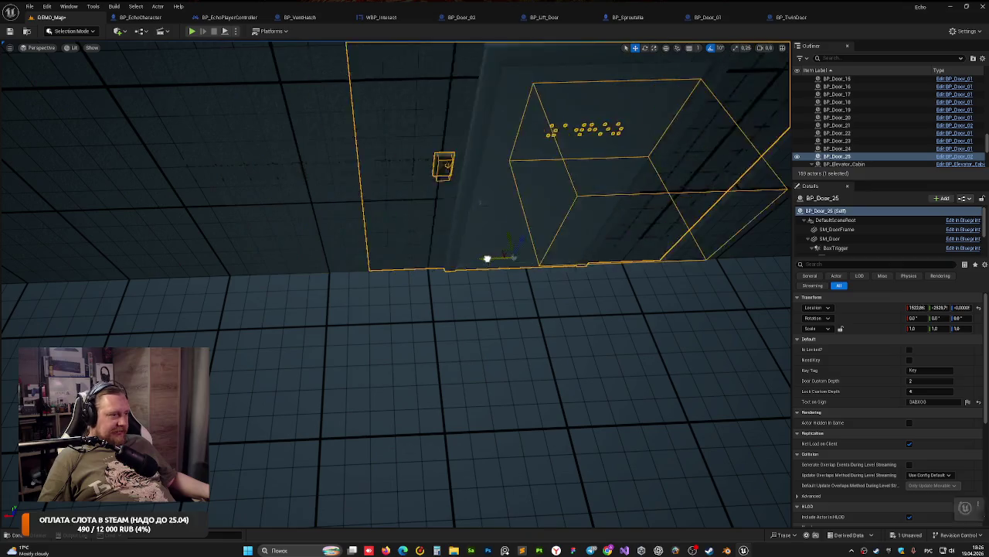
{"action": "scroll", "coordinate": [518, 216], "scroll_direction": "up", "scroll_amount": 3}
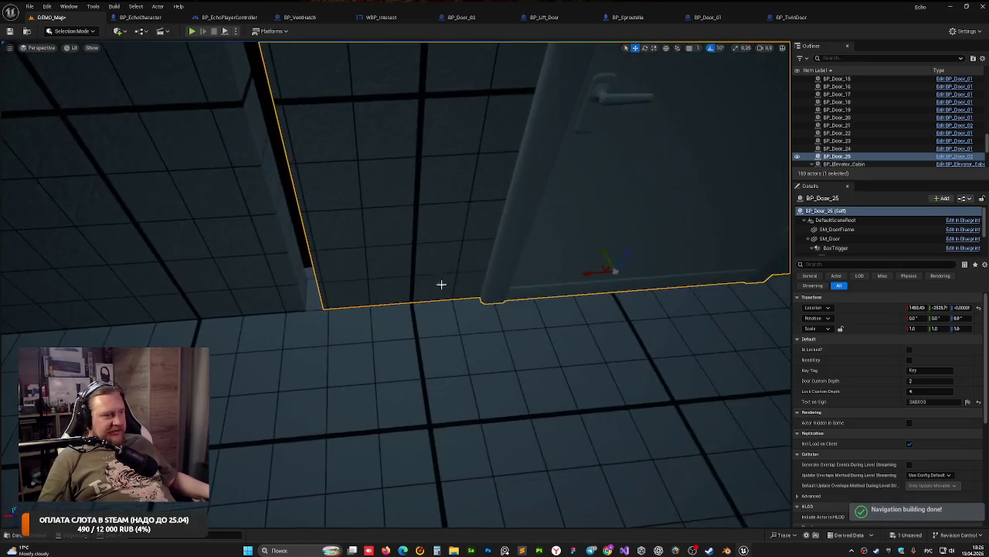
{"action": "left_click_drag", "start_coordinate": [586, 274], "coordinate": [579, 274]}
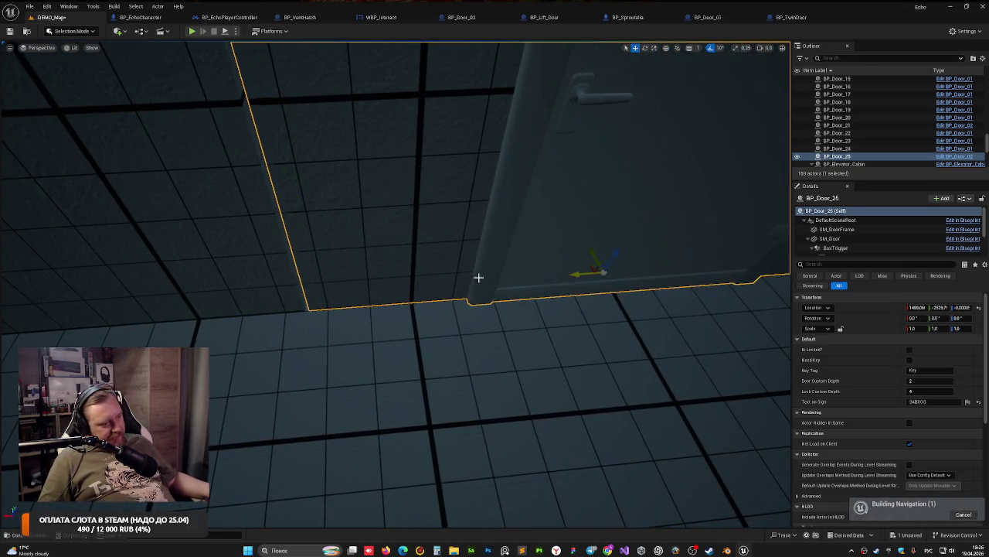
{"action": "left_click_drag", "start_coordinate": [495, 279], "coordinate": [398, 284]}
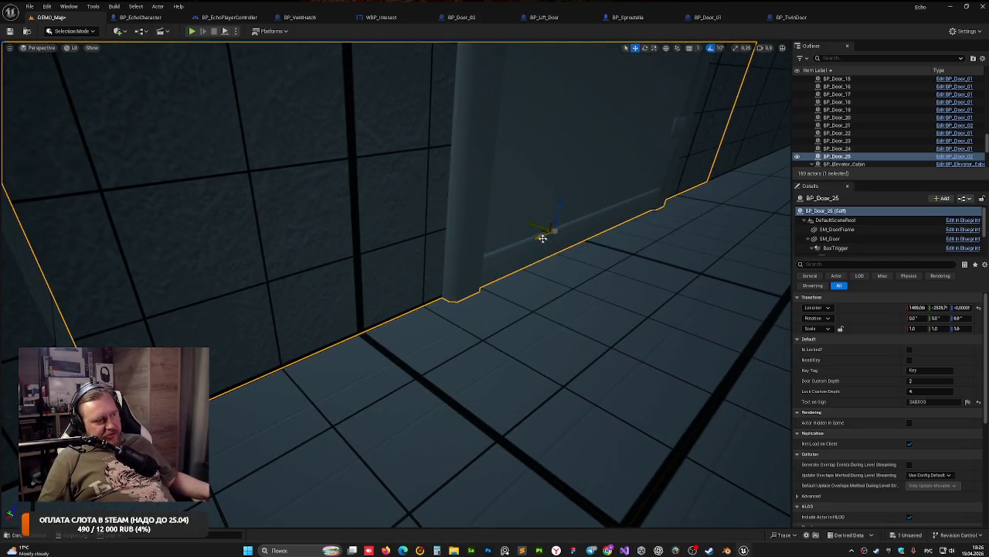
{"action": "left_click_drag", "start_coordinate": [544, 235], "coordinate": [540, 238]}
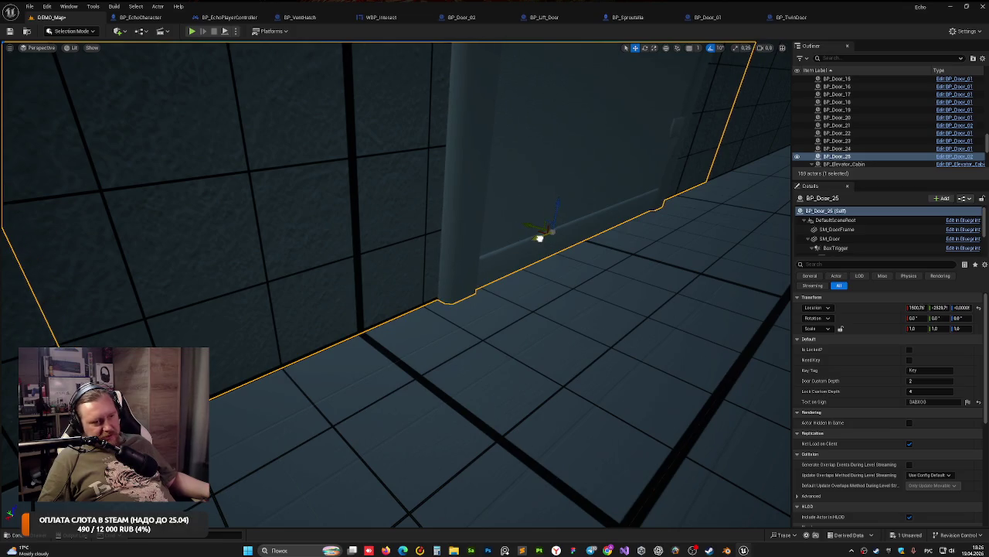
Step: Bring the new door BP_Door_25 with its braille sign into view and select it
{"action": "key", "text": "f"}
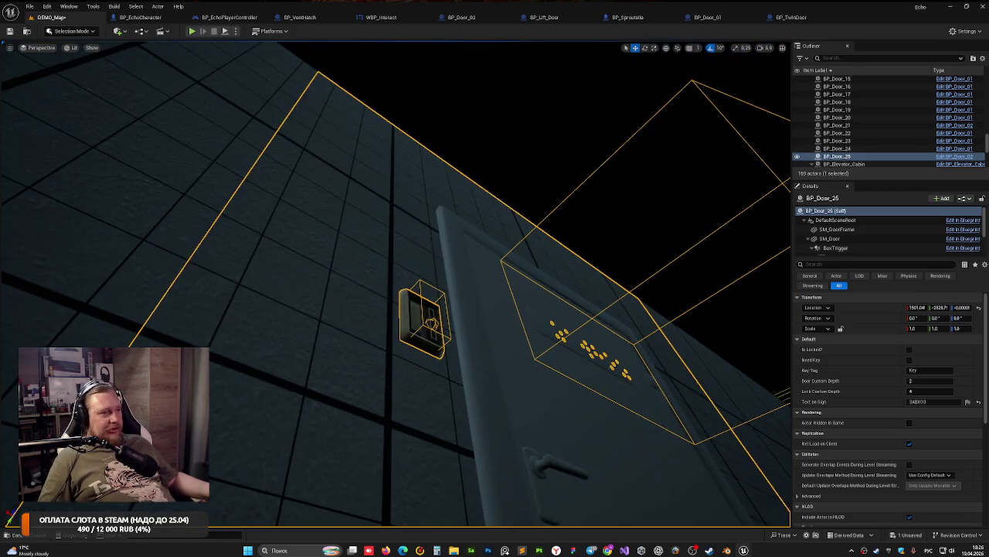
{"action": "left_click_drag", "start_coordinate": [502, 332], "coordinate": [407, 145]}
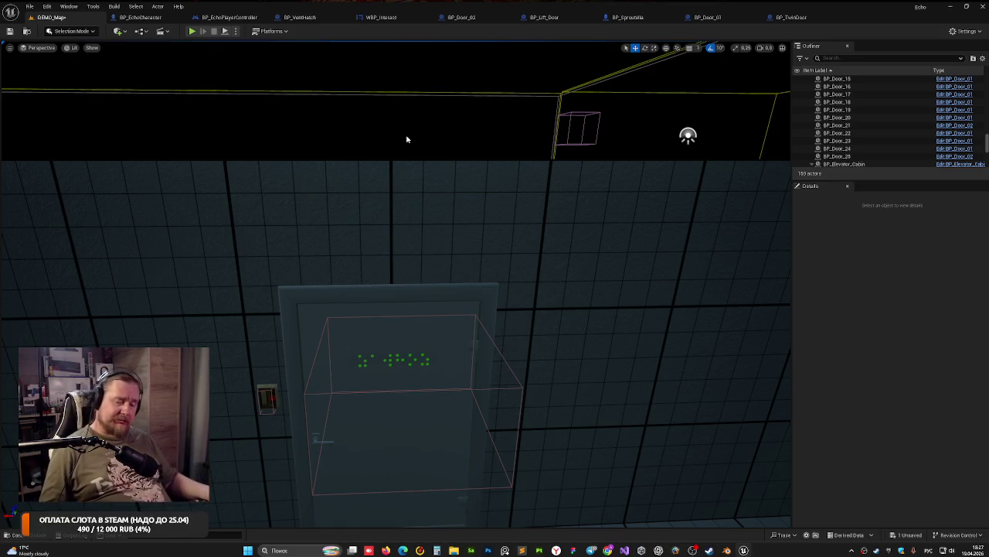
{"action": "mouse_move", "coordinate": [281, 291]}
{"action": "left_mouse_down"}
{"action": "mouse_move", "coordinate": [280, 255]}
{"action": "mouse_move", "coordinate": [286, 268]}
{"action": "left_mouse_up"}
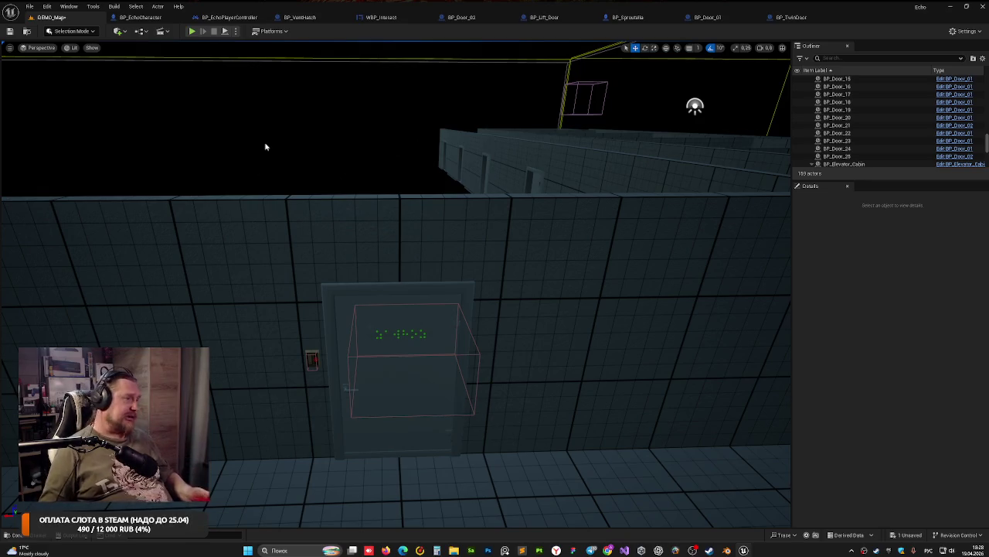
{"action": "left_click_drag", "start_coordinate": [314, 255], "coordinate": [556, 264]}
Step: Set BP_Door_25's Text on Sign to ДУШЕВЫЕ and save the level
{"action": "left_click", "coordinate": [932, 401]}
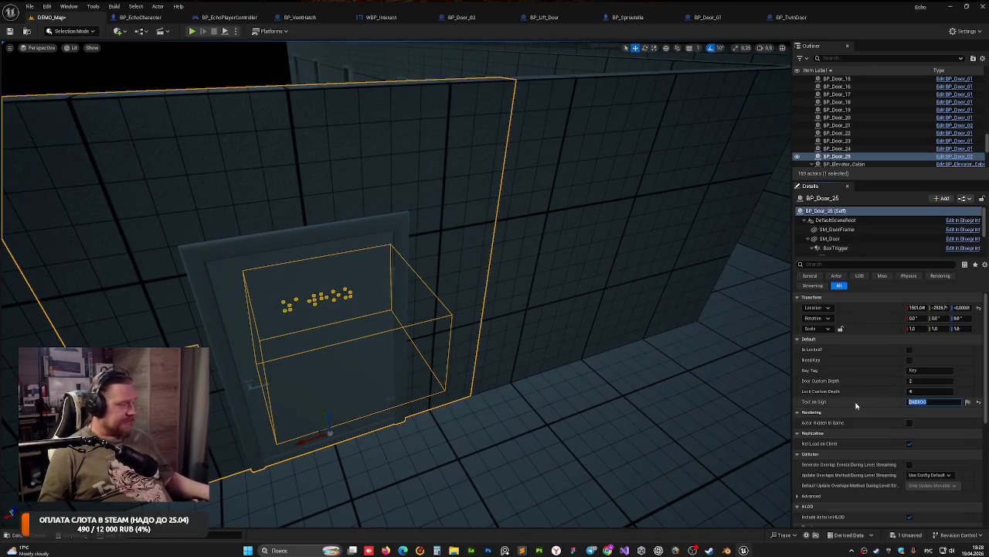
{"action": "type", "text": "2A"}
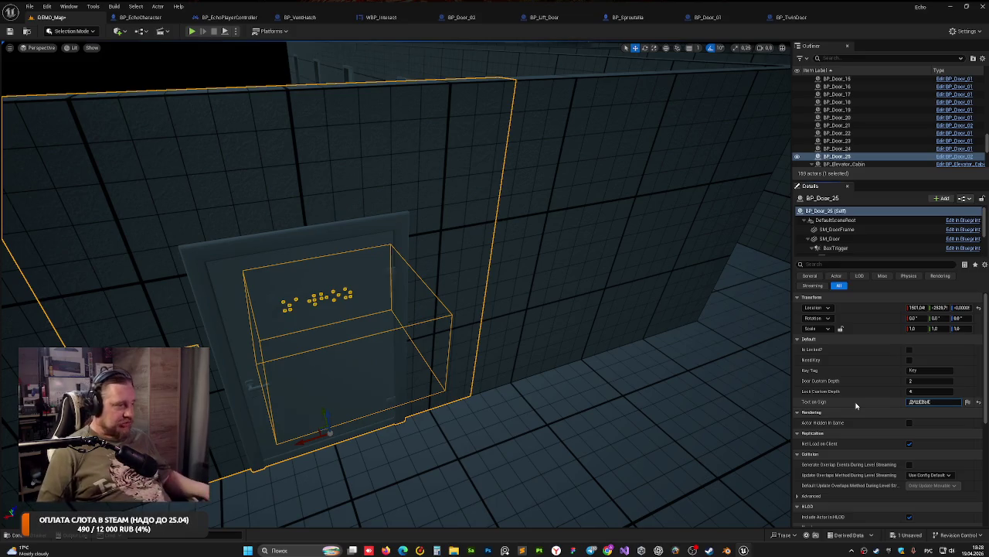
{"action": "key", "text": "Return"}
{"action": "key", "text": "ctrl+s"}
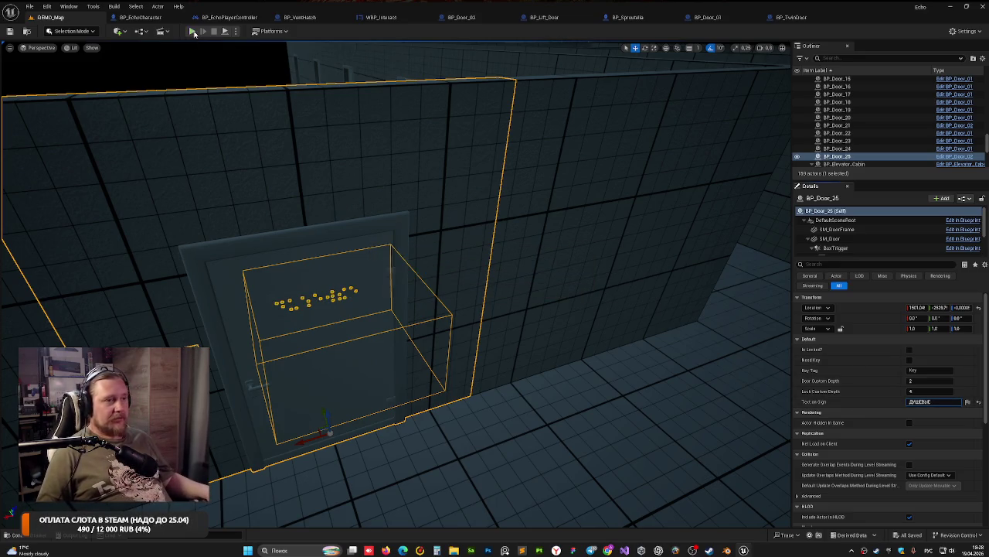
Step: Play-test and read the sign to confirm it shows ДУШЕВЫЕ
{"action": "left_click", "coordinate": [193, 31]}
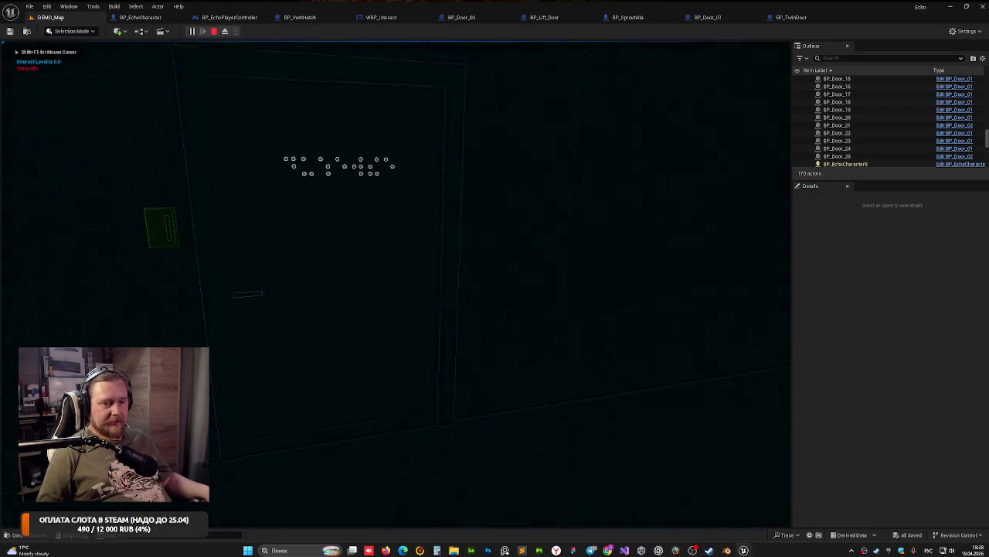
{"action": "left_click", "coordinate": [392, 281]}
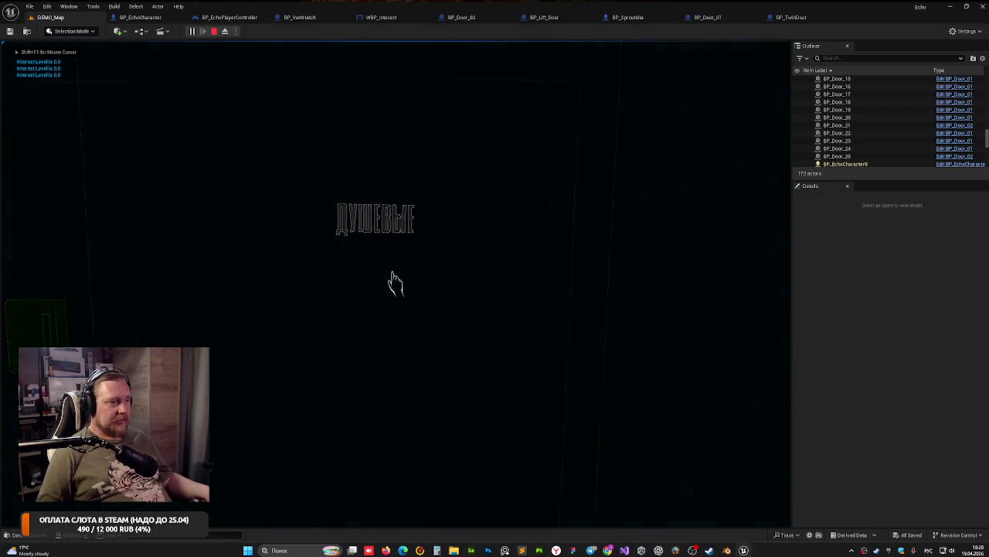
{"action": "key", "text": "Escape"}
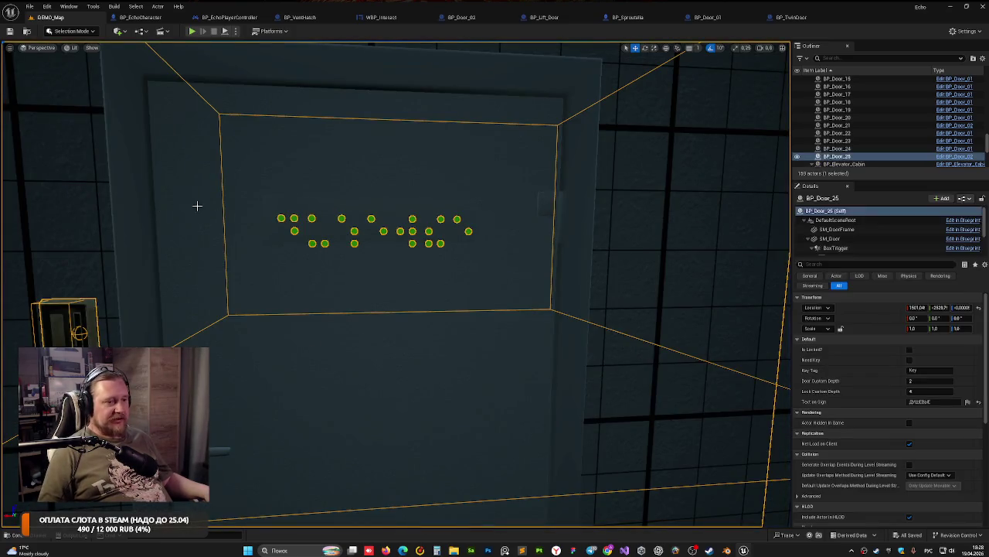
Step: Mark BP_Door_25 as Is Locked? and play-test the locked door
{"action": "scroll", "coordinate": [197, 206], "scroll_direction": "down", "scroll_amount": 5}
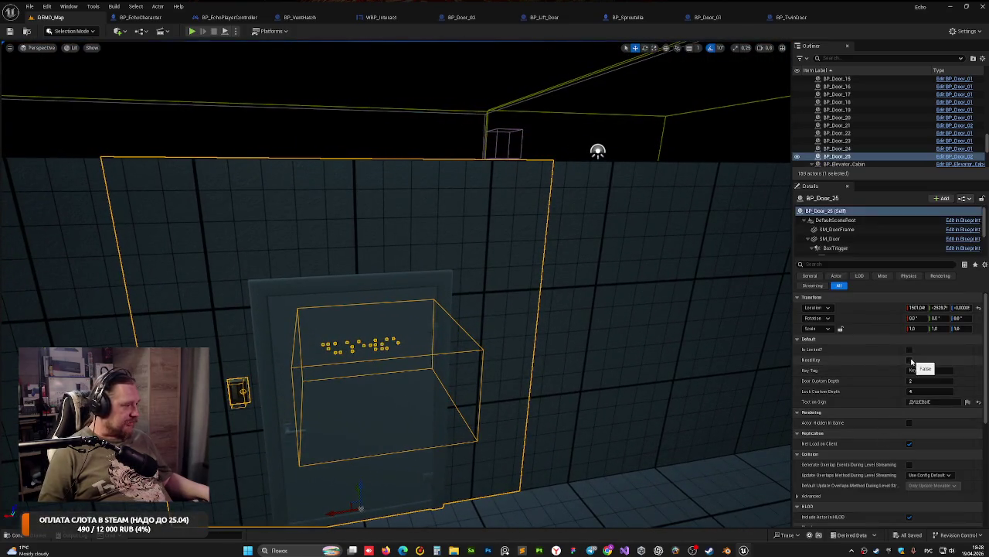
{"action": "left_click", "coordinate": [909, 350]}
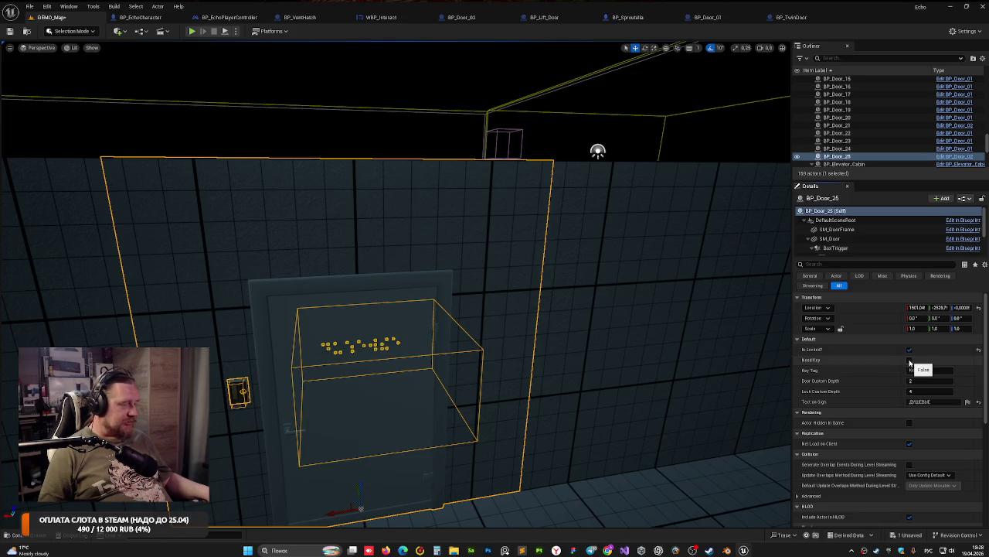
{"action": "left_click", "coordinate": [191, 31]}
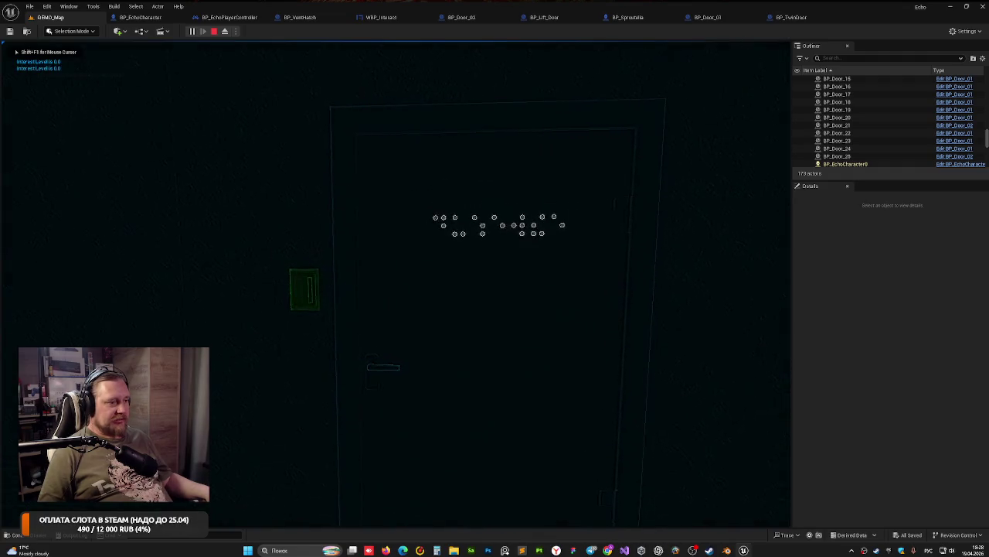
{"action": "key", "text": "w"}
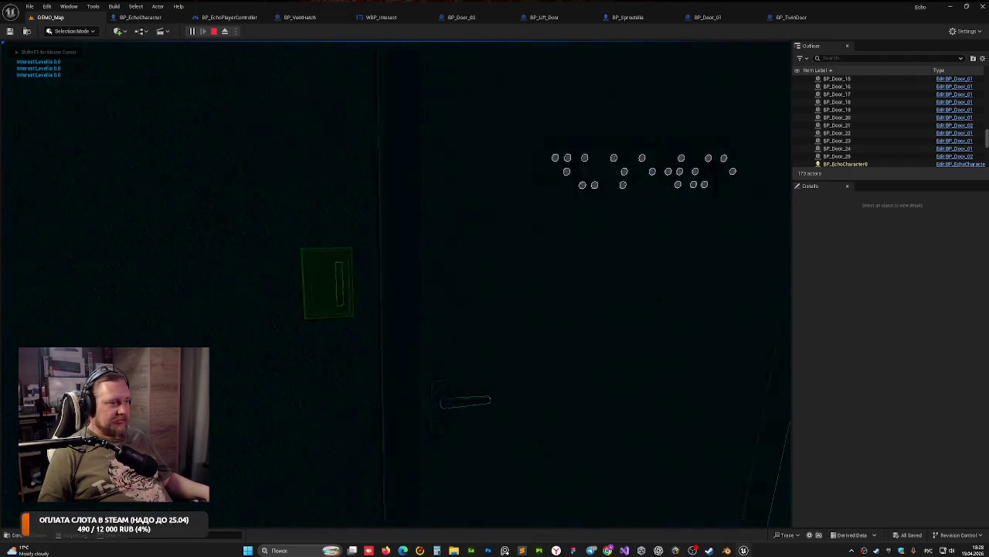
{"action": "key", "text": "w"}
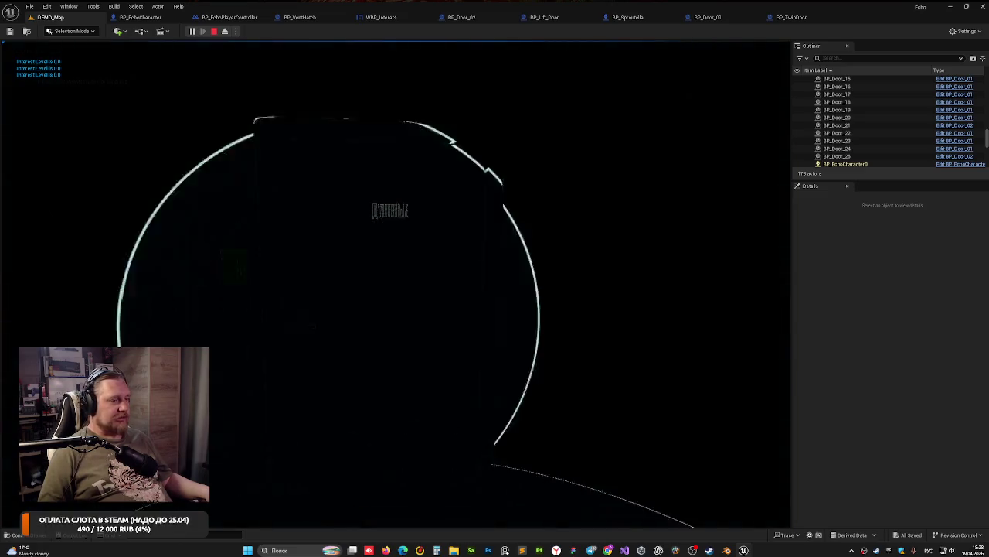
{"action": "key", "text": "w"}
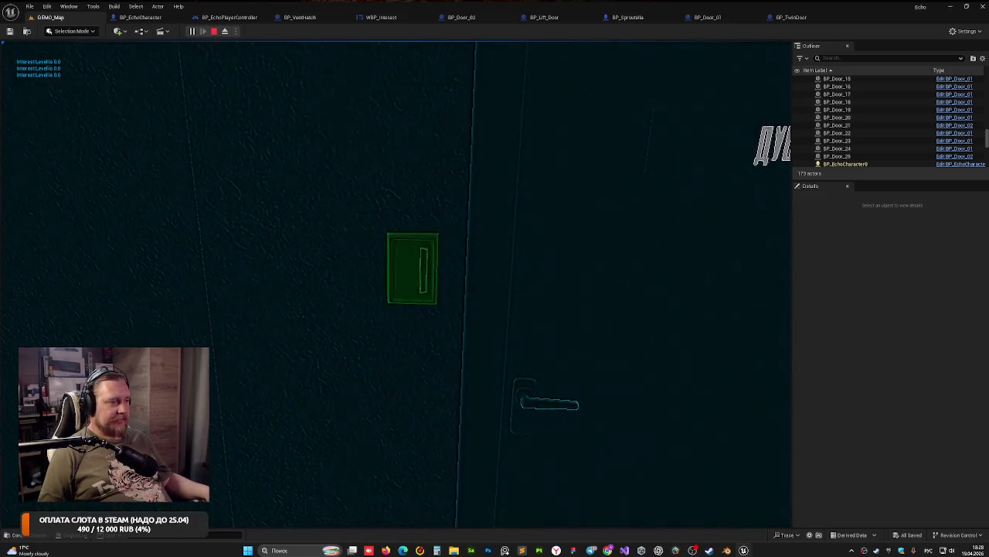
{"action": "key", "text": "Escape"}
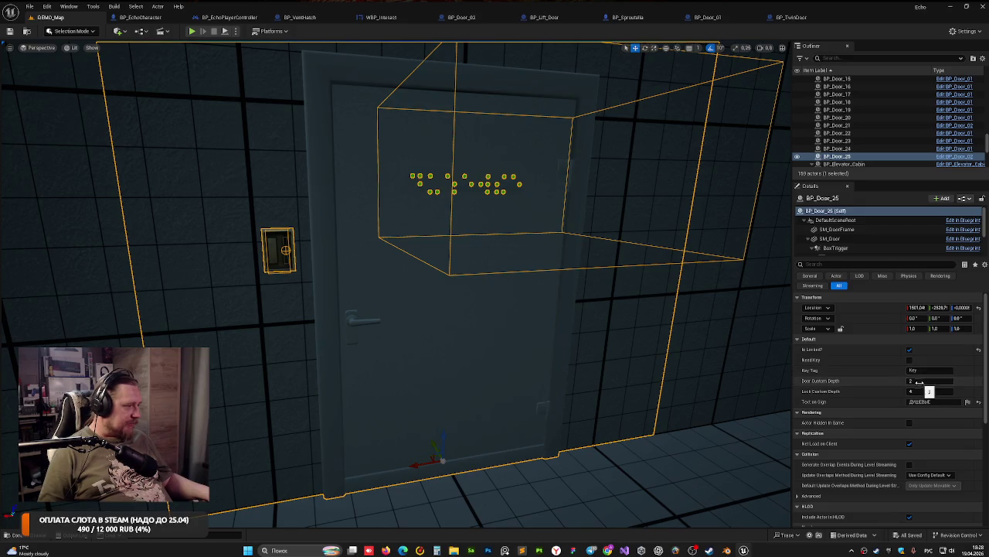
Step: Set Lock Custom Depth to 2, save, and play-test the door again
{"action": "left_click", "coordinate": [924, 392]}
{"action": "type", "text": "3"}
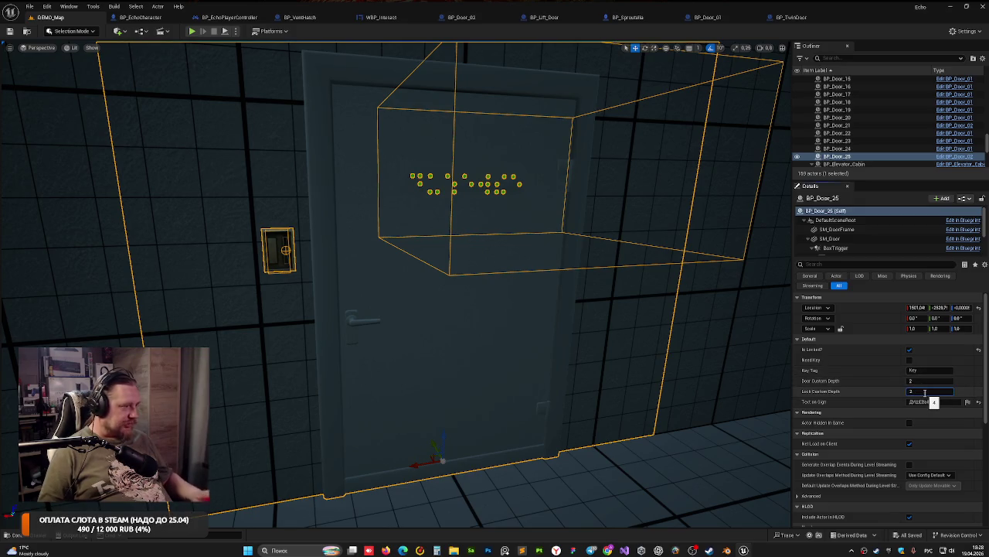
{"action": "key", "text": "Return"}
{"action": "key", "text": "ctrl+s"}
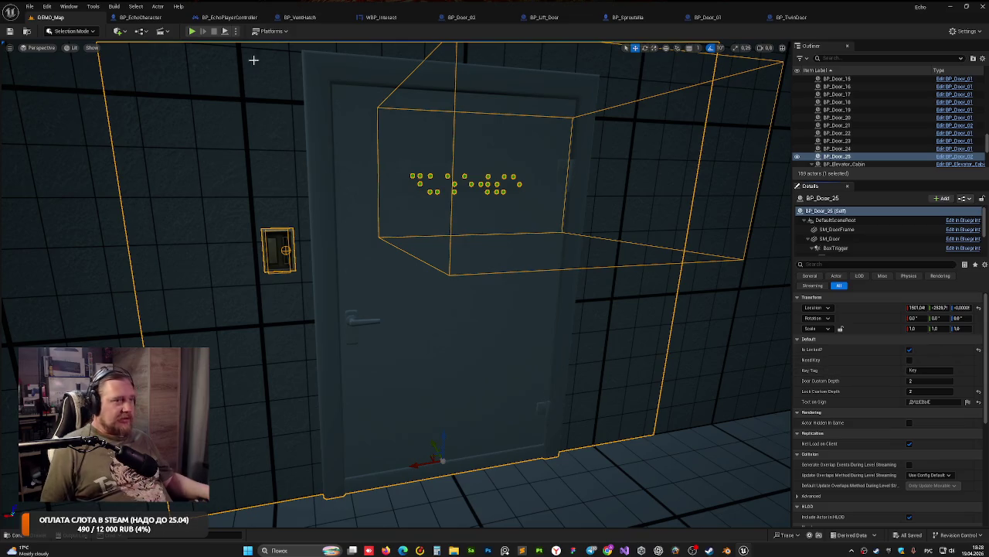
{"action": "left_click", "coordinate": [192, 31]}
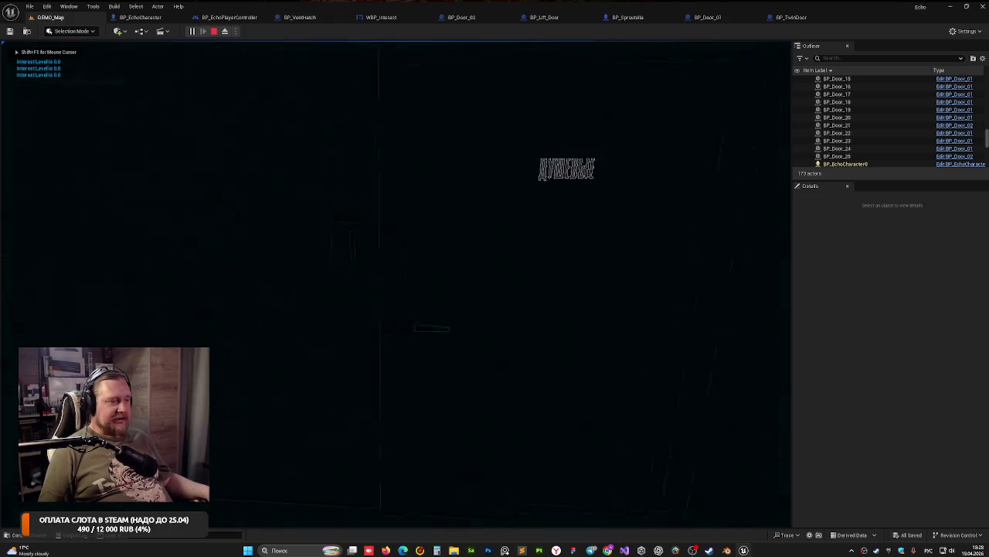
{"action": "key", "text": "Escape"}
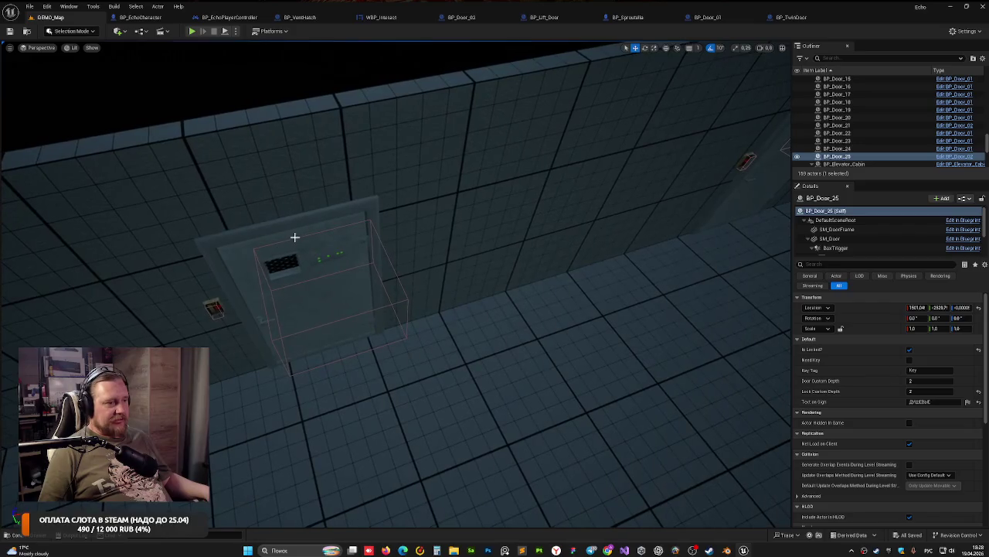
Step: Give door BP_Door_22 a Door Custom Depth of 4 and mark it Is Locked
{"action": "left_click", "coordinate": [294, 237]}
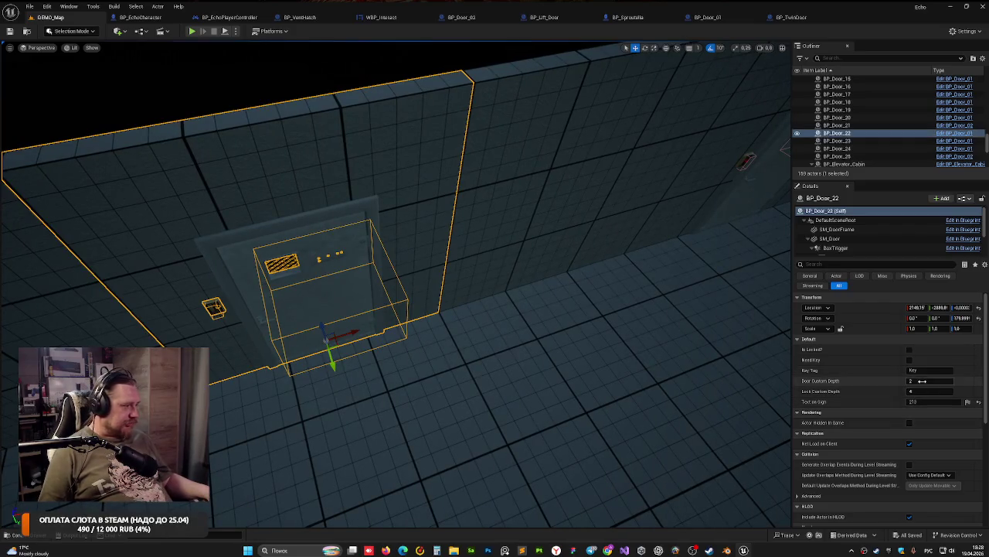
{"action": "left_click", "coordinate": [922, 380]}
{"action": "type", "text": "8"}
{"action": "key", "text": "Return"}
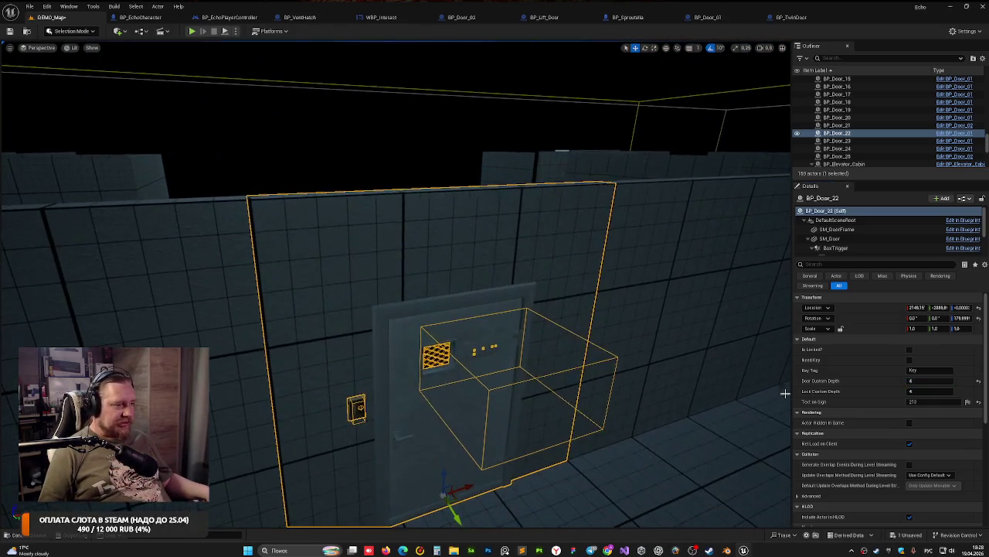
{"action": "left_click", "coordinate": [909, 349]}
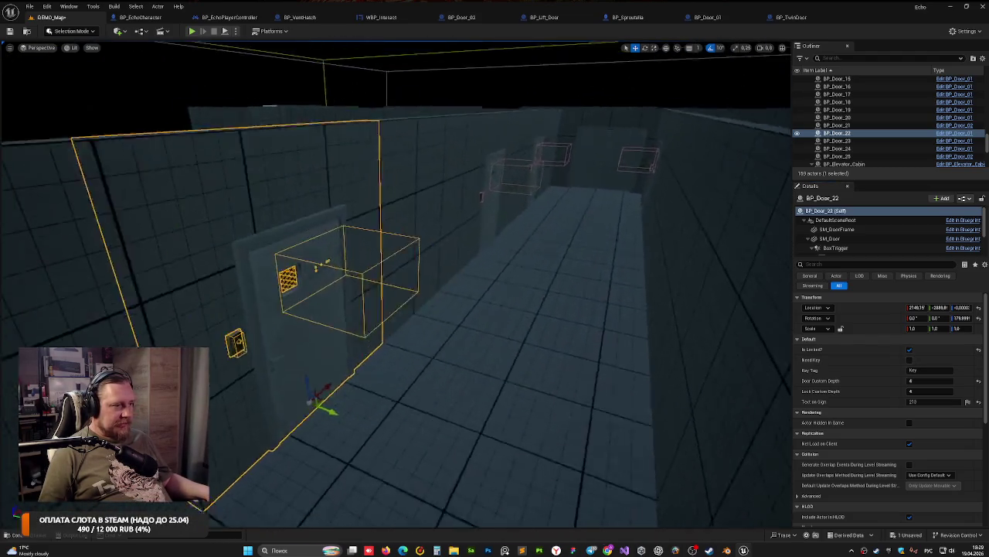
Step: Drag a key from the Actors folder onto the corridor floor beside the door, creating BP_Key4
{"action": "key", "text": "ctrl+space"}
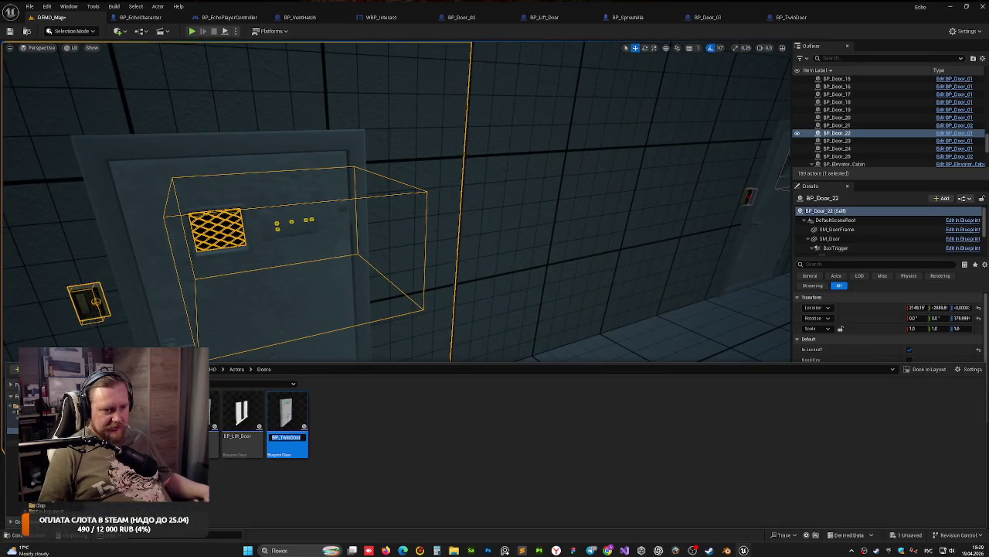
{"action": "left_click", "coordinate": [47, 443]}
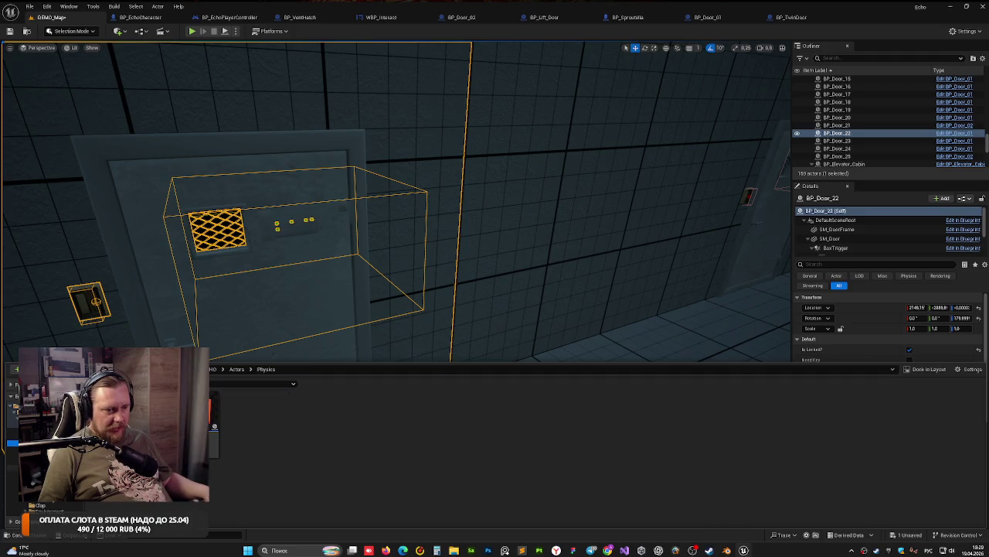
{"action": "left_click", "coordinate": [46, 430]}
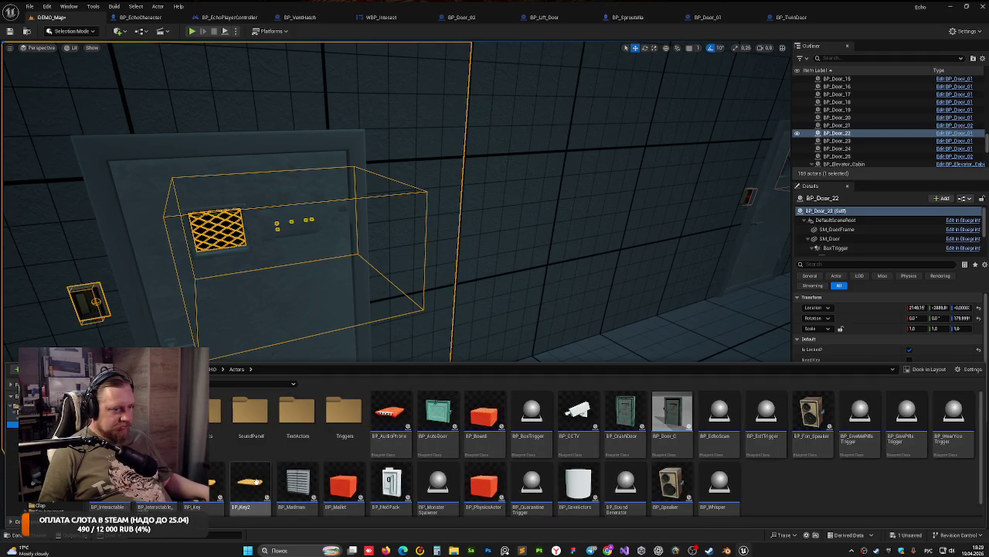
{"action": "mouse_move", "coordinate": [249, 482]}
{"action": "left_mouse_down"}
{"action": "mouse_move", "coordinate": [566, 354]}
{"action": "mouse_move", "coordinate": [461, 438]}
{"action": "left_mouse_up"}
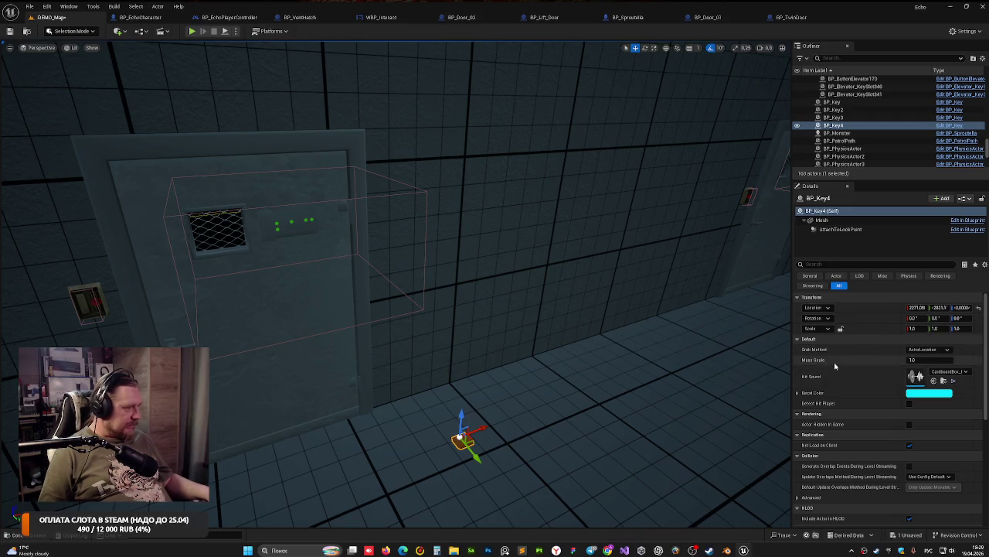
{"action": "left_click", "coordinate": [798, 393]}
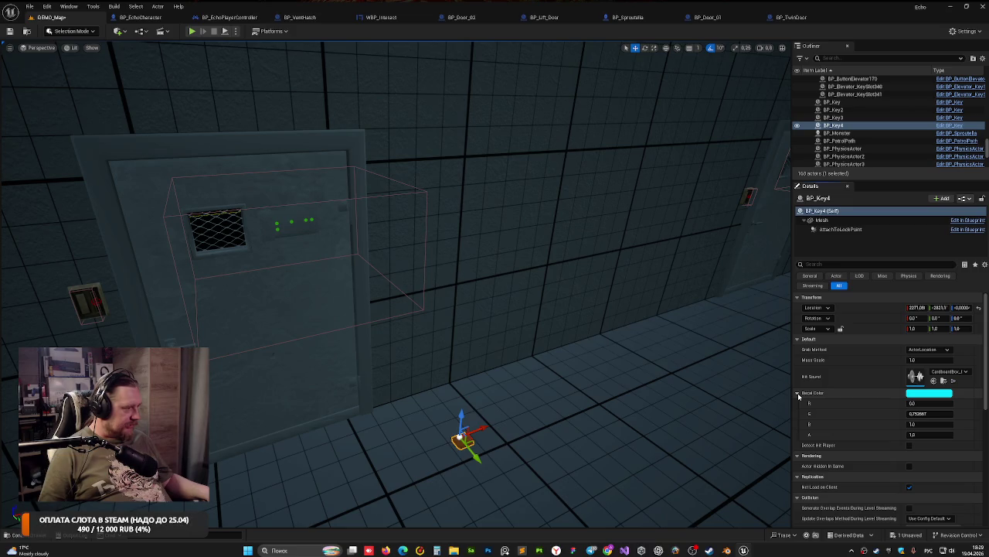
{"action": "left_click", "coordinate": [798, 392]}
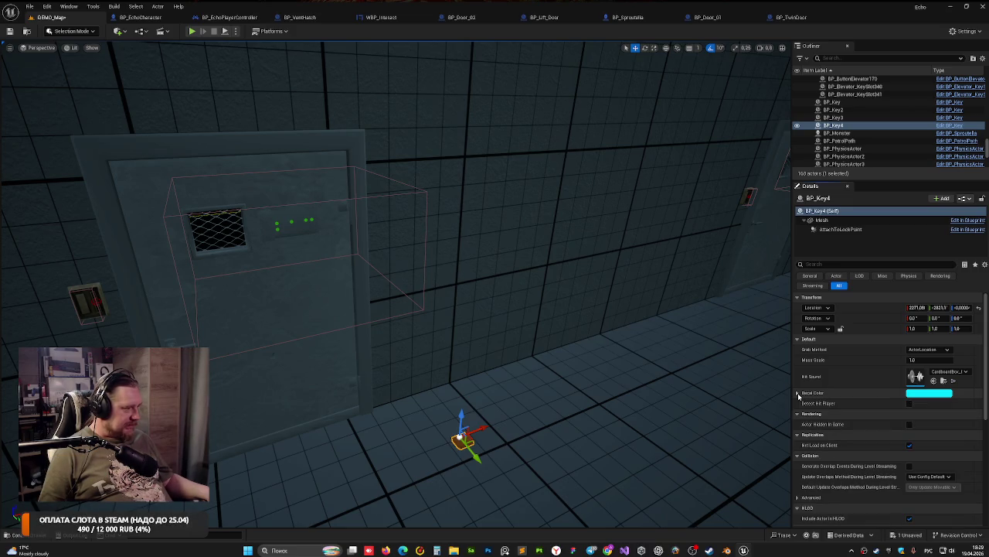
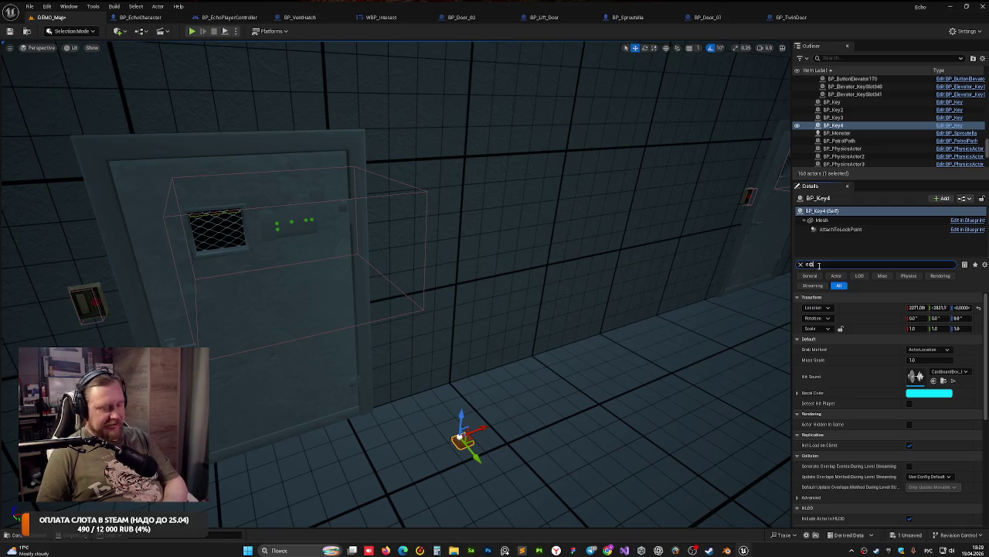
Step: Clear the Details filter and browse BP_Key4's properties, leaving Grab Method at ActorLocation
{"action": "type", "text": "п"}
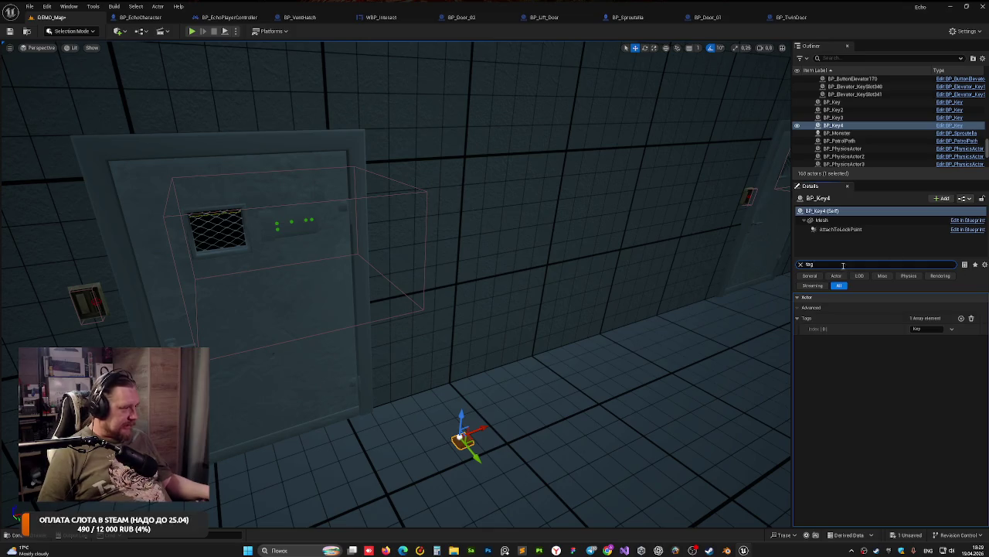
{"action": "left_click", "coordinate": [801, 265]}
{"action": "left_click_drag", "start_coordinate": [634, 331], "coordinate": [632, 356]}
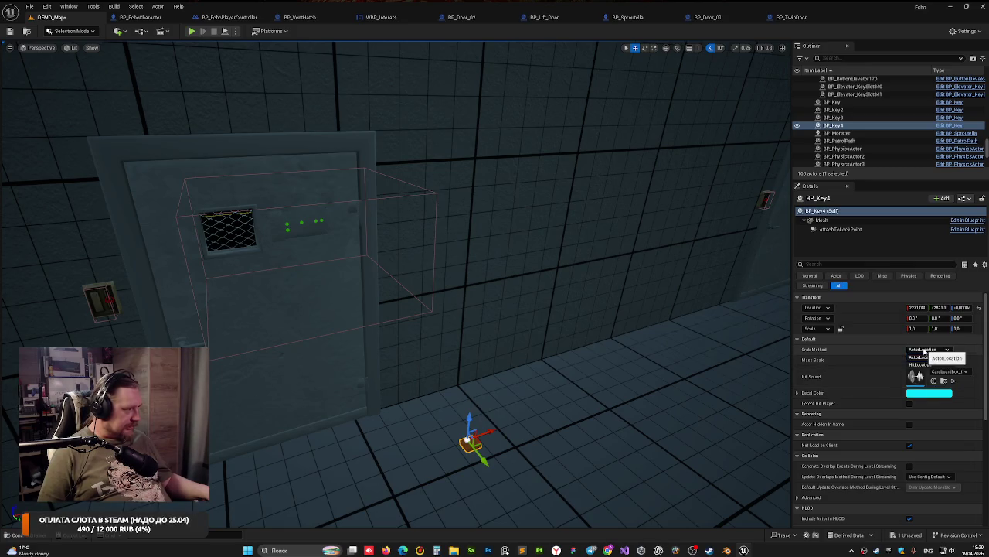
{"action": "left_click", "coordinate": [934, 352]}
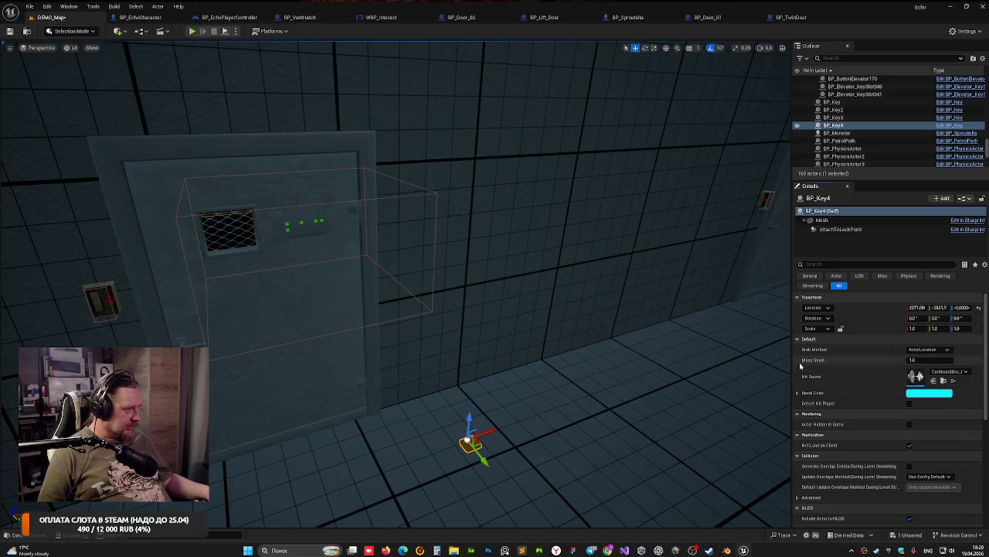
{"action": "left_click", "coordinate": [798, 393]}
{"action": "left_click", "coordinate": [797, 392]}
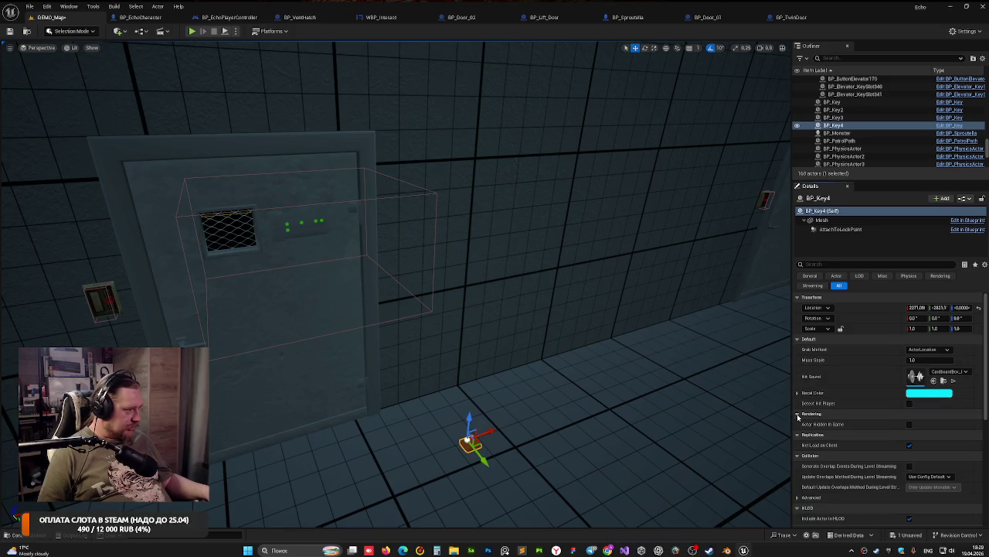
{"action": "scroll", "coordinate": [847, 402], "scroll_direction": "down", "scroll_amount": 5}
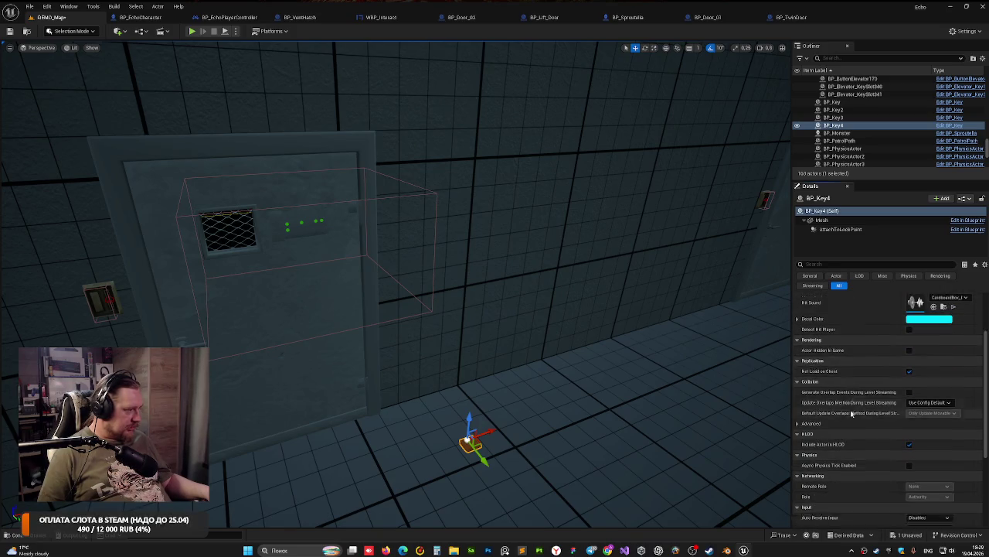
{"action": "scroll", "coordinate": [847, 399], "scroll_direction": "up", "scroll_amount": 2}
Step: Filter the Mesh component's details for depth, confirm CustomDepth Stencil Value 4, and save all
{"action": "left_click", "coordinate": [821, 220]}
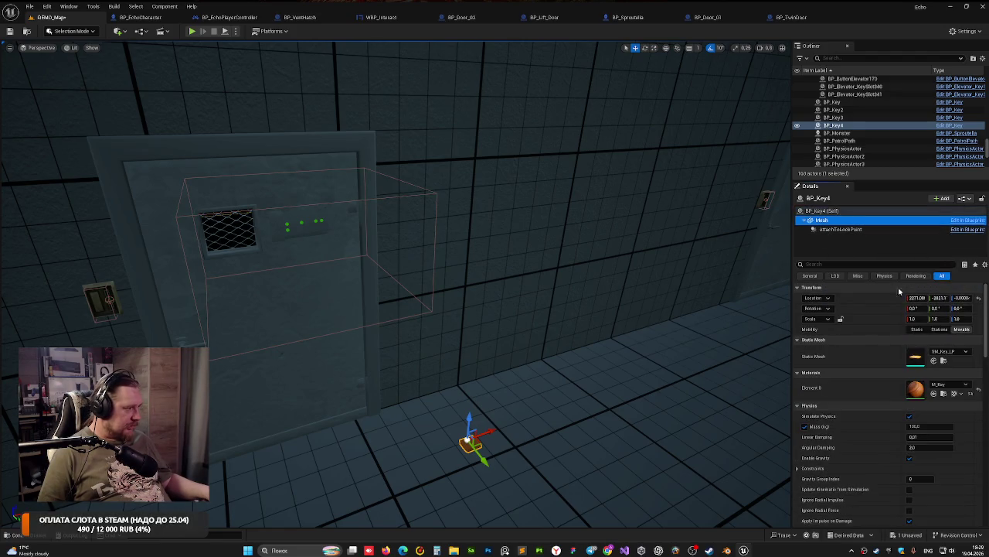
{"action": "left_click", "coordinate": [850, 264]}
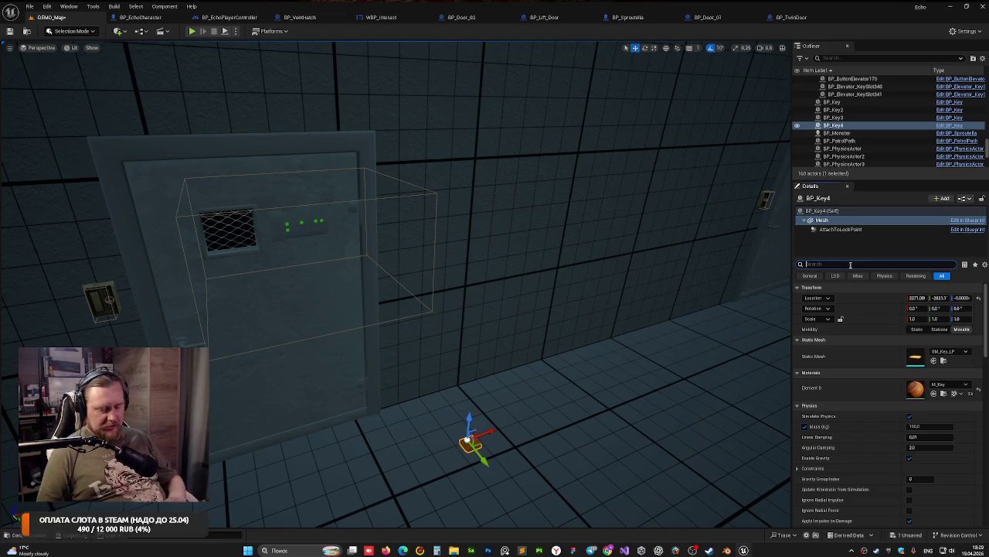
{"action": "type", "text": "dep"}
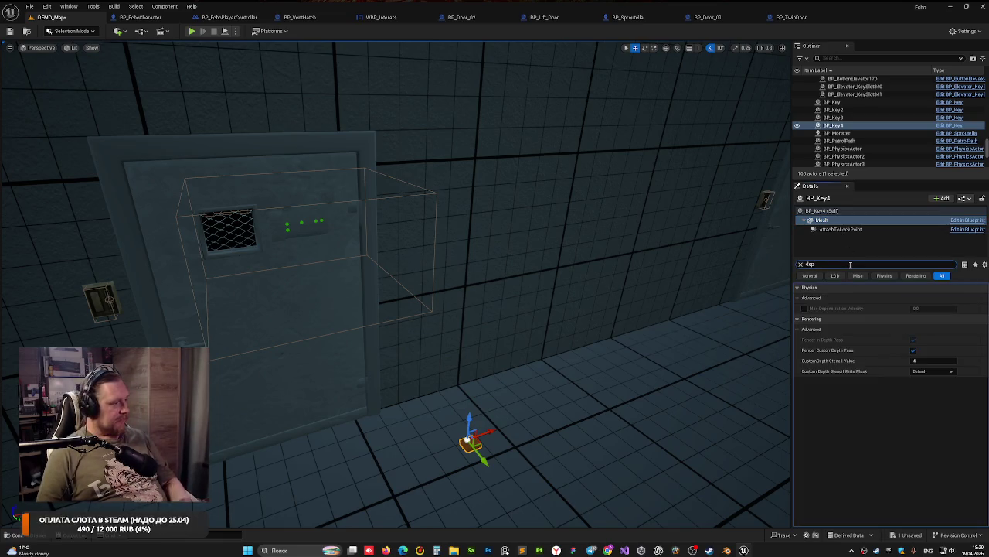
{"action": "left_click", "coordinate": [918, 362]}
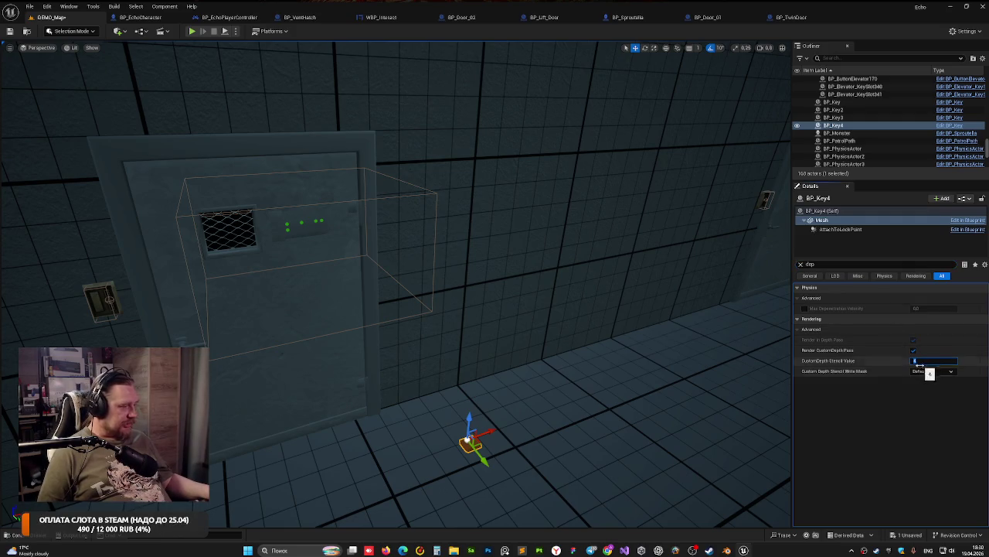
{"action": "left_click", "coordinate": [800, 265]}
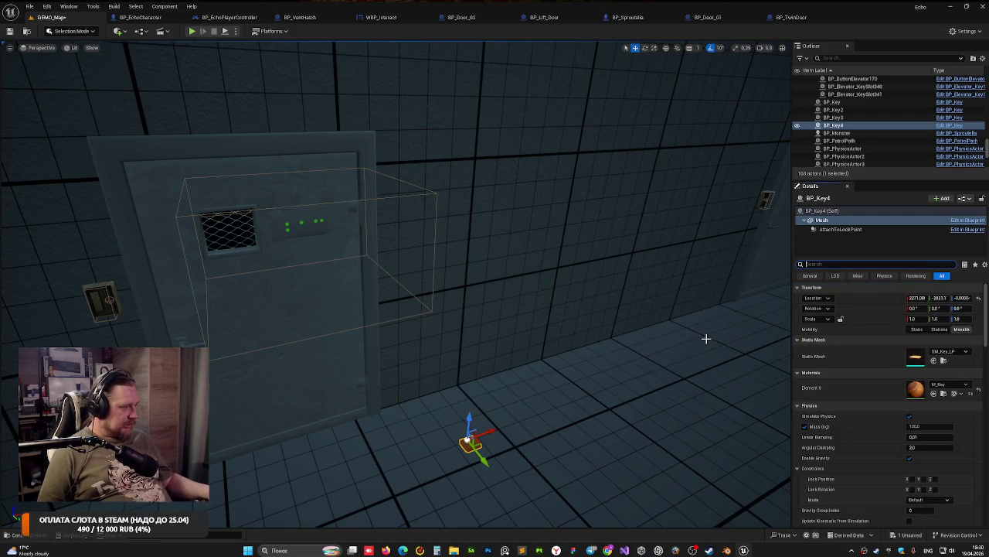
{"action": "key", "text": "ctrl+s"}
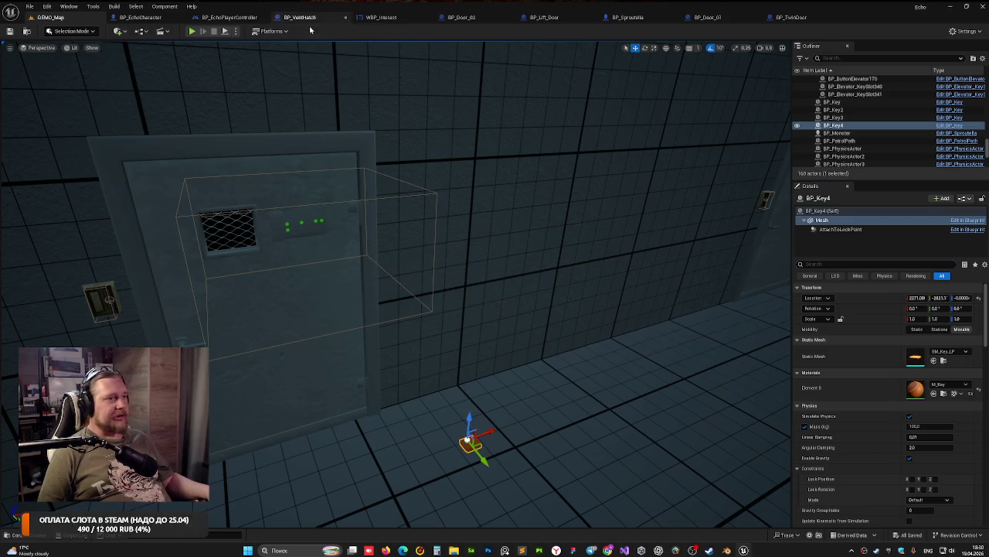
{"action": "left_click", "coordinate": [191, 32]}
{"action": "left_click", "coordinate": [347, 171]}
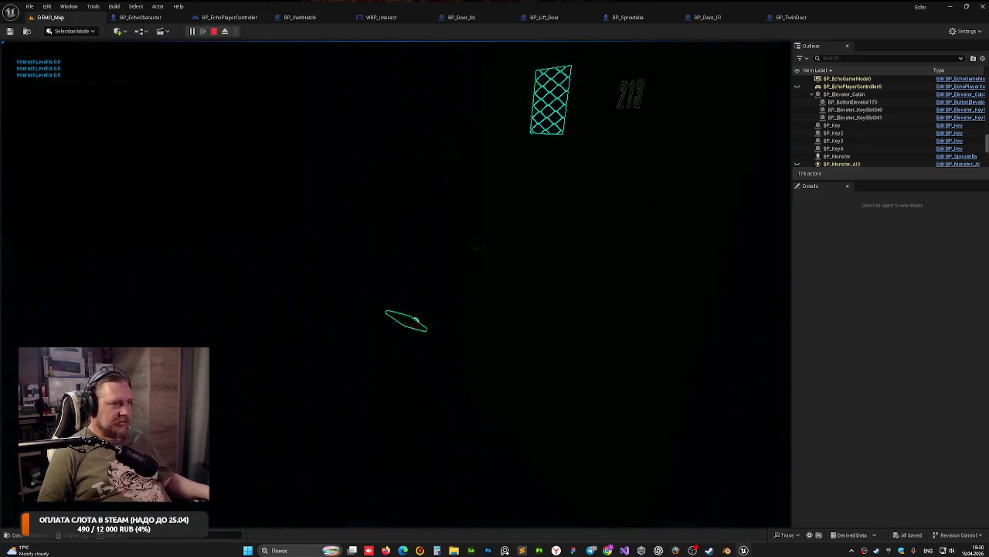
{"action": "key", "text": "w"}
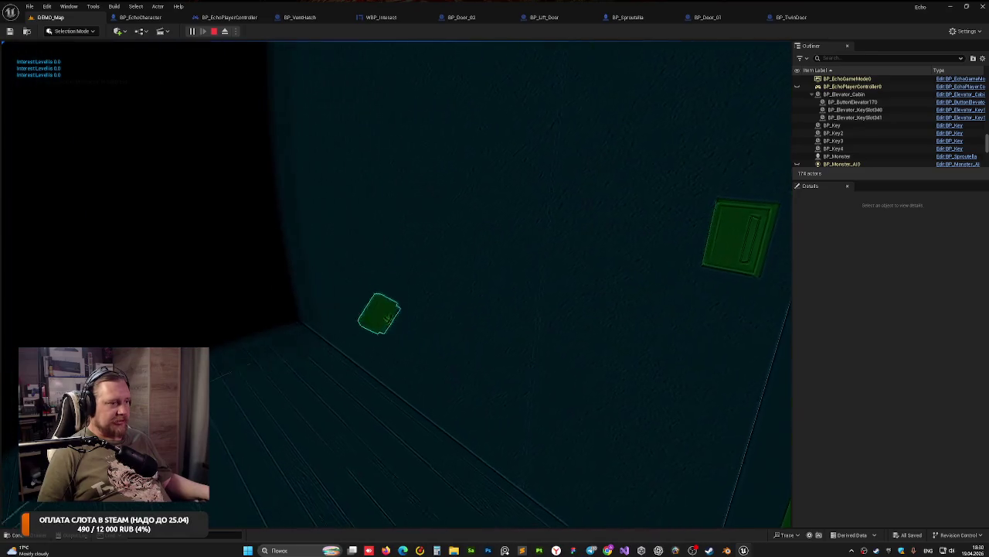
{"action": "key", "text": "Escape"}
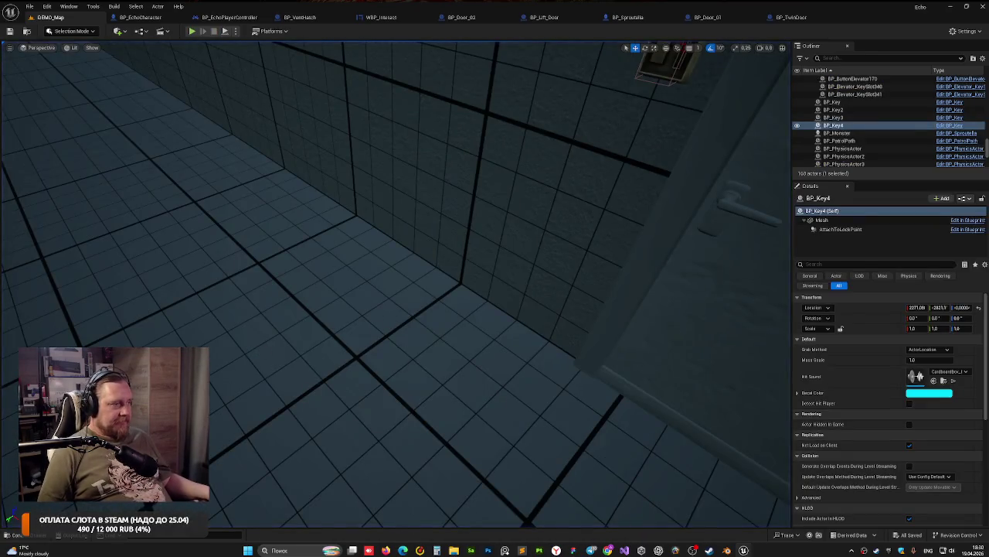
{"action": "left_click", "coordinate": [415, 265]}
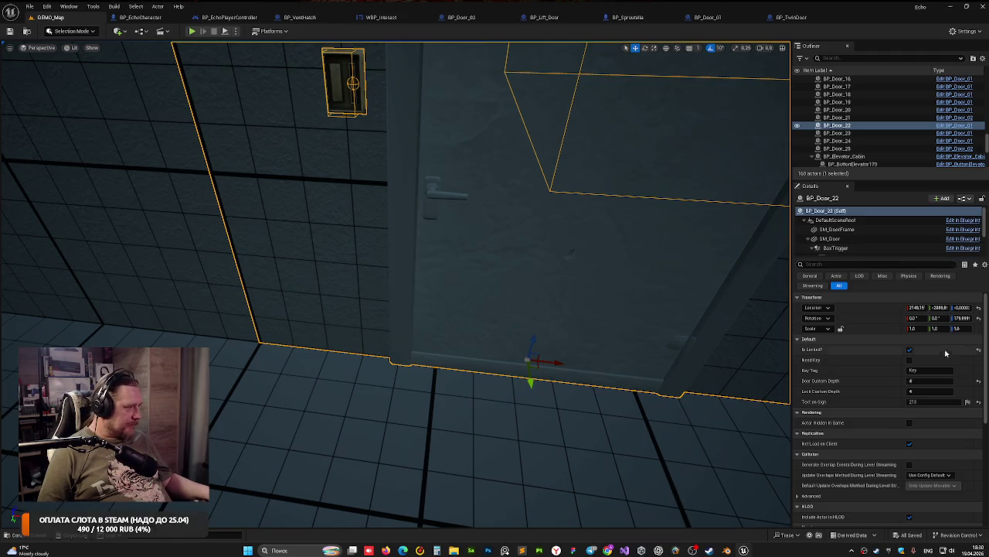
Step: Make BP_Door_22 require a key, save, and play-test the level
{"action": "left_click", "coordinate": [910, 360]}
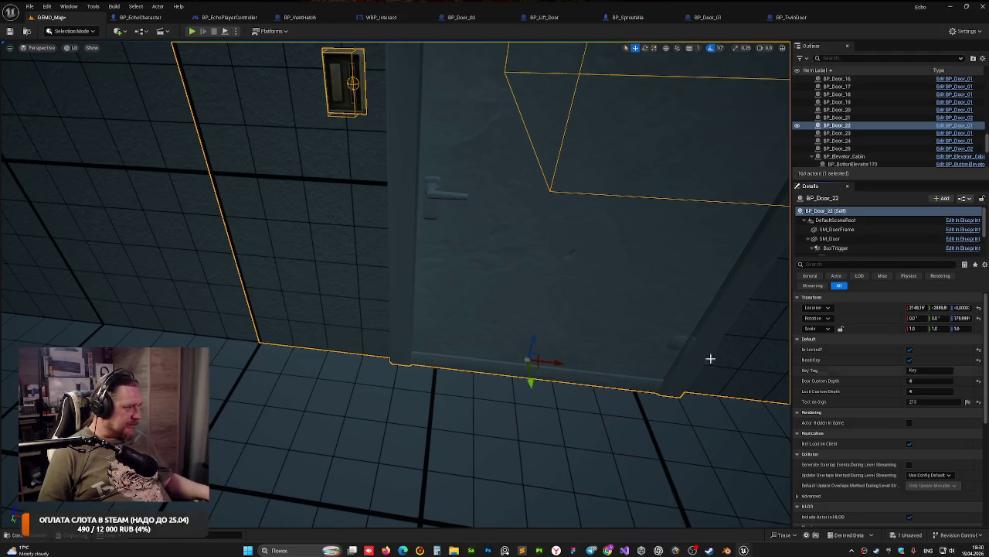
{"action": "key", "text": "ctrl+s"}
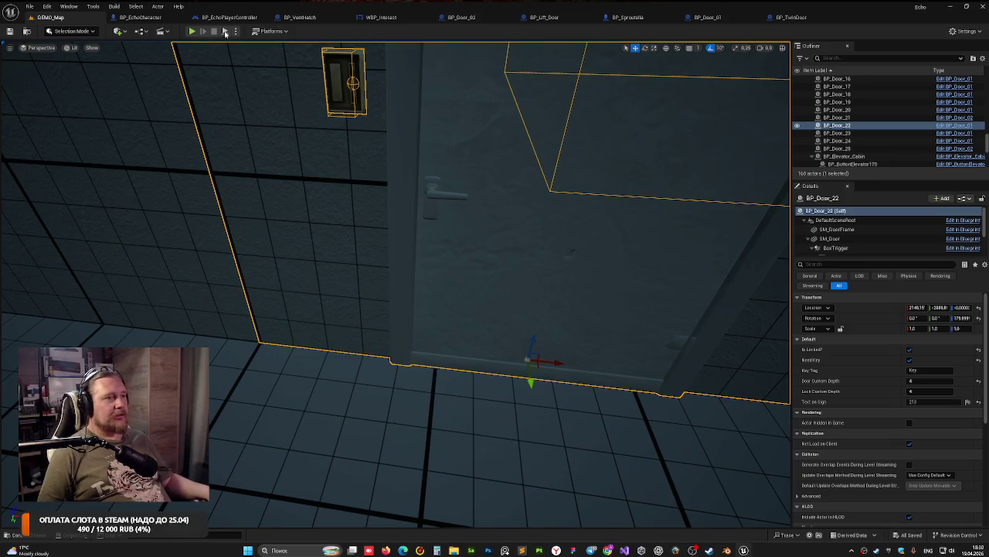
{"action": "left_click", "coordinate": [193, 30]}
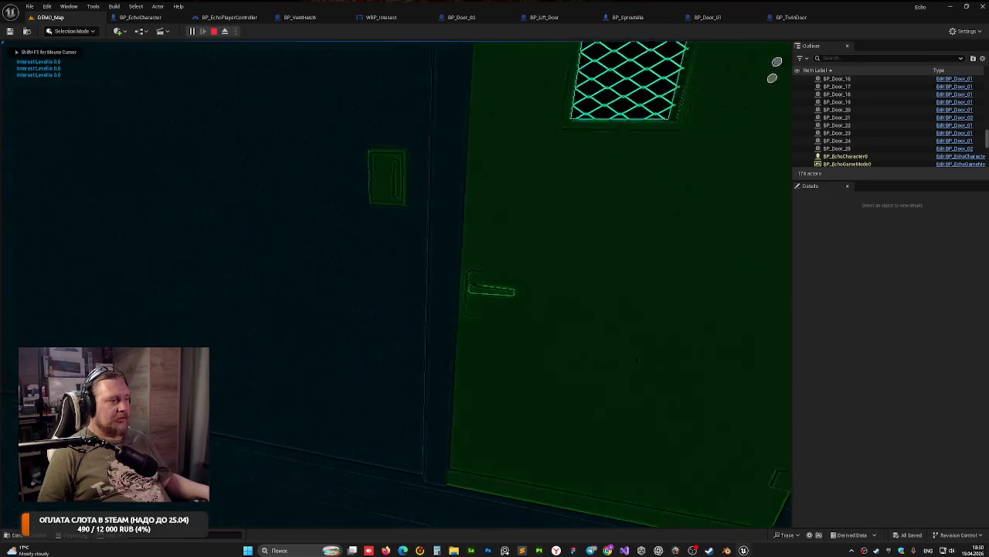
{"action": "key", "text": "e"}
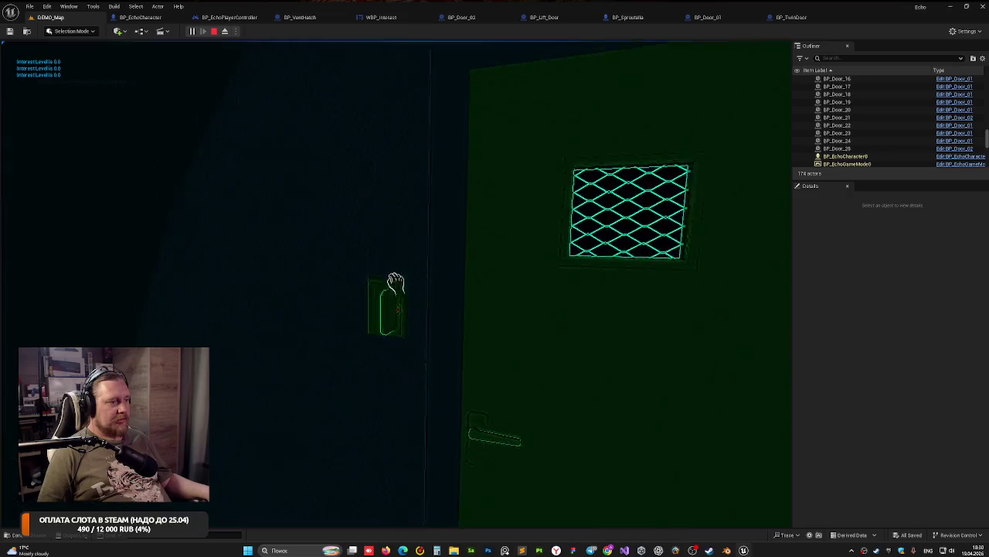
{"action": "key", "text": "Escape"}
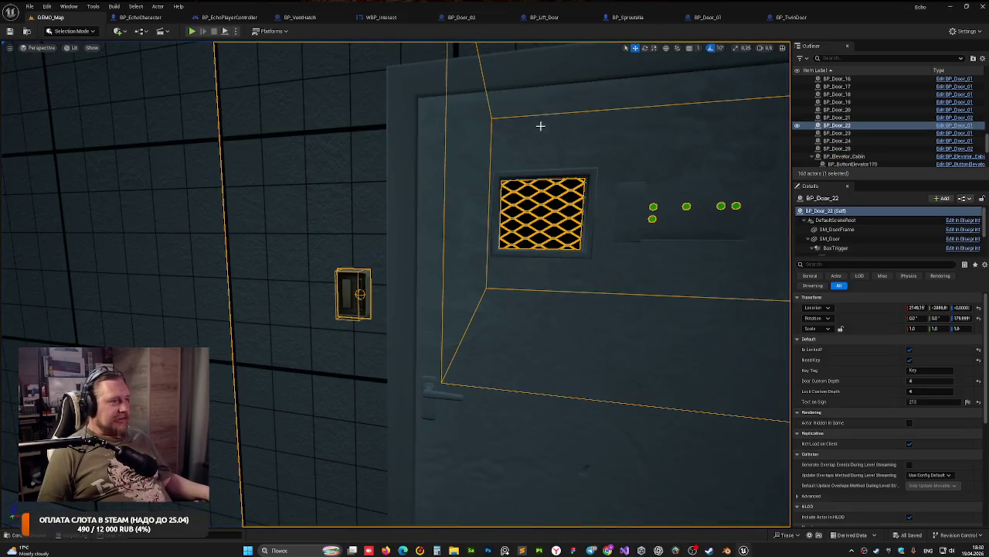
Step: Set BP_Door_22's Lock Custom Depth to 4 and Door Custom Depth to 2, then play-test again
{"action": "left_click_drag", "start_coordinate": [540, 125], "coordinate": [553, 212]}
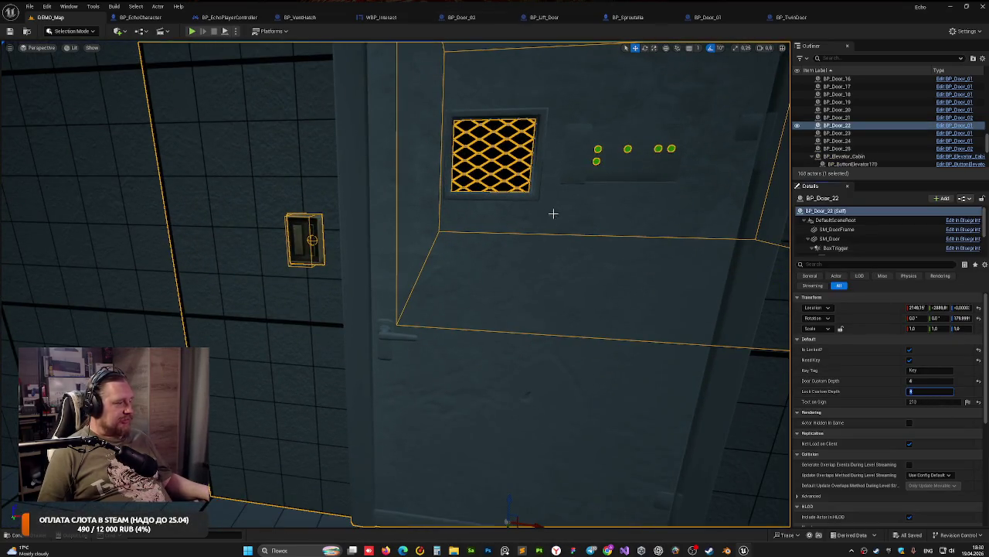
{"action": "key", "text": "Return"}
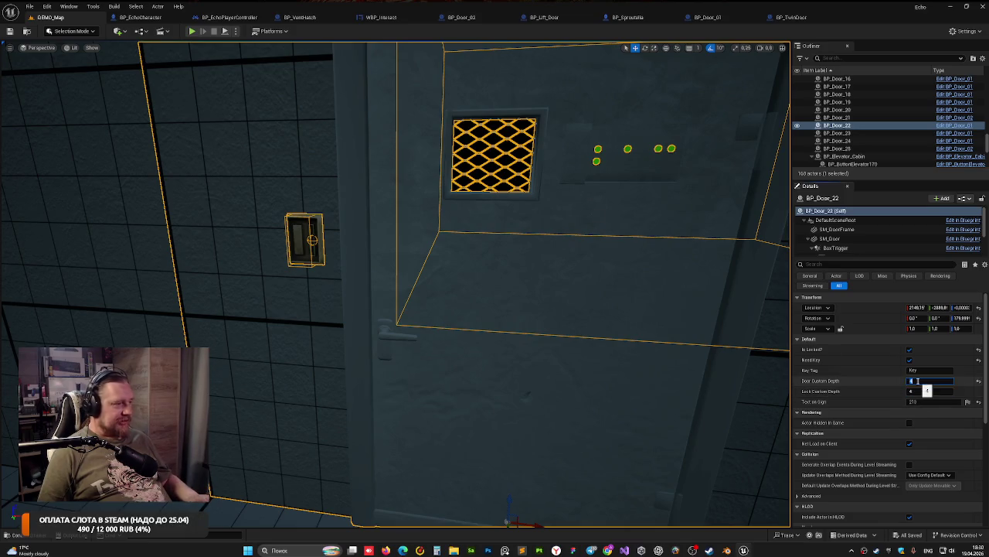
{"action": "key", "text": "Return"}
{"action": "left_click_drag", "start_coordinate": [632, 245], "coordinate": [424, 182]}
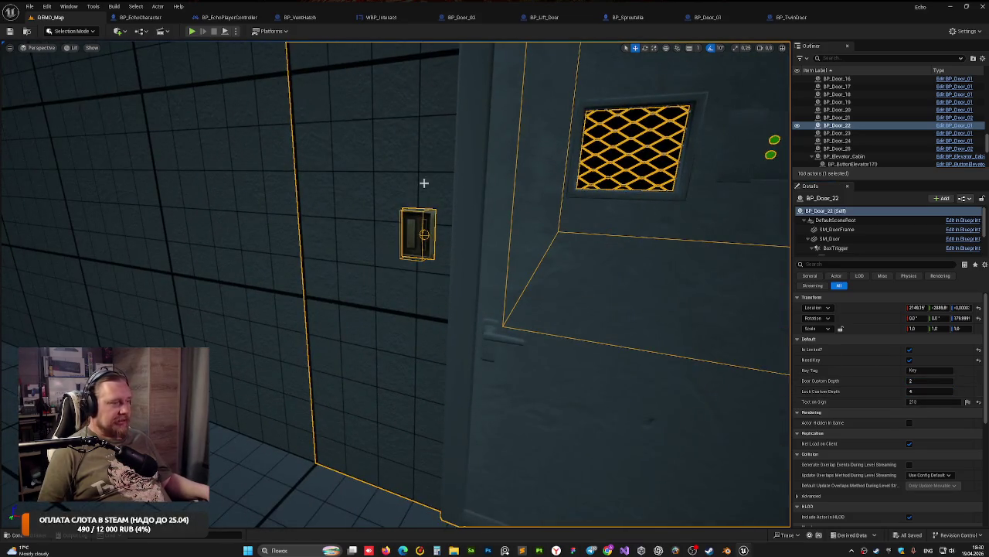
{"action": "left_click_drag", "start_coordinate": [397, 146], "coordinate": [397, 211]}
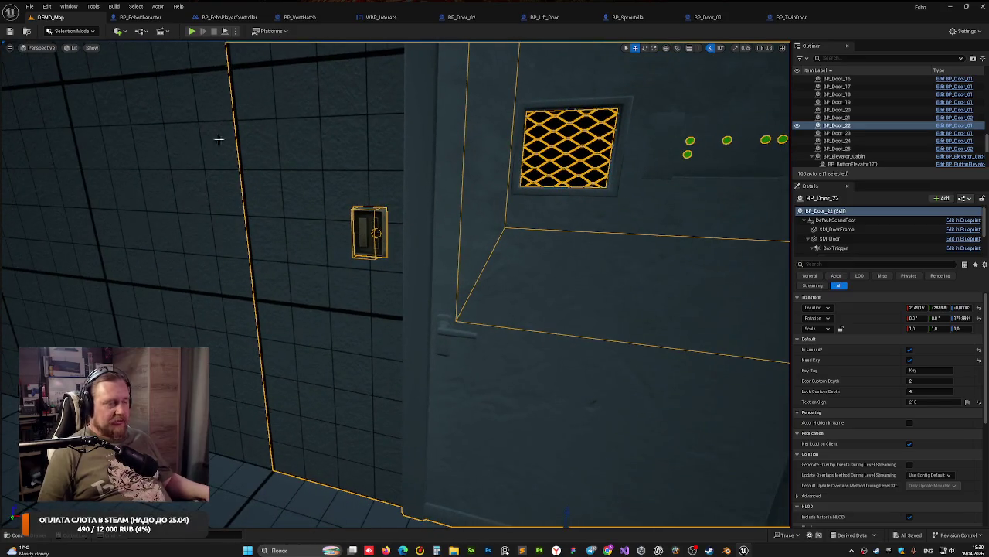
{"action": "left_click", "coordinate": [192, 32]}
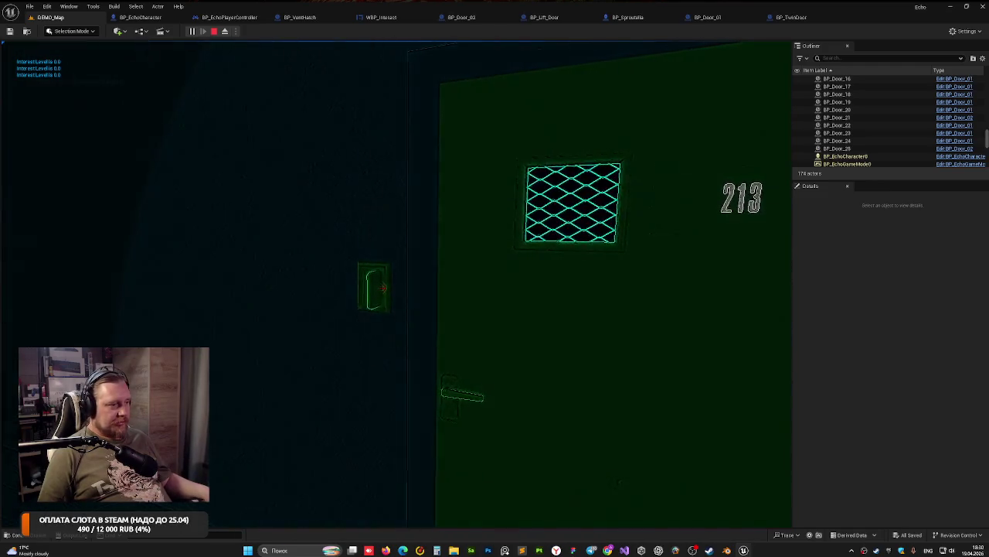
{"action": "left_click", "coordinate": [395, 283]}
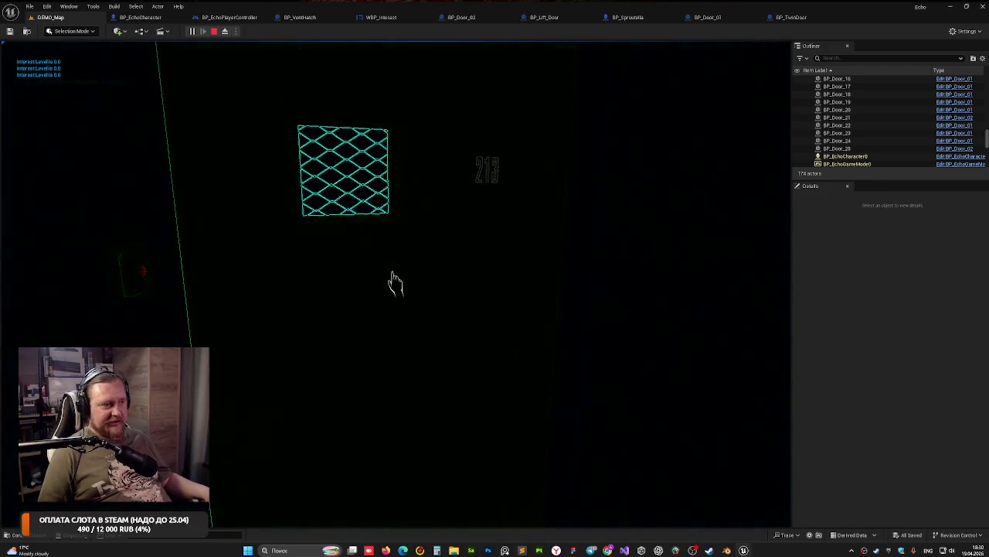
{"action": "key", "text": "Escape"}
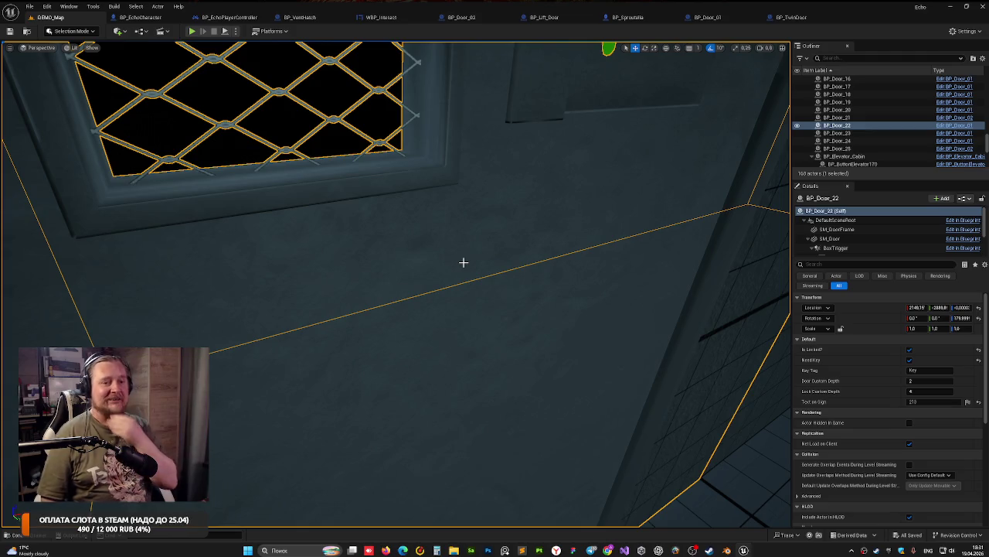
{"action": "mouse_move", "coordinate": [387, 220]}
{"action": "left_mouse_down"}
{"action": "mouse_move", "coordinate": [417, 250]}
{"action": "mouse_move", "coordinate": [445, 220]}
{"action": "mouse_move", "coordinate": [499, 301]}
{"action": "left_mouse_up"}
Step: Stop the framed door from requiring a key, update its Lock Custom Depth, and save
{"action": "key", "text": "f"}
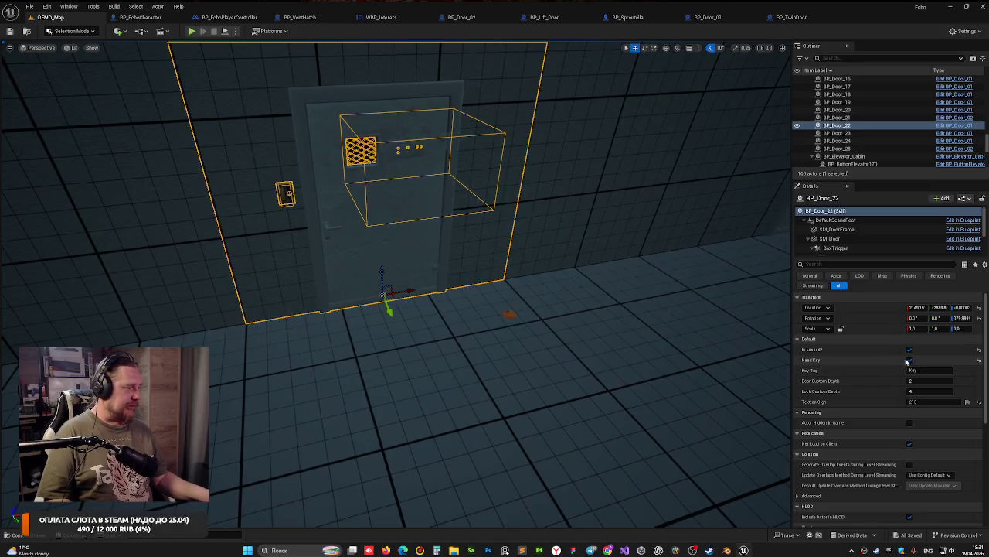
{"action": "left_click", "coordinate": [909, 359]}
{"action": "left_click", "coordinate": [921, 390]}
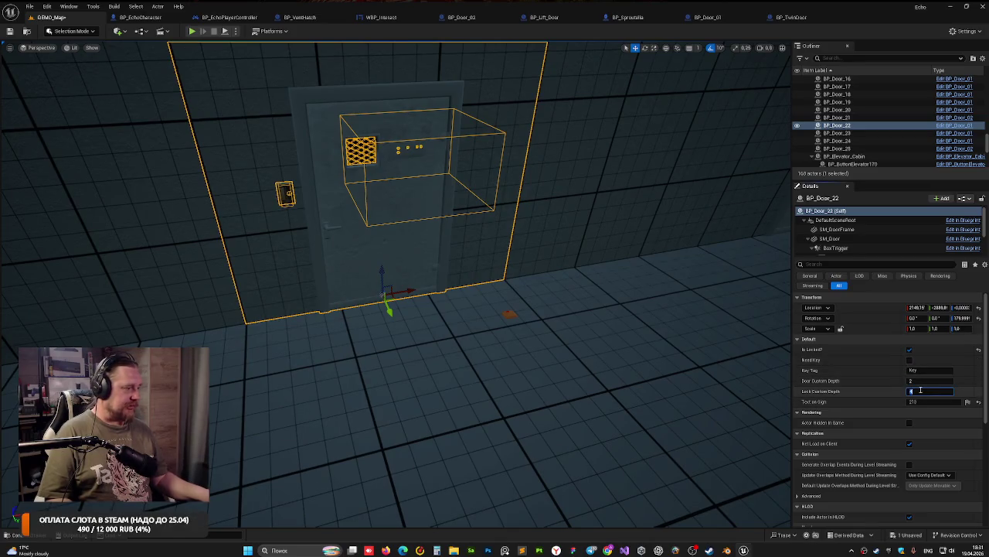
{"action": "type", "text": "2"}
{"action": "key", "text": "Return"}
{"action": "left_click_drag", "start_coordinate": [512, 182], "coordinate": [601, 256]}
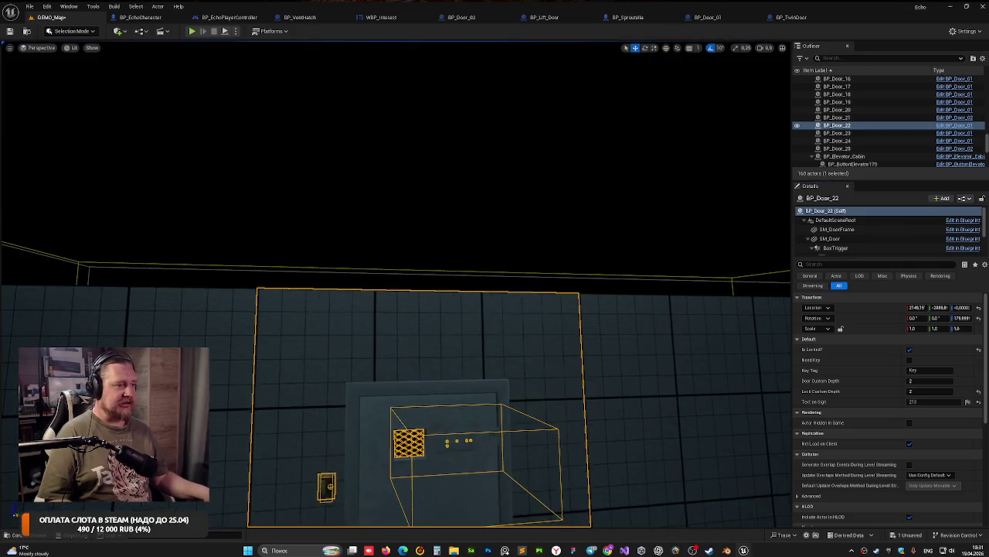
{"action": "key", "text": "Escape"}
{"action": "key", "text": "ctrl+s"}
Step: Delete the BP_Key4 actor from the floor and select BP_Door_23
{"action": "left_click_drag", "start_coordinate": [543, 387], "coordinate": [533, 433]}
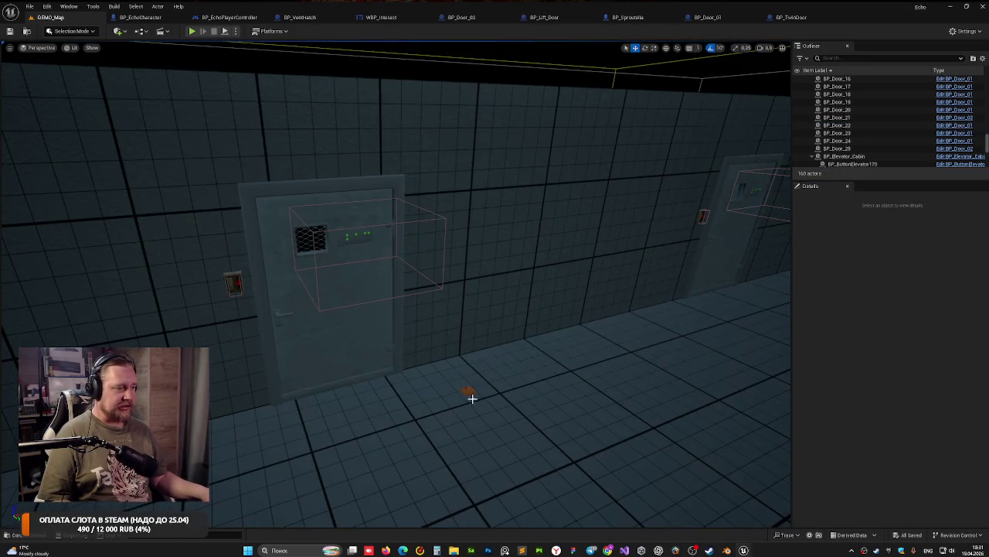
{"action": "left_click", "coordinate": [467, 391]}
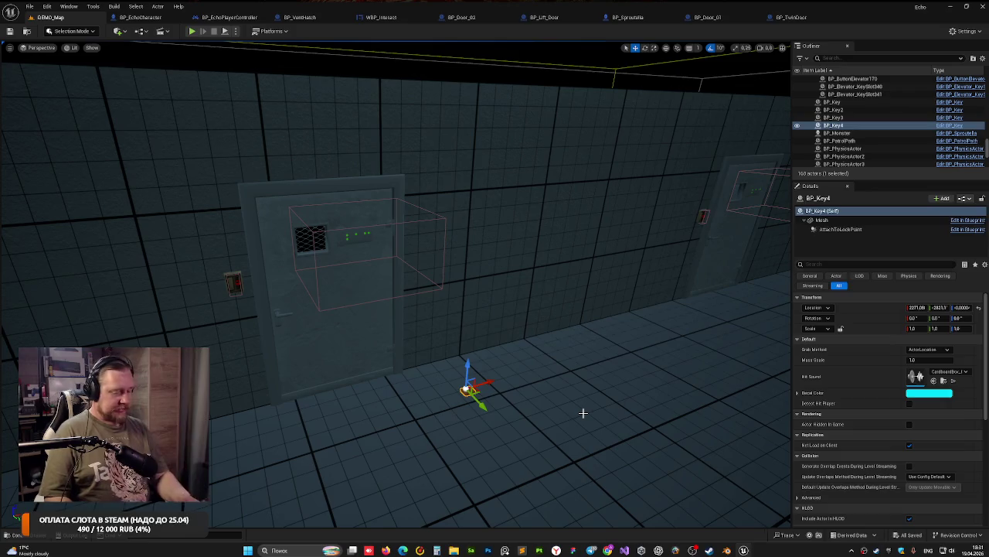
{"action": "key", "text": "Delete"}
{"action": "mouse_move", "coordinate": [565, 393]}
{"action": "left_mouse_down"}
{"action": "mouse_move", "coordinate": [551, 342]}
{"action": "mouse_move", "coordinate": [484, 283]}
{"action": "left_mouse_up"}
{"action": "left_click", "coordinate": [482, 283]}
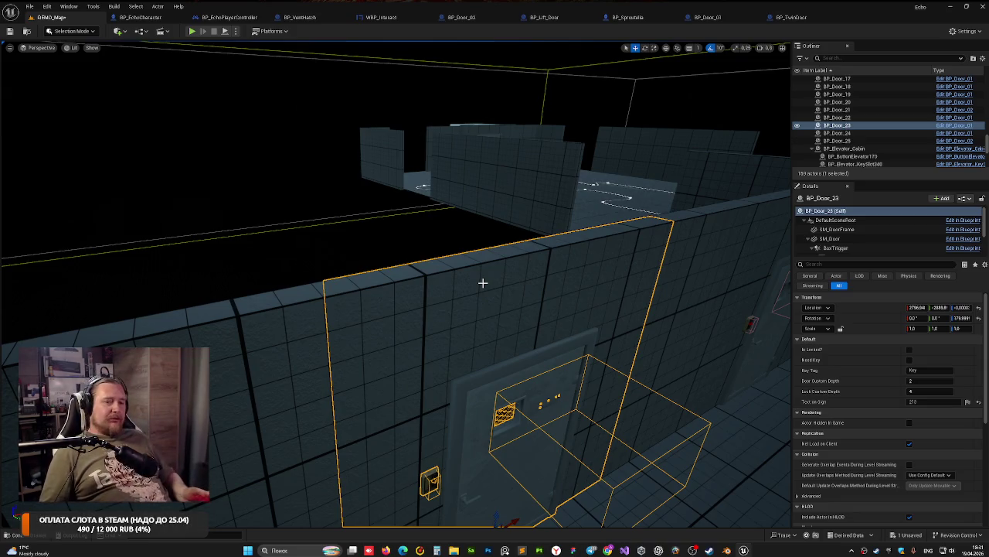
Step: Lock BP_Door_23 and BP_Door_24, each with a Lock Custom Depth of 2
{"action": "left_click", "coordinate": [287, 178]}
{"action": "scroll", "coordinate": [447, 294], "scroll_direction": "up", "scroll_amount": 5}
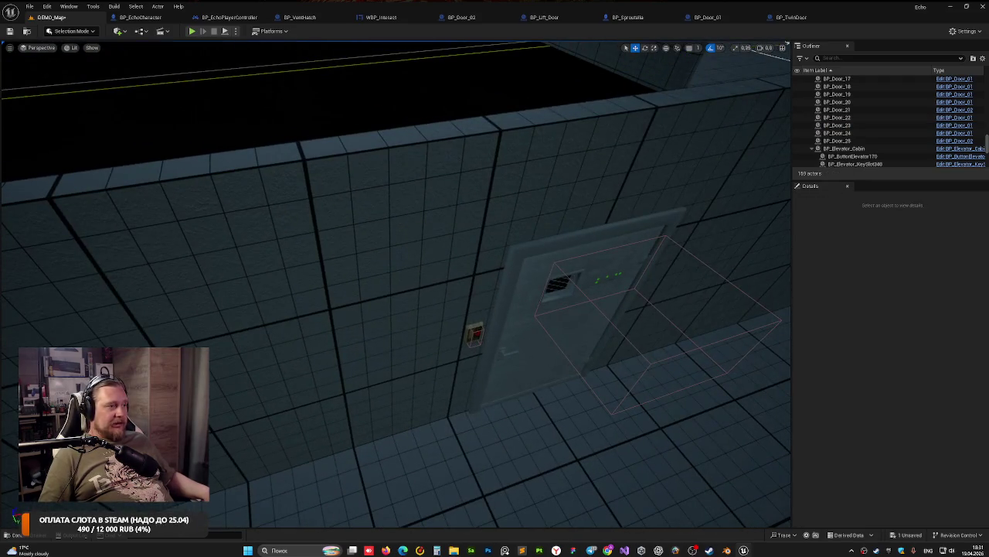
{"action": "left_click", "coordinate": [464, 159]}
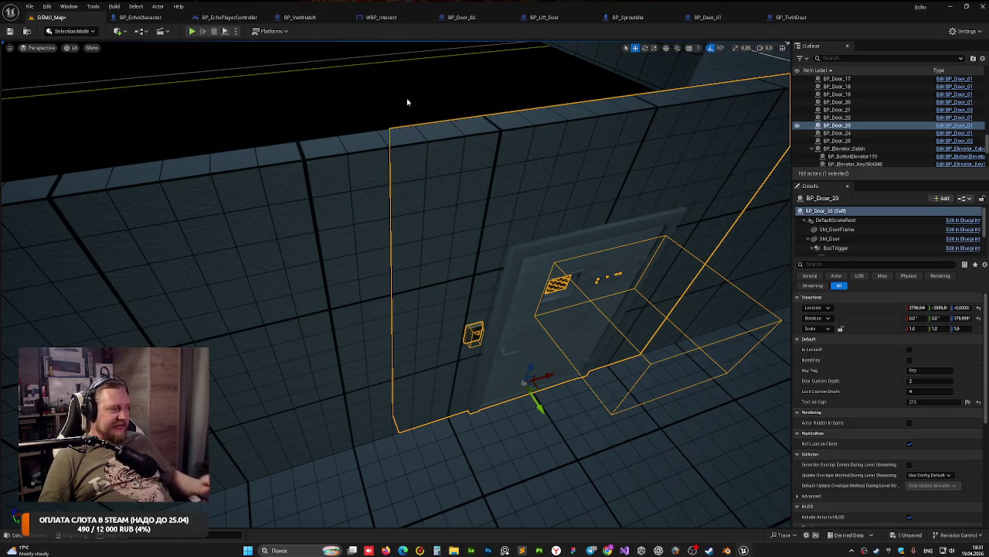
{"action": "mouse_move", "coordinate": [407, 98]}
{"action": "left_mouse_down"}
{"action": "mouse_move", "coordinate": [448, 102]}
{"action": "mouse_move", "coordinate": [405, 104]}
{"action": "left_mouse_up"}
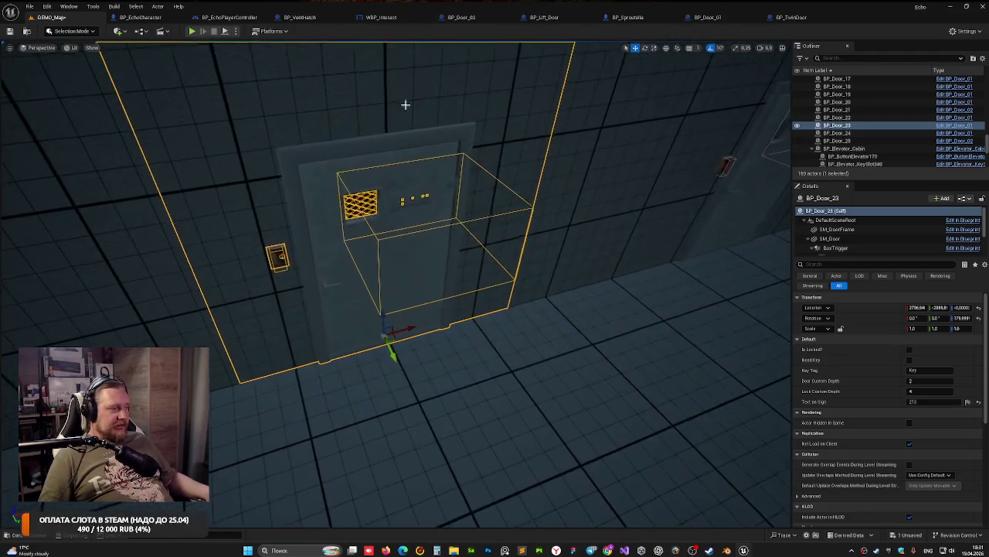
{"action": "left_click", "coordinate": [909, 349]}
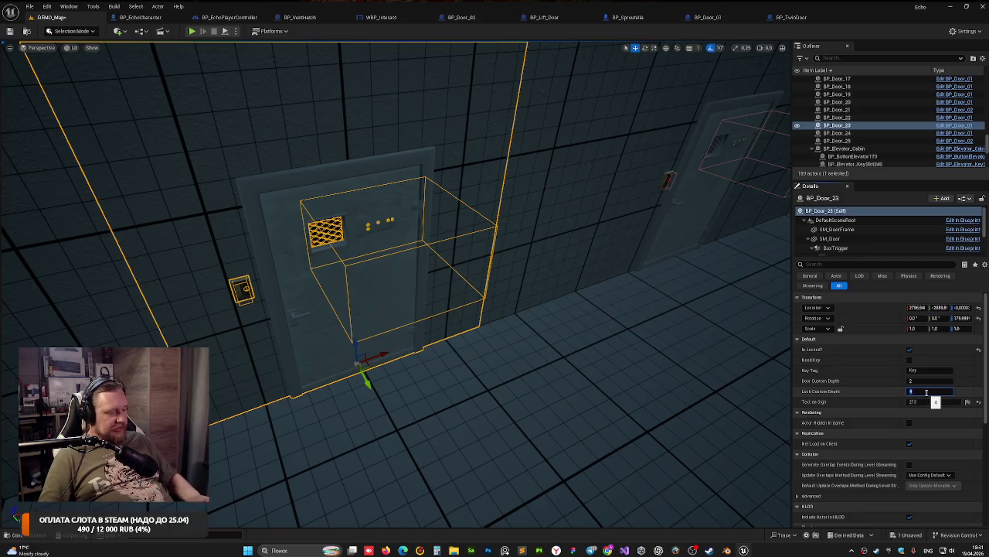
{"action": "type", "text": "3"}
{"action": "type", "text": "2"}
{"action": "key", "text": "Return"}
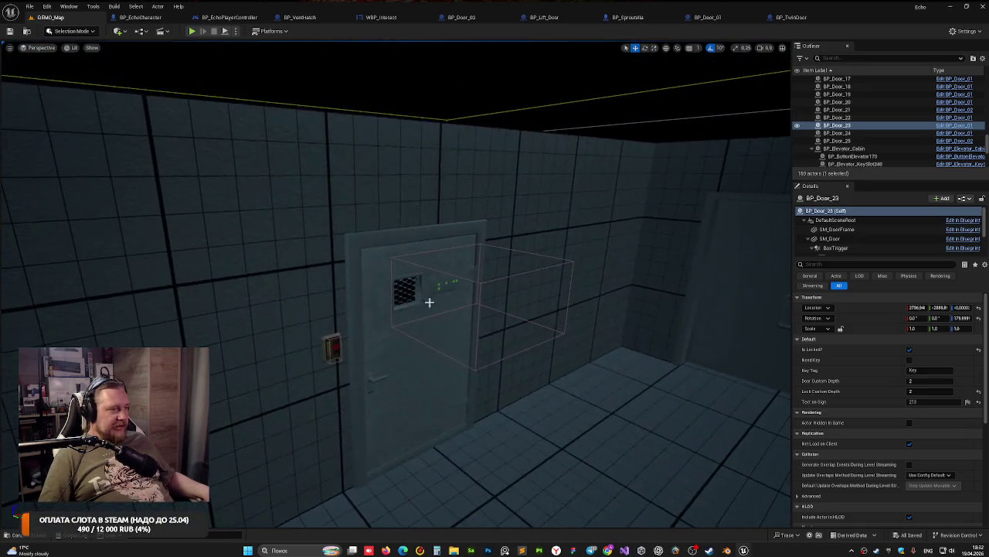
{"action": "left_click", "coordinate": [566, 328]}
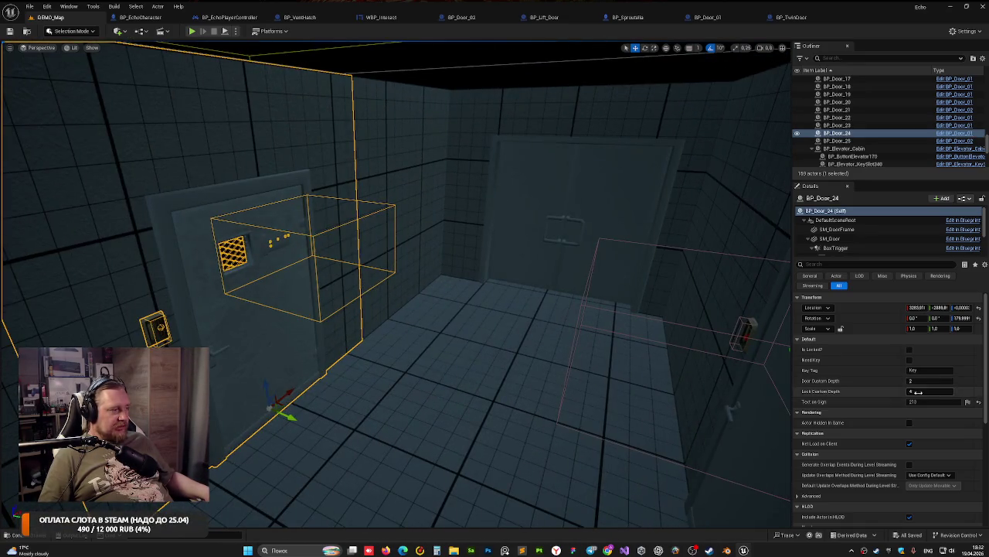
{"action": "left_click", "coordinate": [909, 350]}
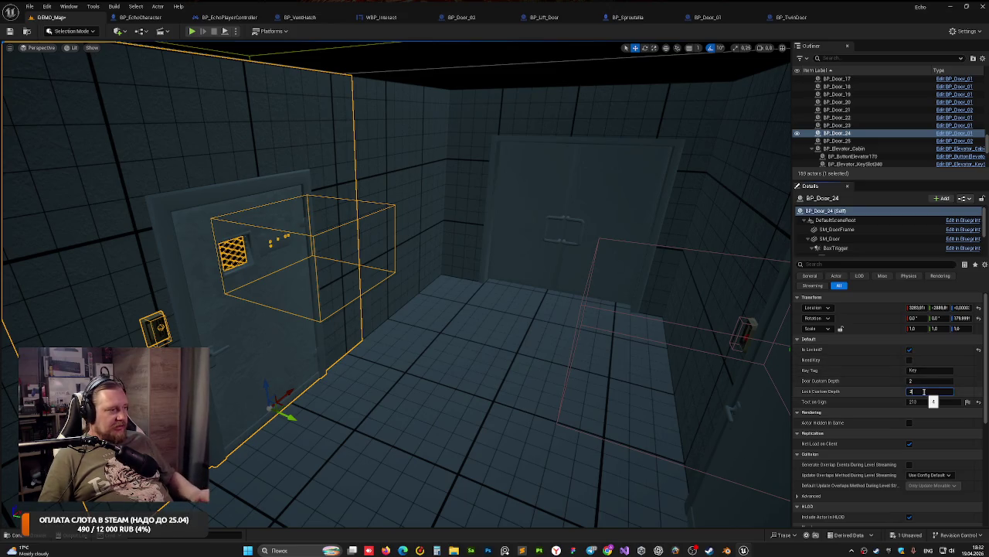
{"action": "key", "text": "Return"}
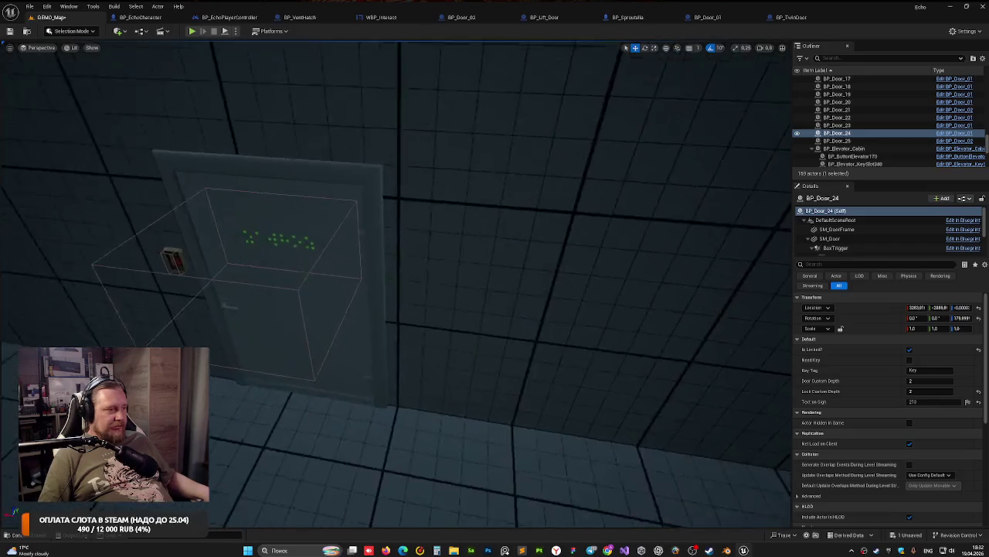
Step: Make BP_Door_21 require a key and lock BP_Door_2 with Lock Custom Depth 2
{"action": "left_click", "coordinate": [678, 365]}
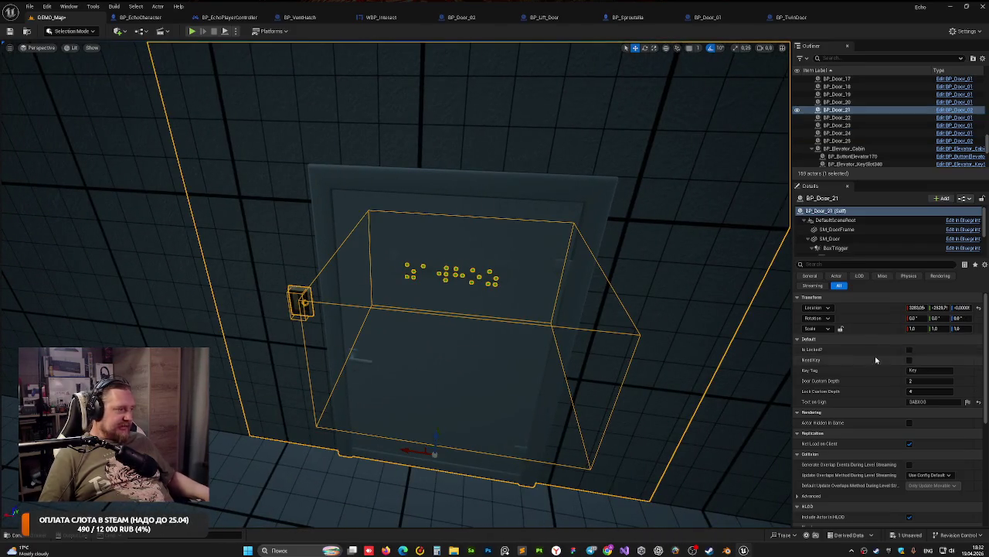
{"action": "left_click", "coordinate": [909, 359]}
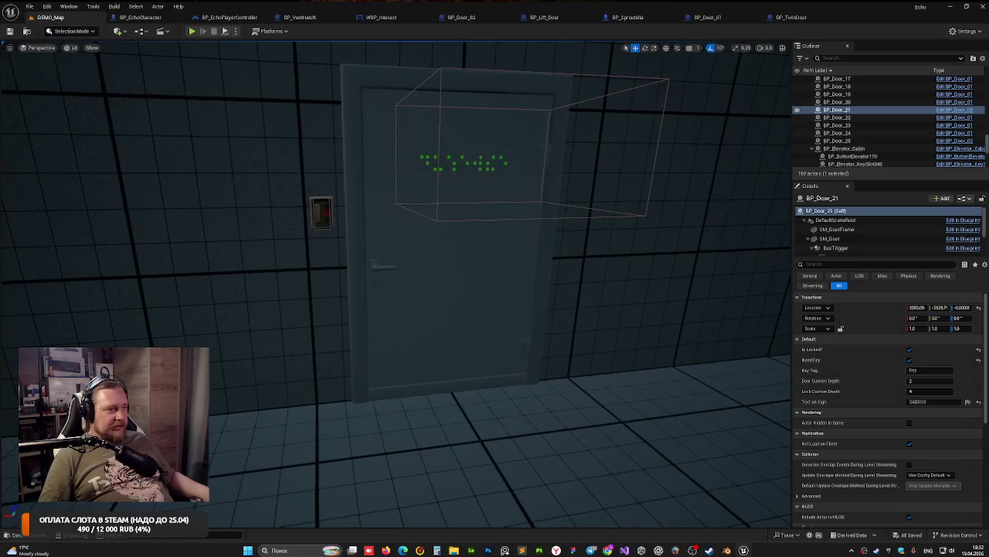
{"action": "left_click", "coordinate": [464, 294]}
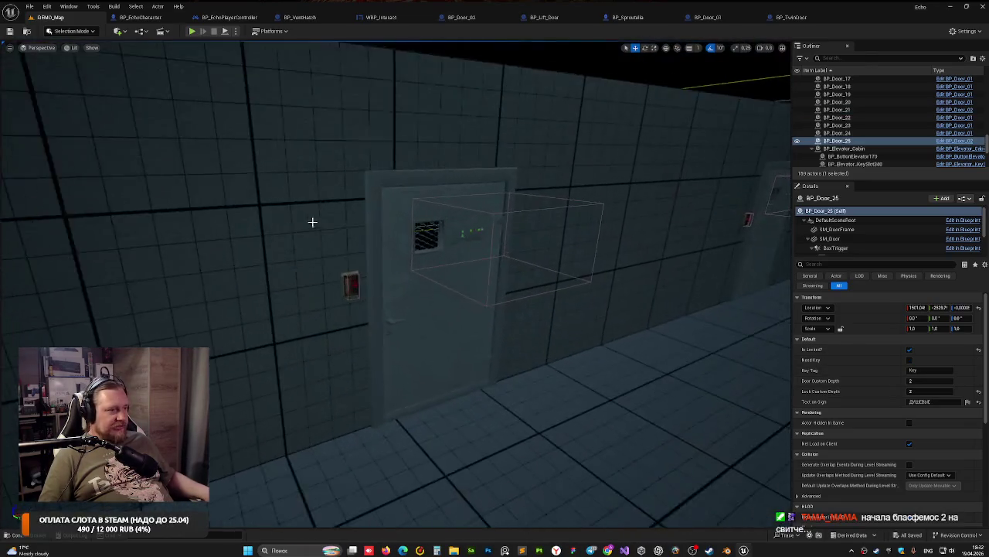
{"action": "left_click", "coordinate": [364, 215]}
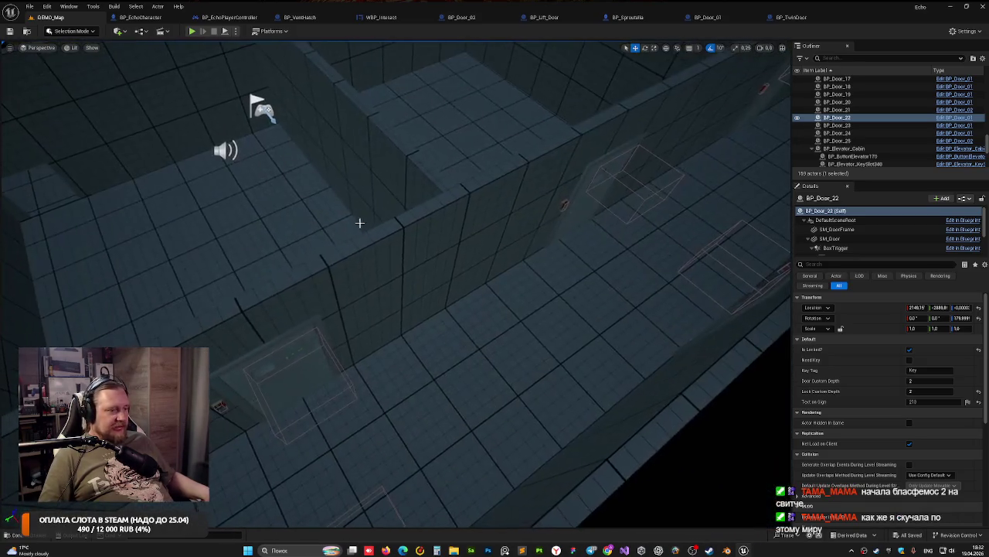
{"action": "left_click", "coordinate": [330, 289]}
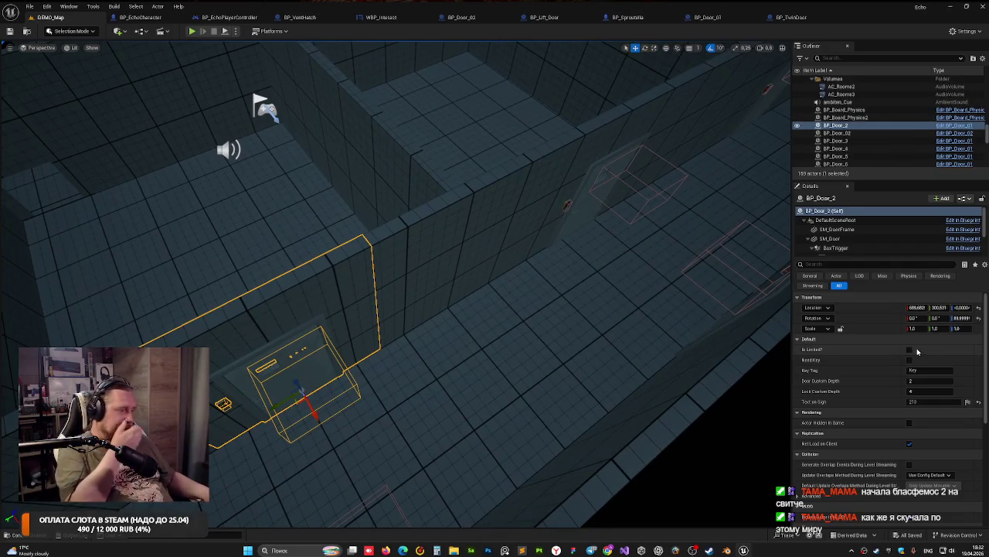
{"action": "left_click", "coordinate": [911, 350]}
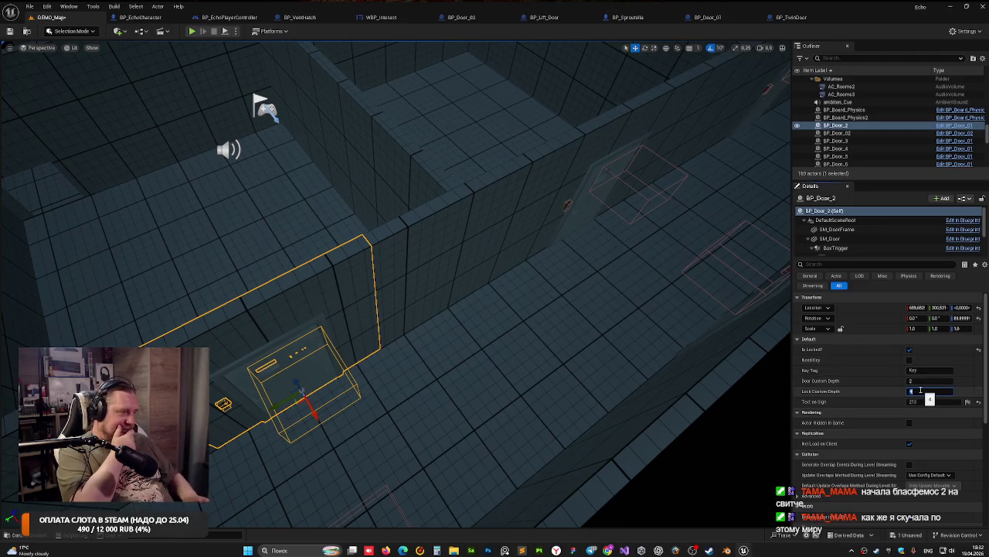
{"action": "mouse_move", "coordinate": [468, 269]}
{"action": "left_mouse_down"}
{"action": "mouse_move", "coordinate": [441, 262]}
{"action": "mouse_move", "coordinate": [469, 269]}
{"action": "mouse_move", "coordinate": [408, 220]}
{"action": "left_mouse_up"}
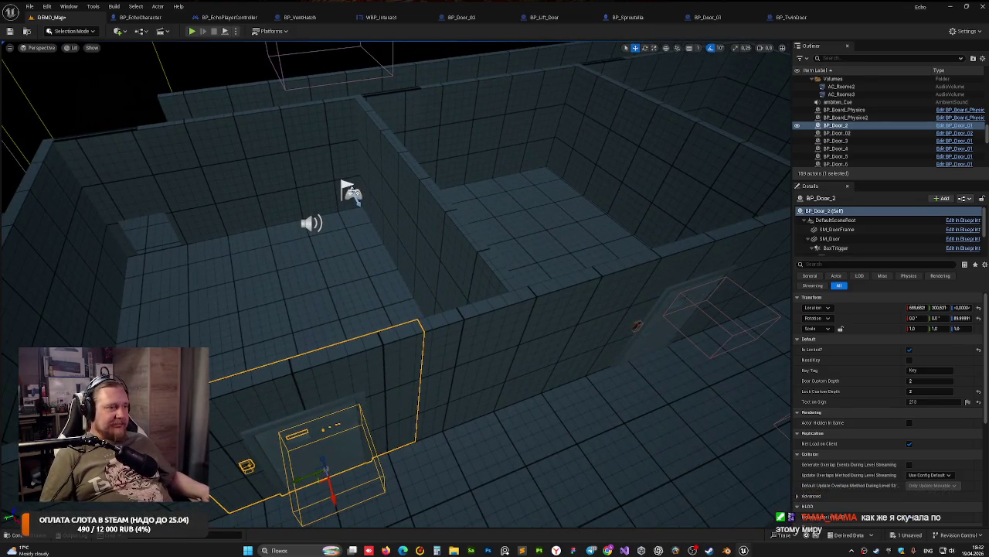
{"action": "left_click", "coordinate": [349, 191]}
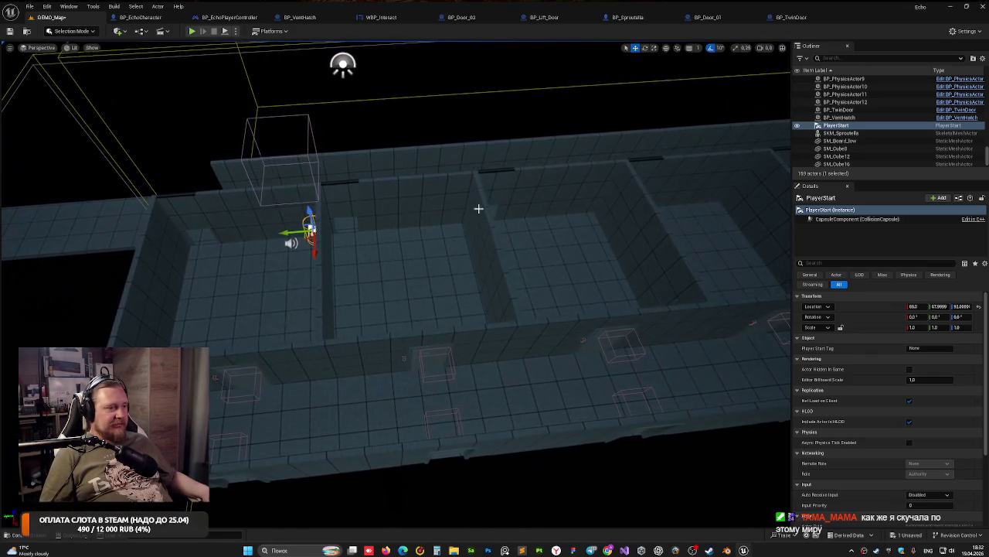
Step: Unlock BP_Door_2 with a Lock Custom Depth of 4 and save the level
{"action": "left_click", "coordinate": [250, 355]}
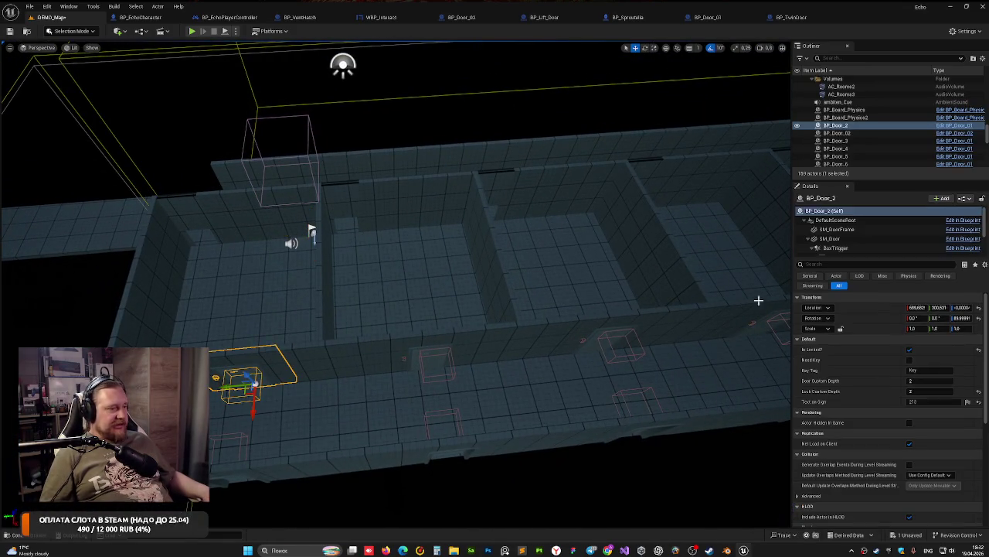
{"action": "left_click", "coordinate": [910, 349]}
{"action": "type", "text": "4"}
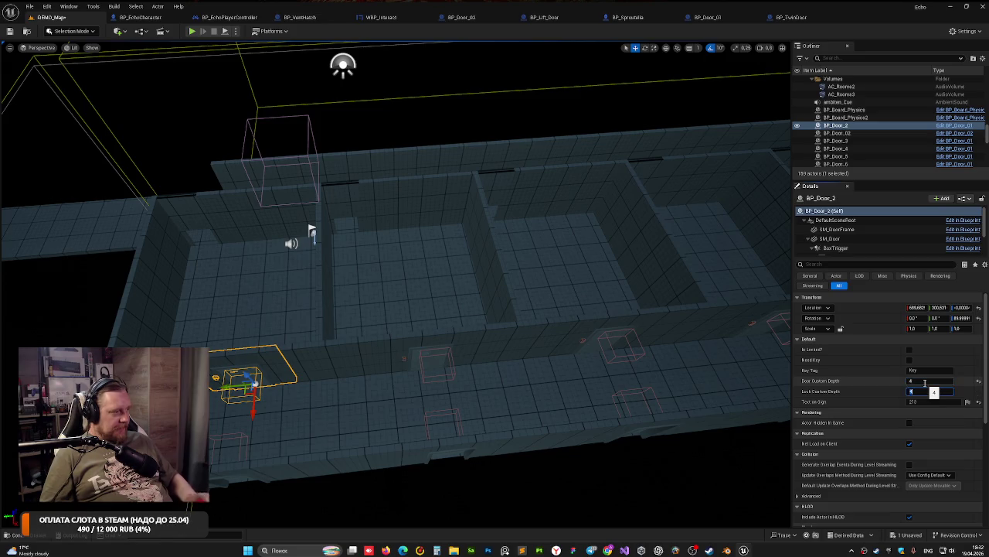
{"action": "key", "text": "Return"}
{"action": "key", "text": "ctrl+s"}
Step: Slide PlayerStart along Y to about -1373 down the corridor, then play the level
{"action": "left_click", "coordinate": [309, 230]}
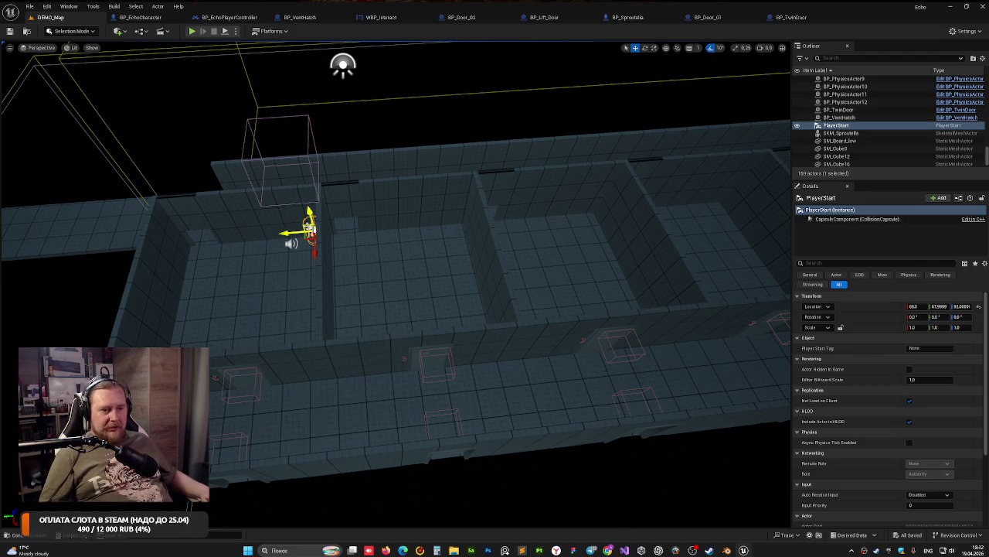
{"action": "left_click_drag", "start_coordinate": [288, 232], "coordinate": [283, 232]}
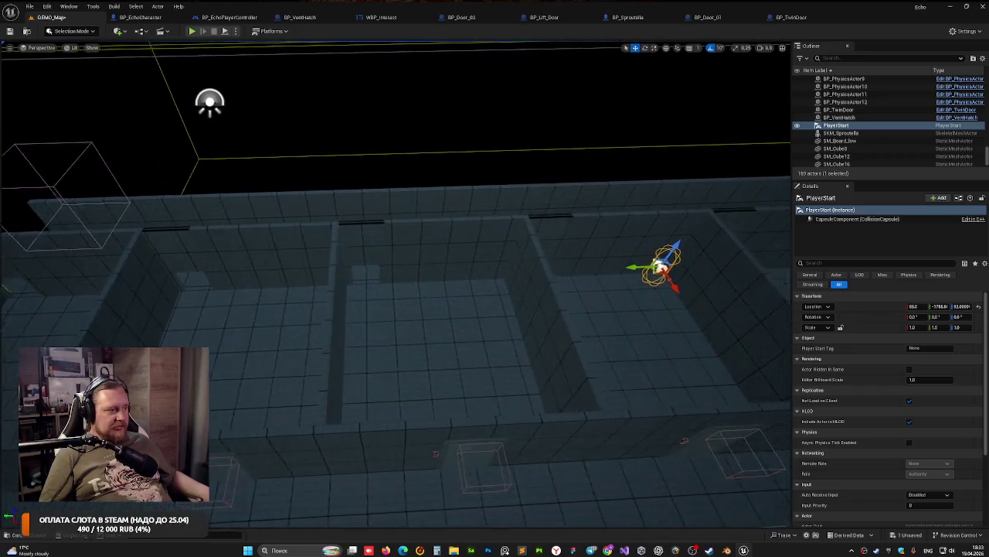
{"action": "left_click_drag", "start_coordinate": [592, 266], "coordinate": [591, 266]}
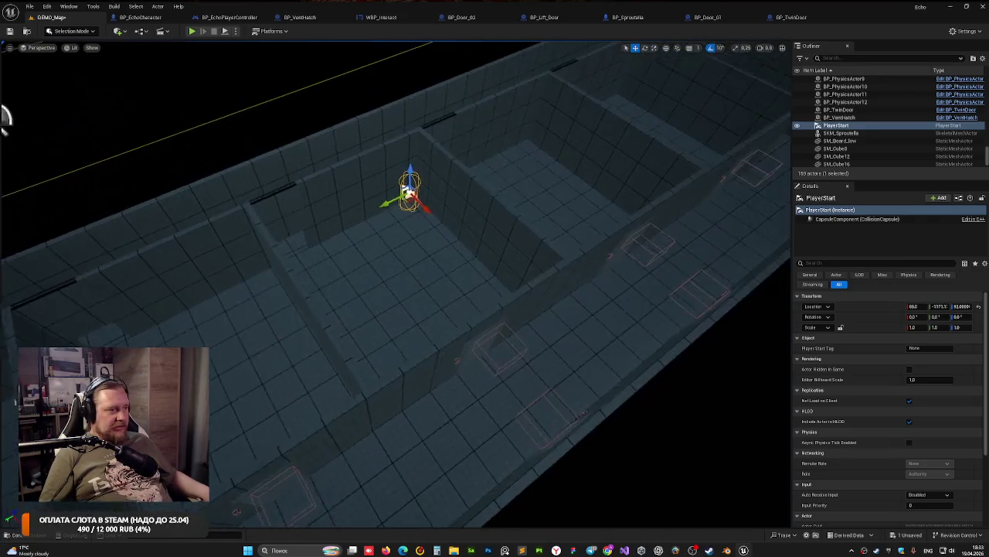
{"action": "left_click", "coordinate": [377, 346]}
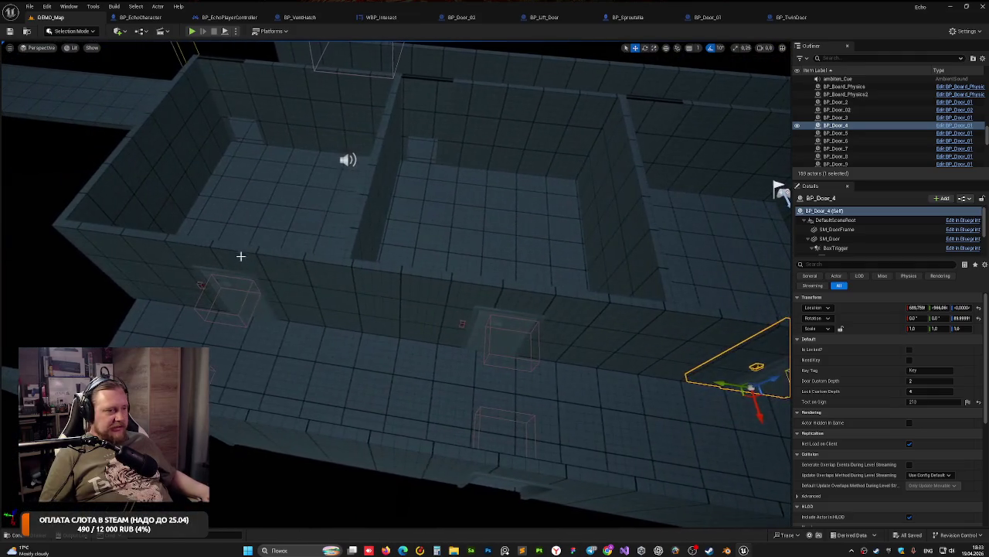
{"action": "left_click", "coordinate": [253, 235]}
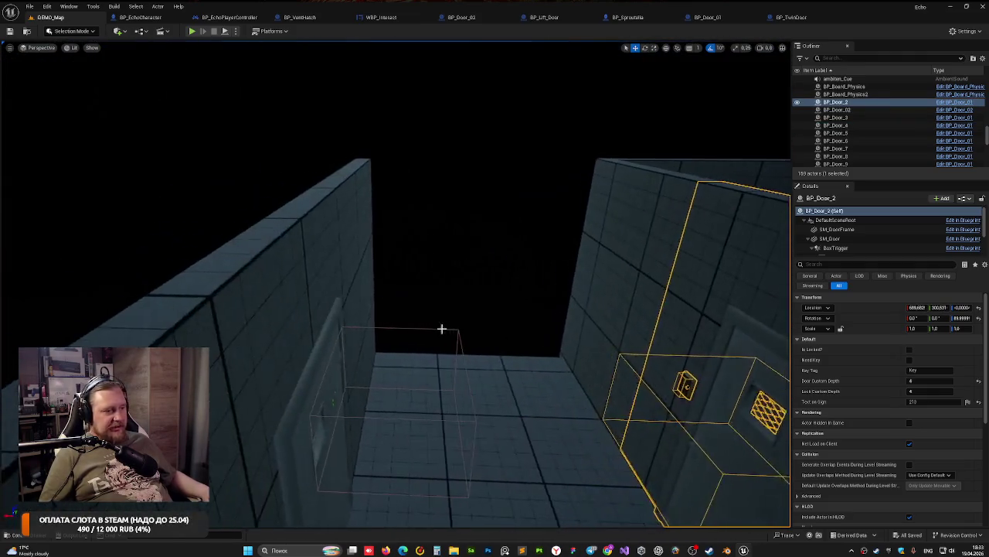
{"action": "key", "text": "alt+p"}
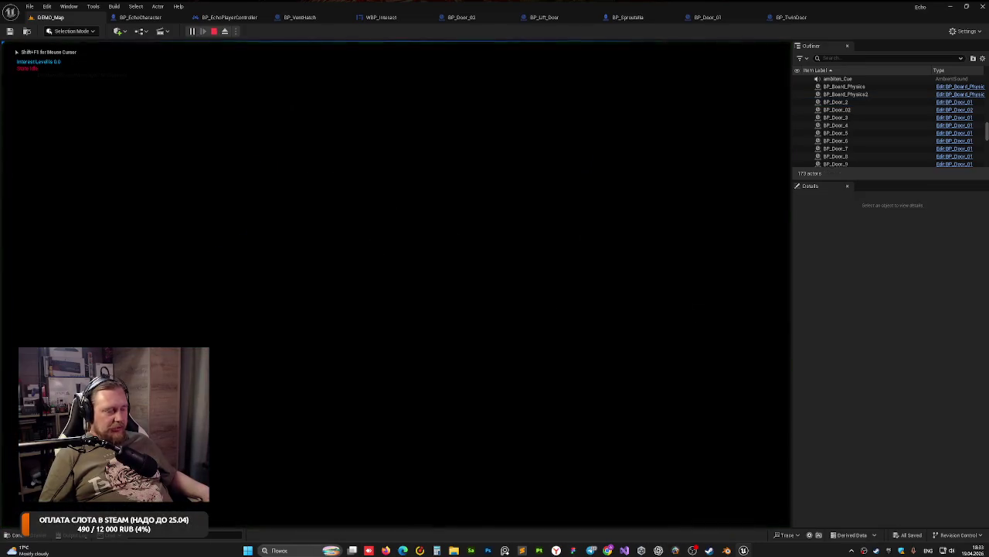
{"action": "key", "text": "Escape"}
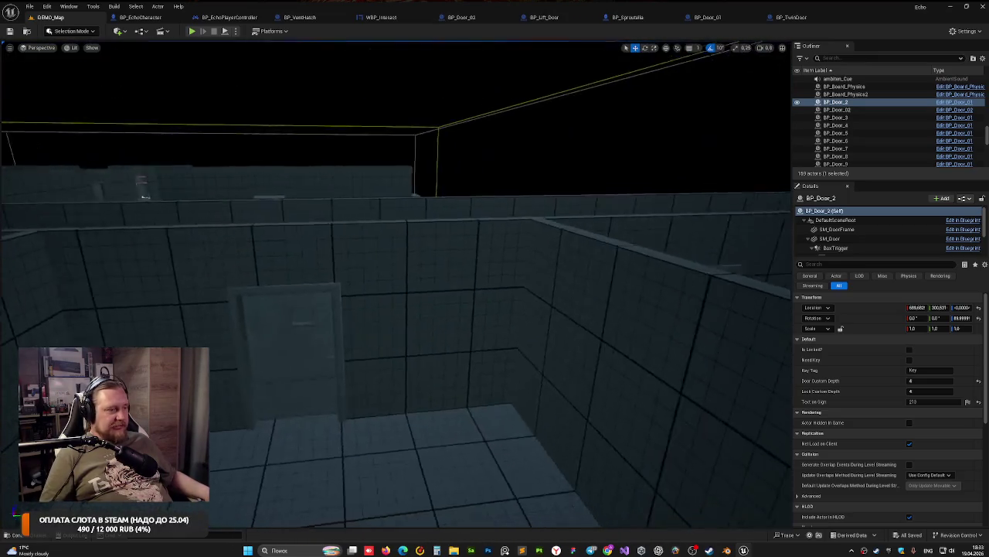
{"action": "left_click", "coordinate": [193, 30]}
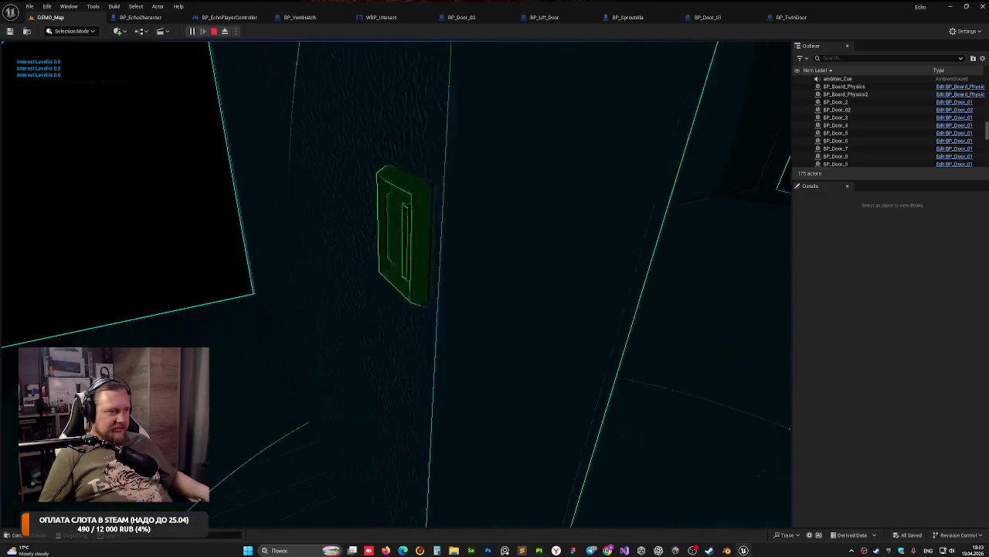
{"action": "left_click", "coordinate": [395, 283]}
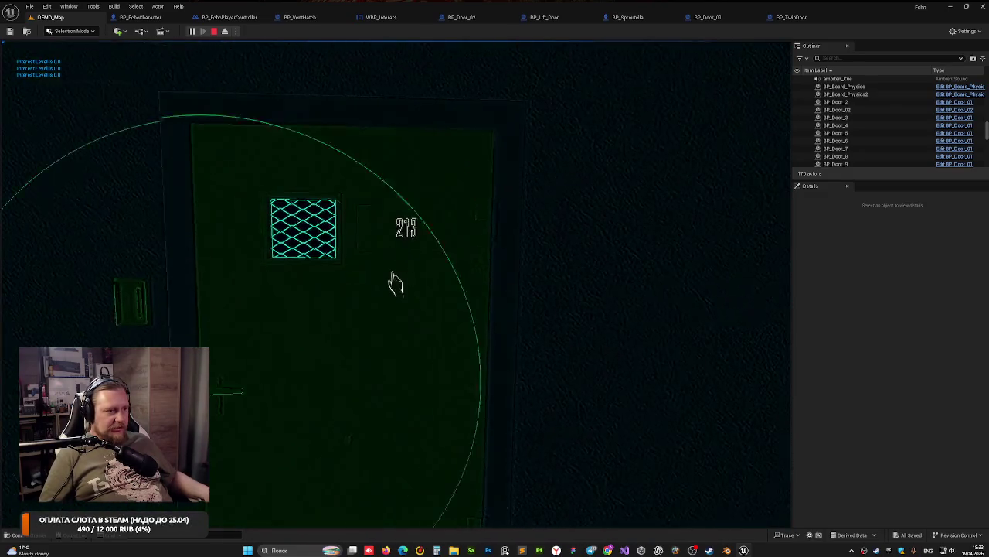
{"action": "key", "text": "Escape"}
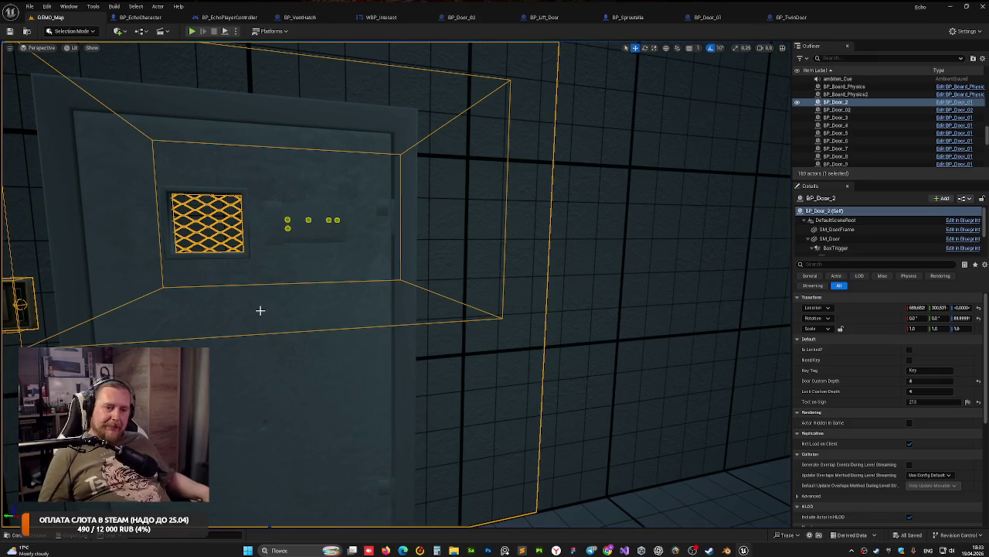
{"action": "scroll", "coordinate": [259, 310], "scroll_direction": "down", "scroll_amount": 15}
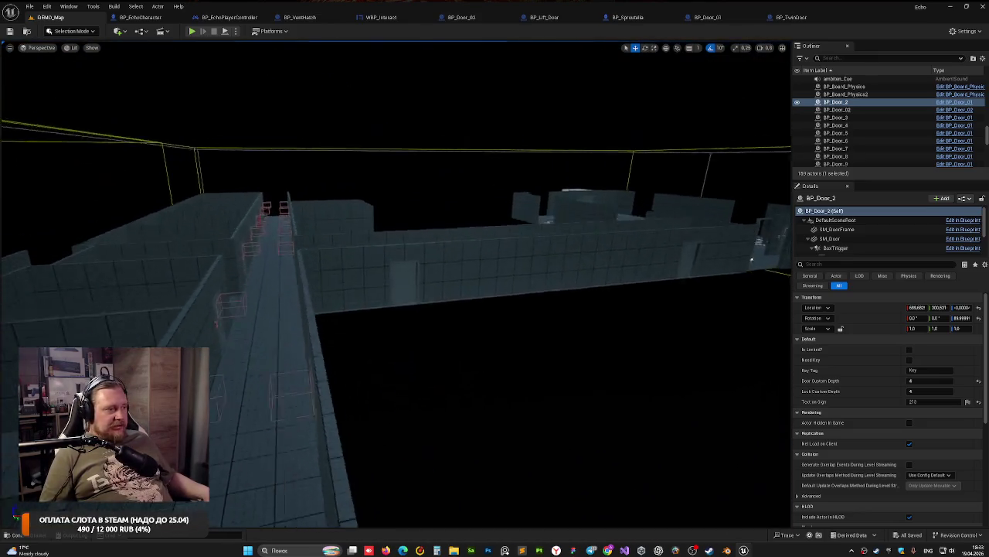
{"action": "left_click_drag", "start_coordinate": [396, 310], "coordinate": [487, 309]}
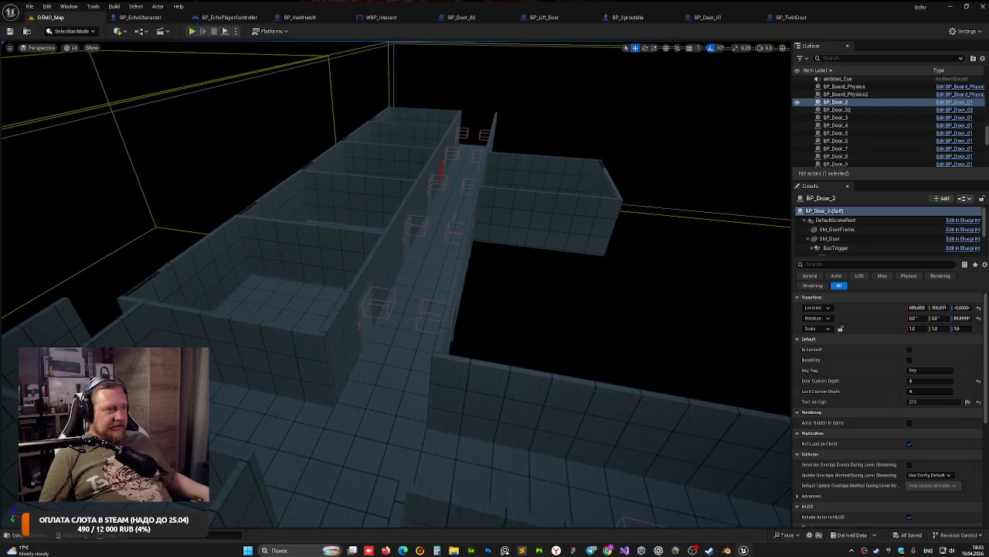
{"action": "mouse_move", "coordinate": [441, 401]}
{"action": "left_mouse_down"}
{"action": "mouse_move", "coordinate": [444, 371]}
{"action": "mouse_move", "coordinate": [441, 401]}
{"action": "left_mouse_up"}
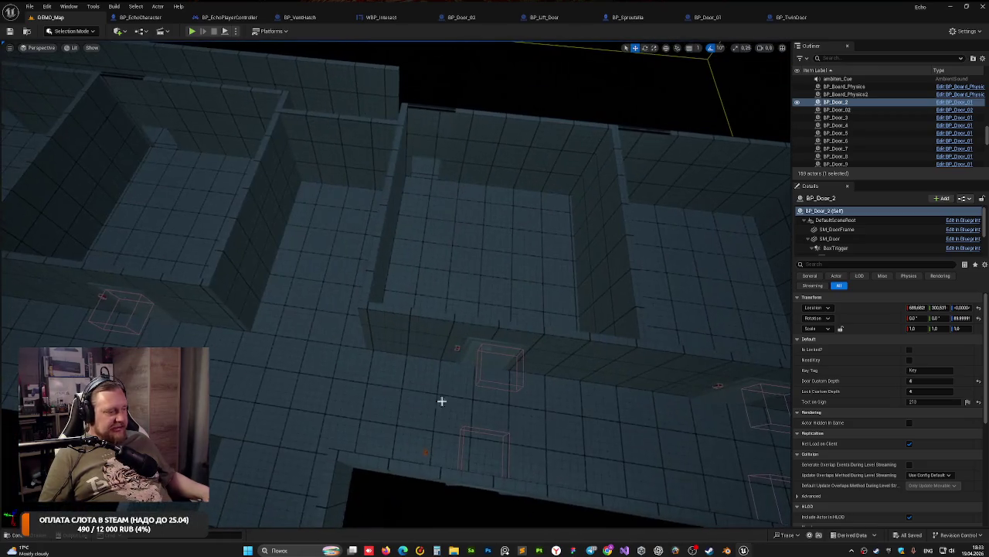
{"action": "left_click", "coordinate": [572, 551]}
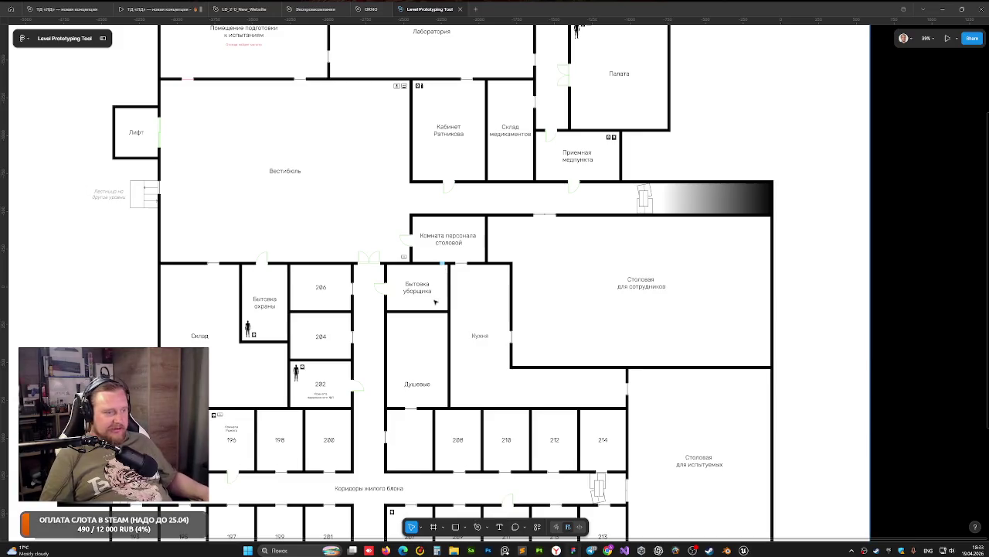
{"action": "scroll", "coordinate": [371, 296], "scroll_direction": "up", "scroll_amount": 5}
{"action": "scroll", "coordinate": [371, 296], "scroll_direction": "down", "scroll_amount": 2}
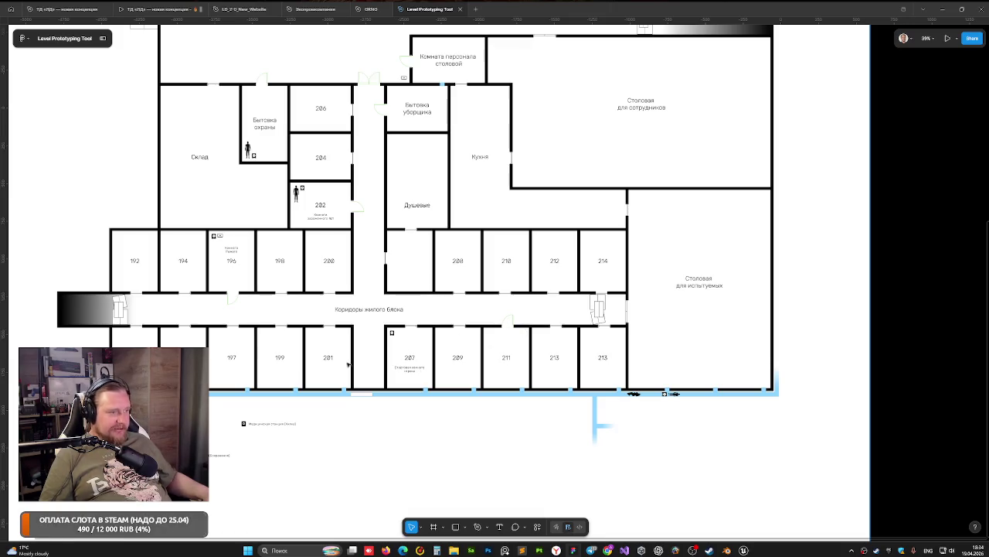
{"action": "key", "text": "alt+Tab"}
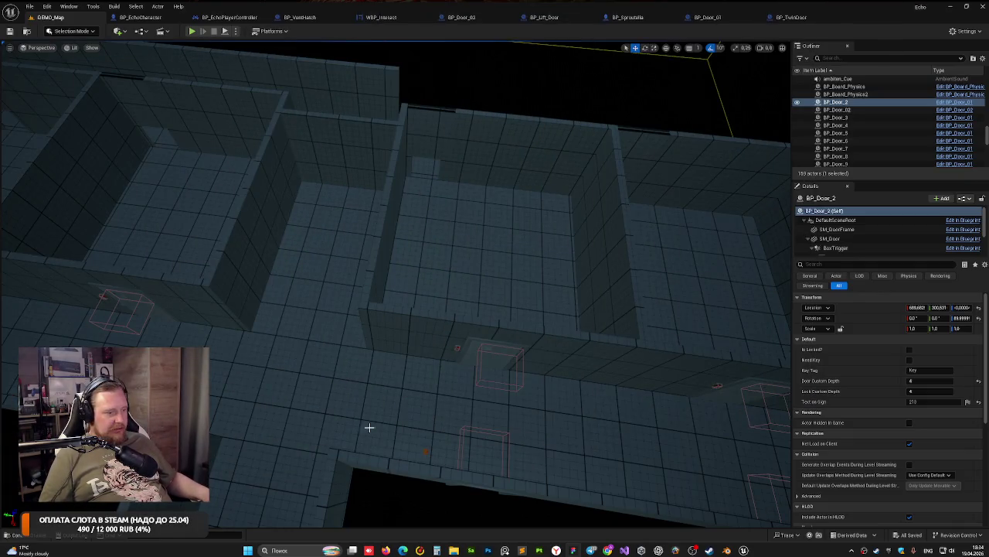
Step: Give BP_Door_6 sign text 207 and mark it locked
{"action": "mouse_move", "coordinate": [368, 427]}
{"action": "left_mouse_down"}
{"action": "mouse_move", "coordinate": [523, 132]}
{"action": "mouse_move", "coordinate": [692, 214]}
{"action": "mouse_move", "coordinate": [44, 93]}
{"action": "mouse_move", "coordinate": [23, 53]}
{"action": "left_mouse_up"}
{"action": "left_click", "coordinate": [394, 338]}
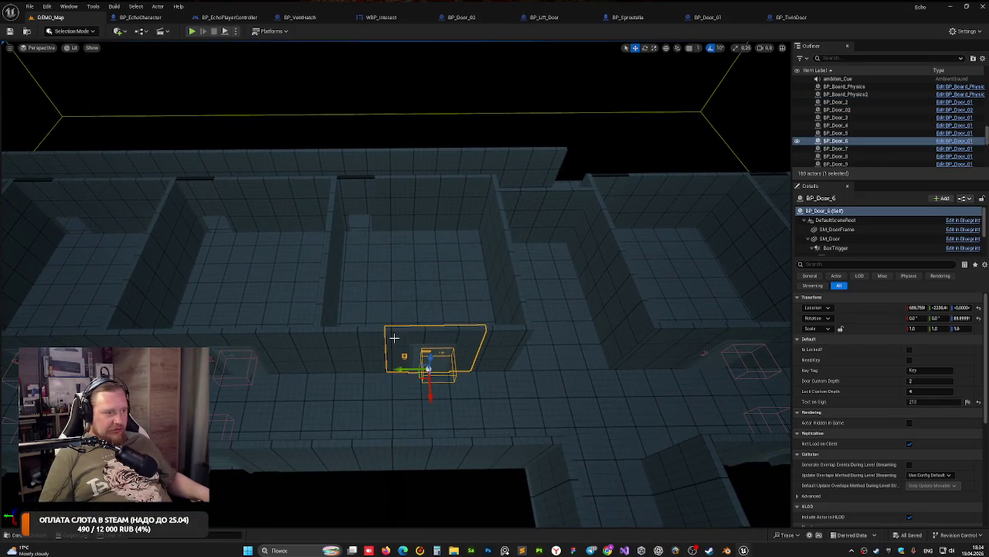
{"action": "left_click", "coordinate": [928, 403]}
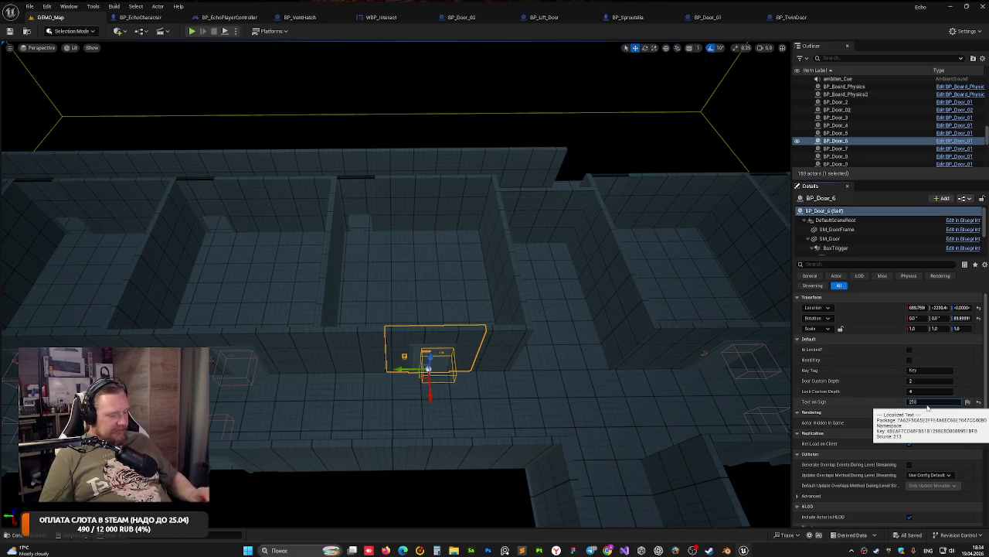
{"action": "type", "text": "207"}
{"action": "key", "text": "Return"}
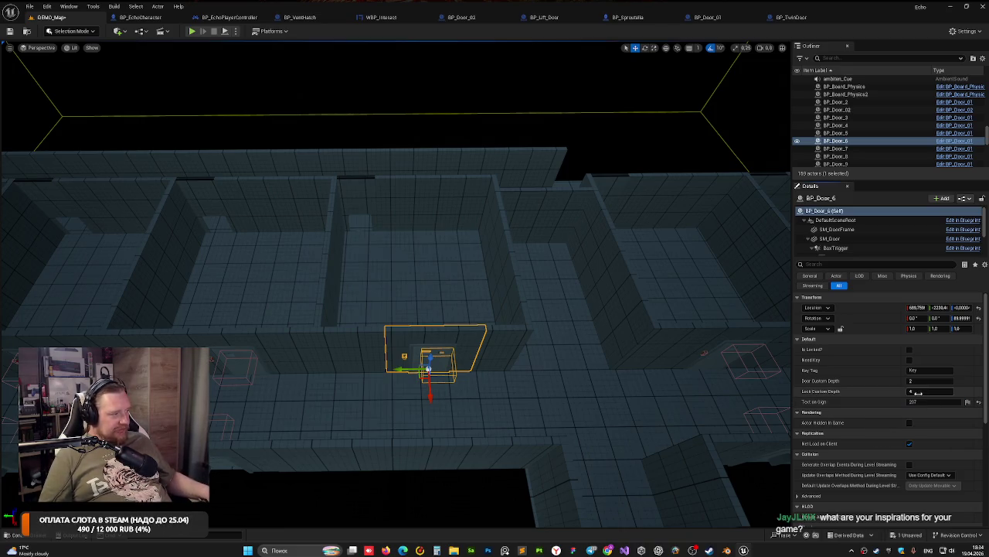
{"action": "left_click", "coordinate": [909, 350]}
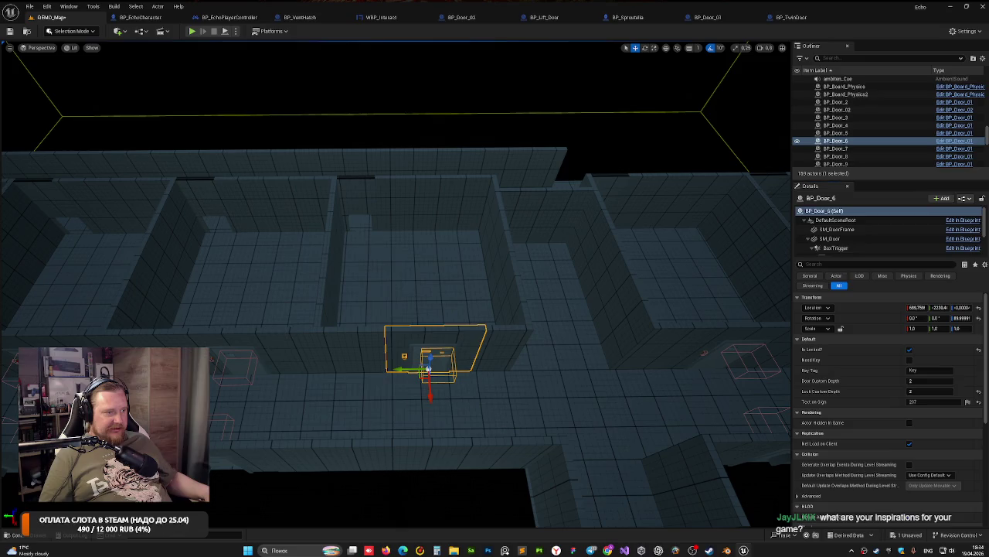
Step: Set BP_Door_5's sign to 209 and BP_Door_4's to 211, locking both doors
{"action": "left_click", "coordinate": [183, 336]}
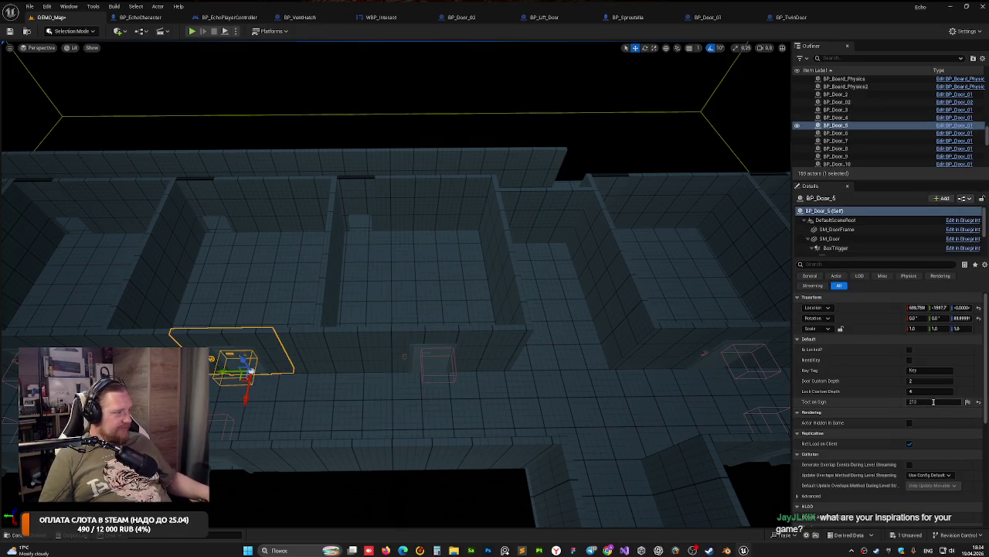
{"action": "left_click", "coordinate": [933, 401]}
{"action": "type", "text": "209"}
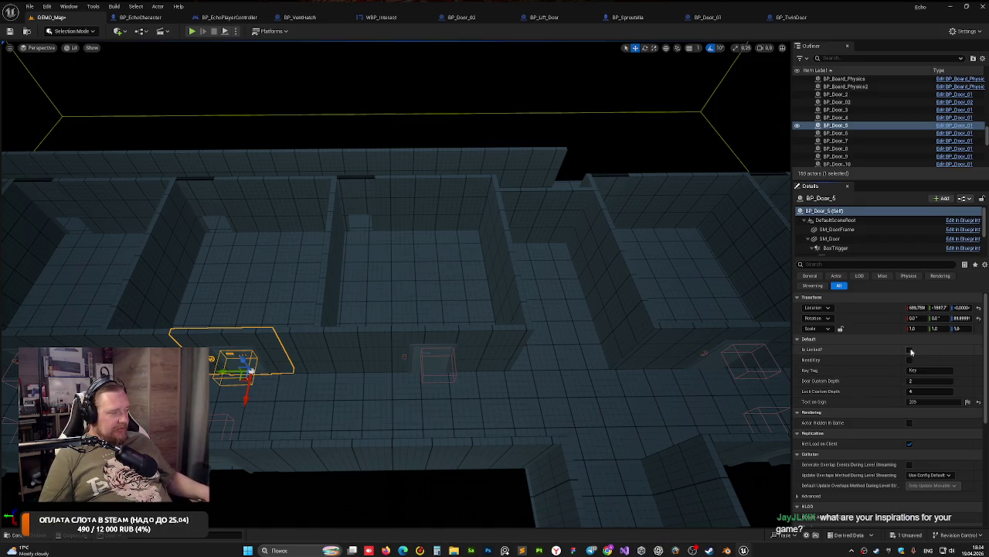
{"action": "left_click", "coordinate": [910, 350]}
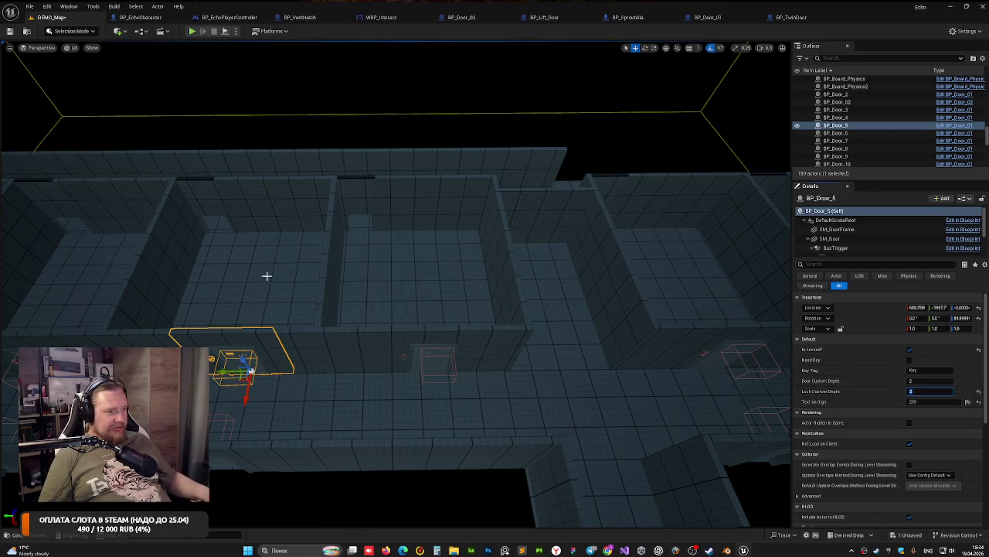
{"action": "left_click_drag", "start_coordinate": [265, 276], "coordinate": [232, 272]}
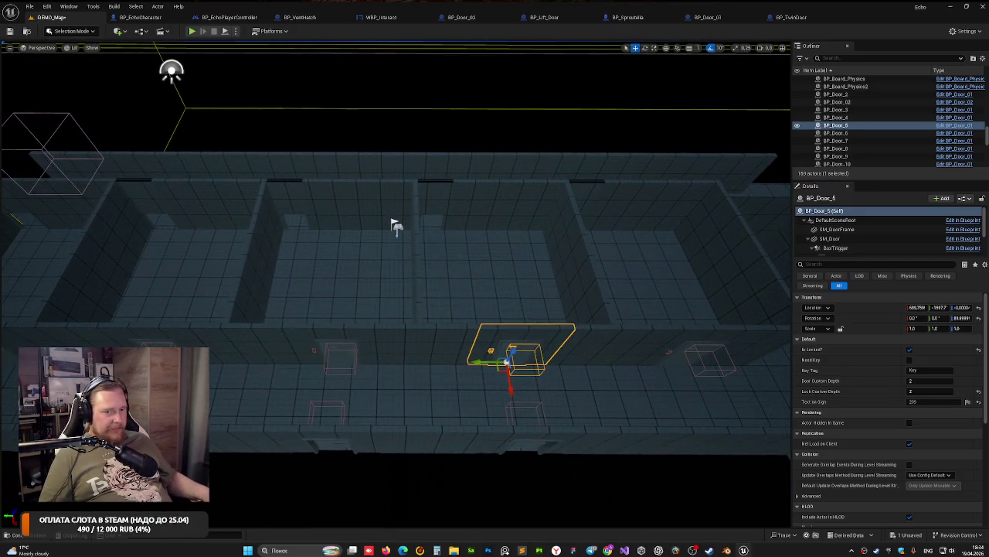
{"action": "left_click", "coordinate": [287, 337]}
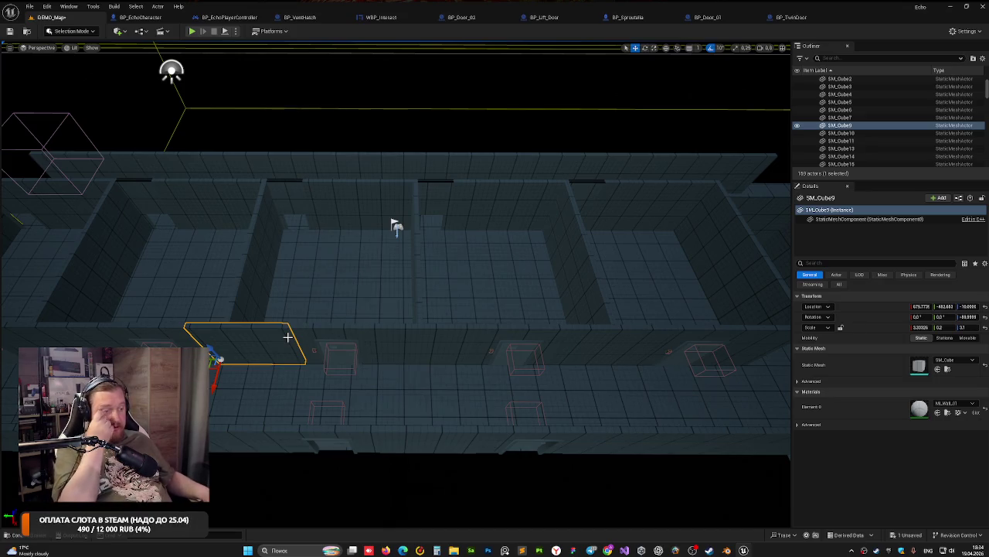
{"action": "left_click", "coordinate": [327, 330]}
{"action": "type", "text": "211"}
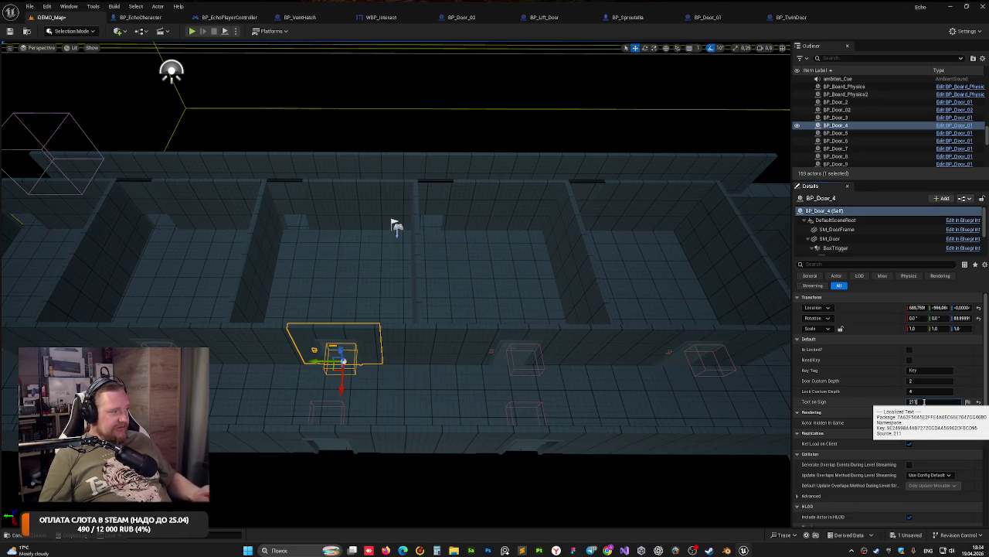
{"action": "left_click", "coordinate": [924, 402]}
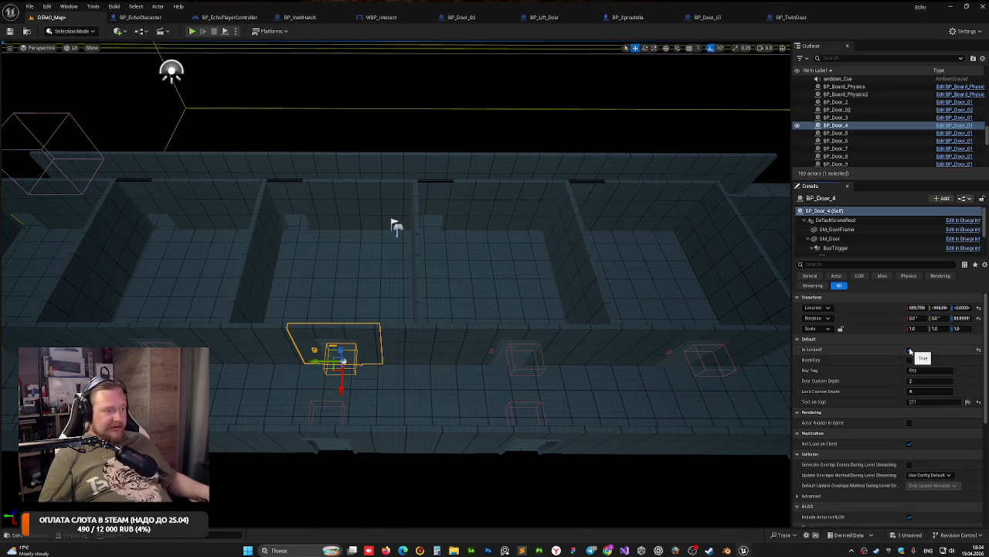
{"action": "left_click", "coordinate": [910, 351]}
{"action": "left_click", "coordinate": [394, 225]}
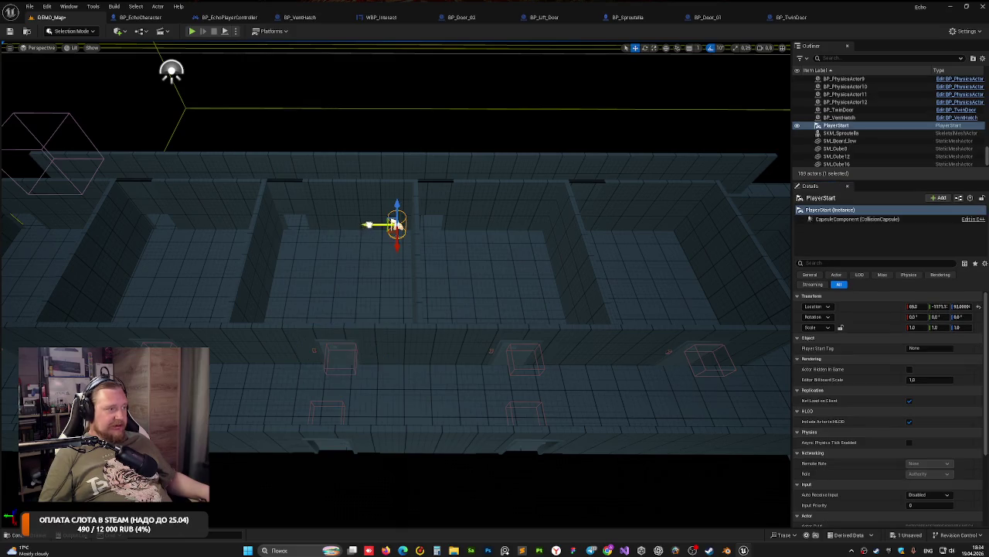
Step: Move the player start further along the corridor and centre the view on BP_Door_3
{"action": "left_click_drag", "start_coordinate": [394, 225], "coordinate": [461, 248]}
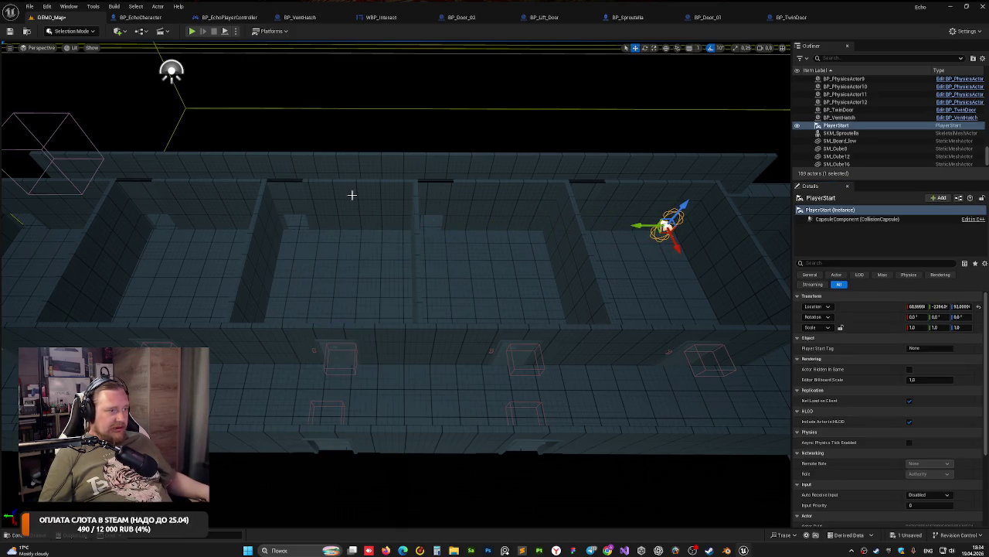
{"action": "left_click", "coordinate": [362, 340]}
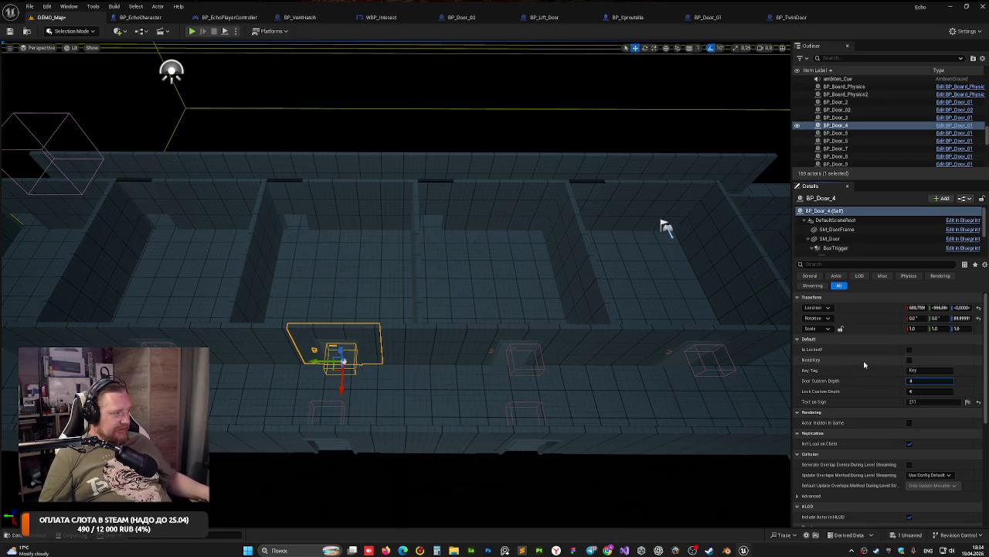
{"action": "left_click", "coordinate": [203, 336]}
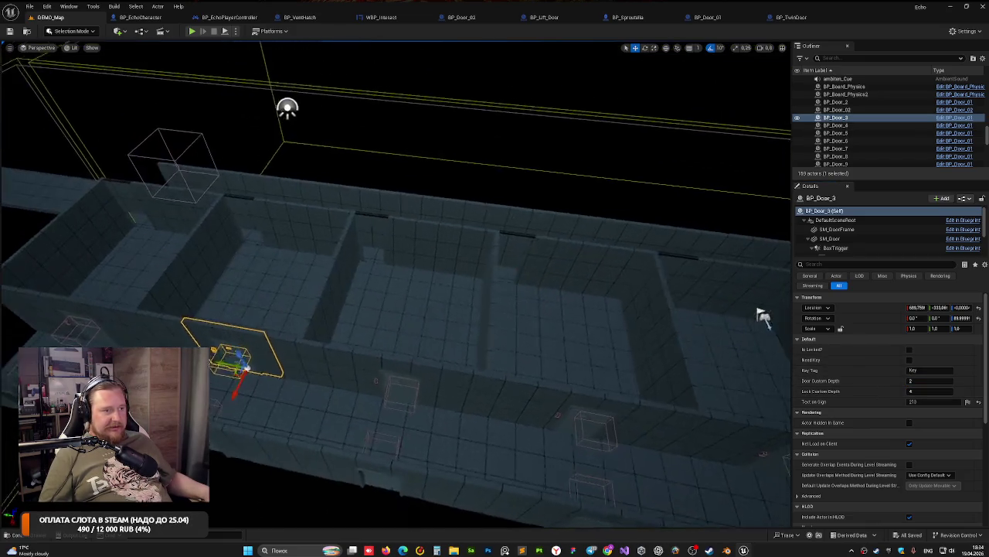
{"action": "left_click_drag", "start_coordinate": [761, 317], "coordinate": [570, 207]}
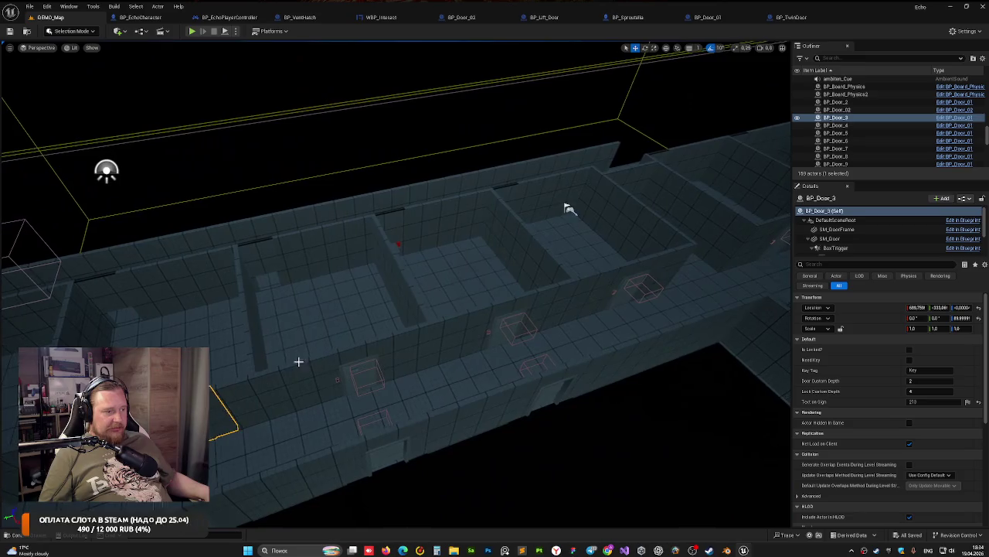
{"action": "left_click", "coordinate": [501, 308]}
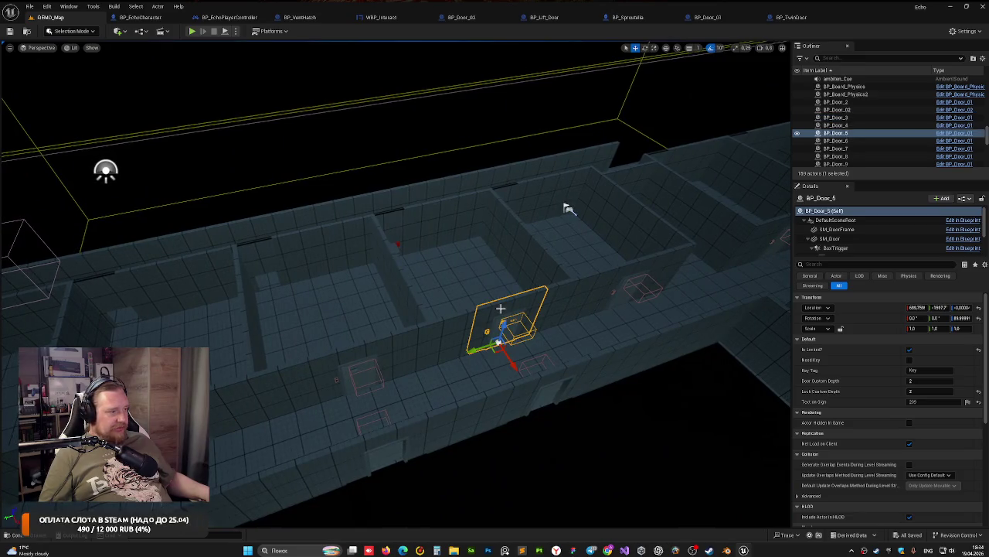
{"action": "left_click", "coordinate": [353, 350]}
{"action": "left_click", "coordinate": [296, 347]}
{"action": "key", "text": "f"}
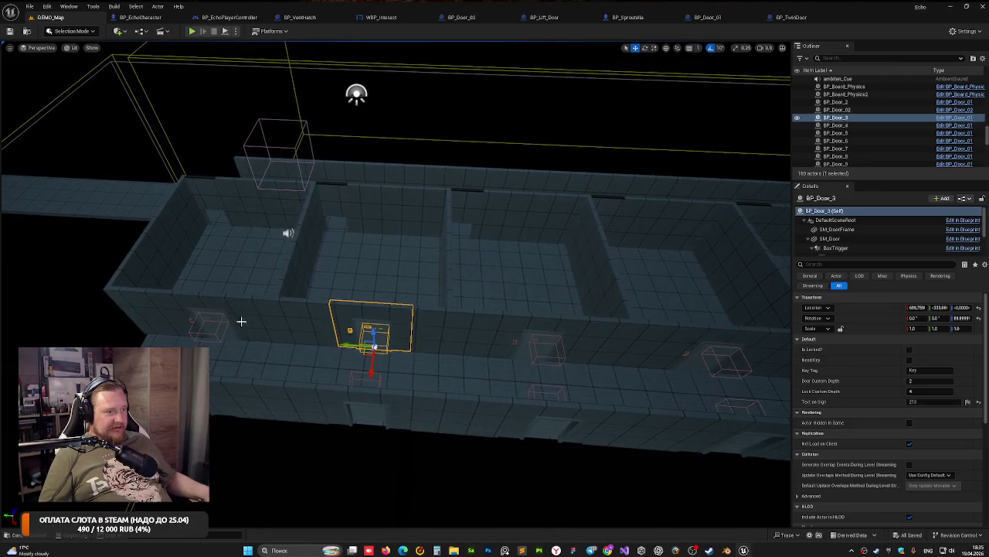
Step: Set BP_Door_2's sign text to 215, lock it, and select the twin door
{"action": "left_click", "coordinate": [236, 306]}
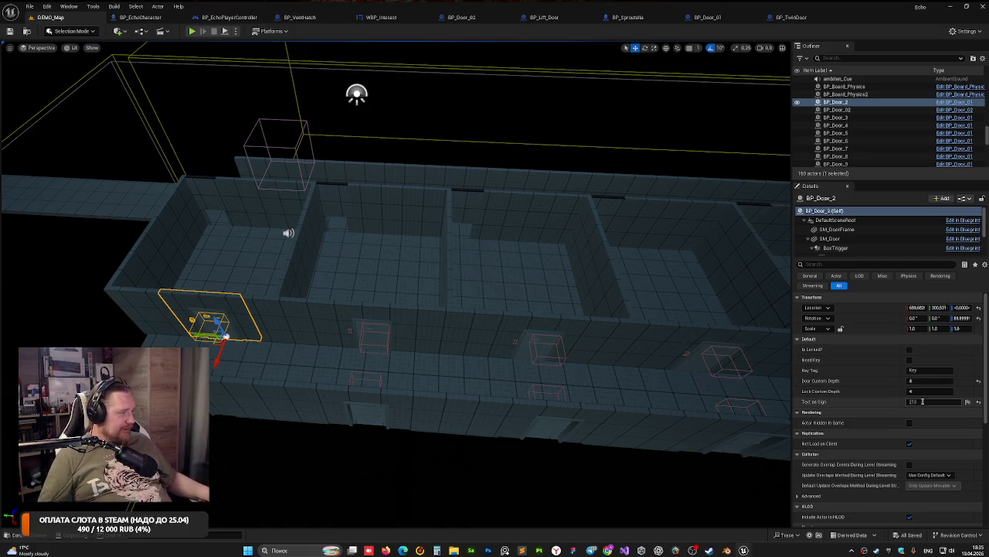
{"action": "type", "text": "5"}
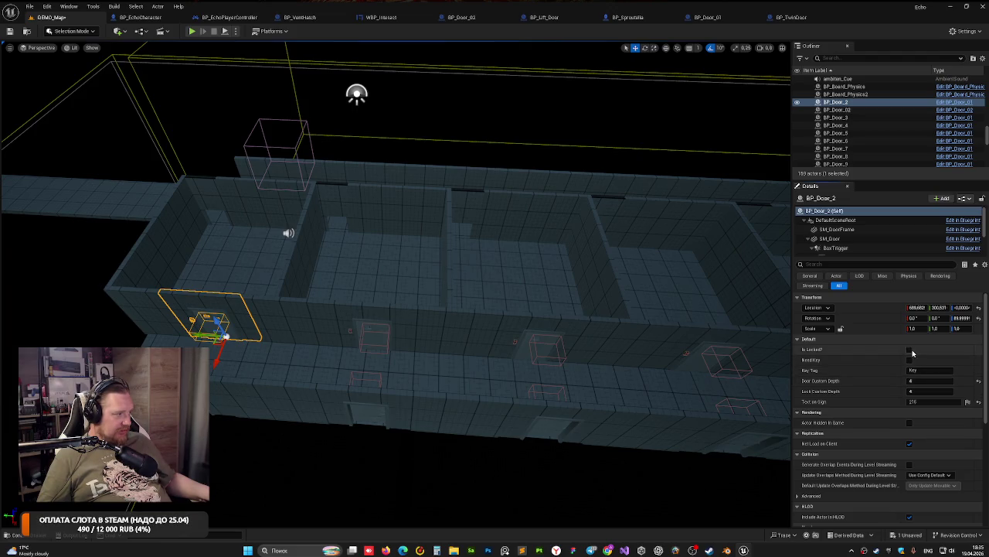
{"action": "left_click", "coordinate": [910, 351]}
{"action": "type", "text": "1"}
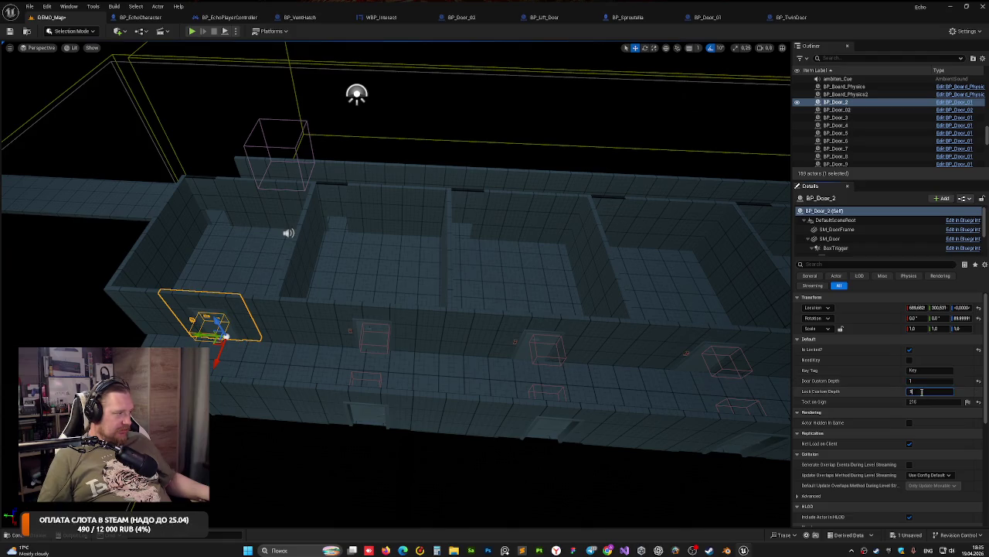
{"action": "type", "text": "2"}
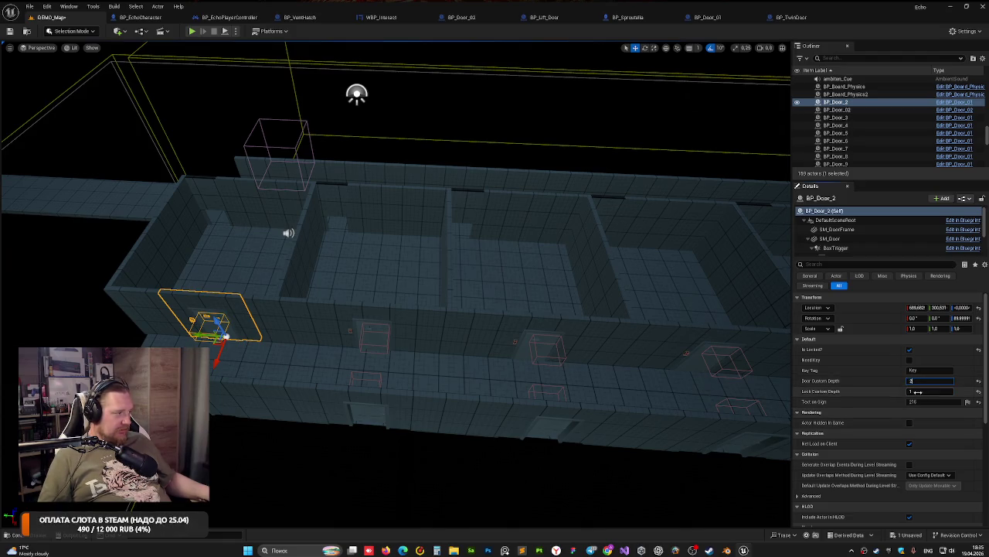
{"action": "left_click", "coordinate": [583, 137]}
{"action": "left_click_drag", "start_coordinate": [406, 263], "coordinate": [695, 193]}
{"action": "left_click", "coordinate": [419, 314]}
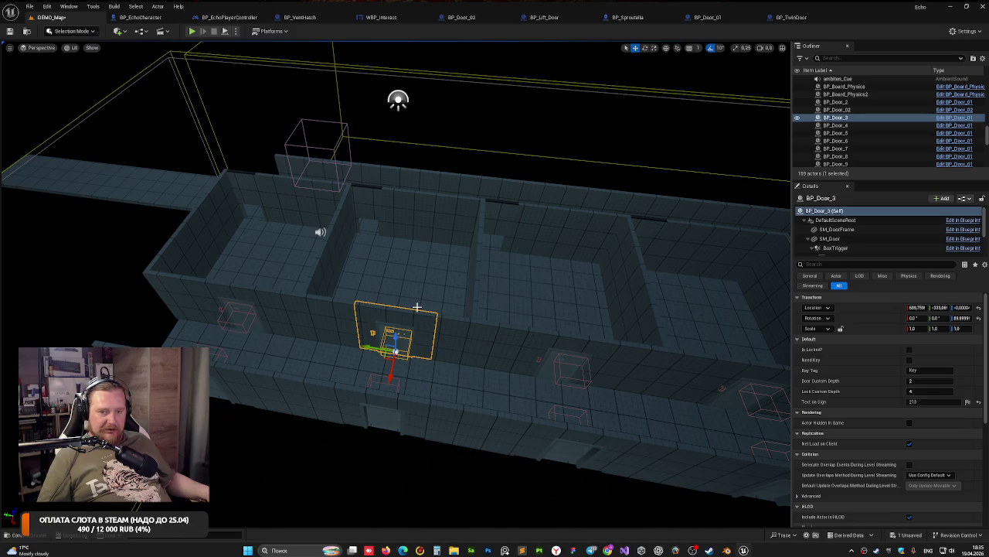
{"action": "mouse_move", "coordinate": [416, 308]}
{"action": "left_mouse_down"}
{"action": "mouse_move", "coordinate": [433, 278]}
{"action": "mouse_move", "coordinate": [429, 232]}
{"action": "mouse_move", "coordinate": [390, 309]}
{"action": "mouse_move", "coordinate": [345, 258]}
{"action": "mouse_move", "coordinate": [374, 211]}
{"action": "left_mouse_up"}
{"action": "left_click", "coordinate": [345, 257]}
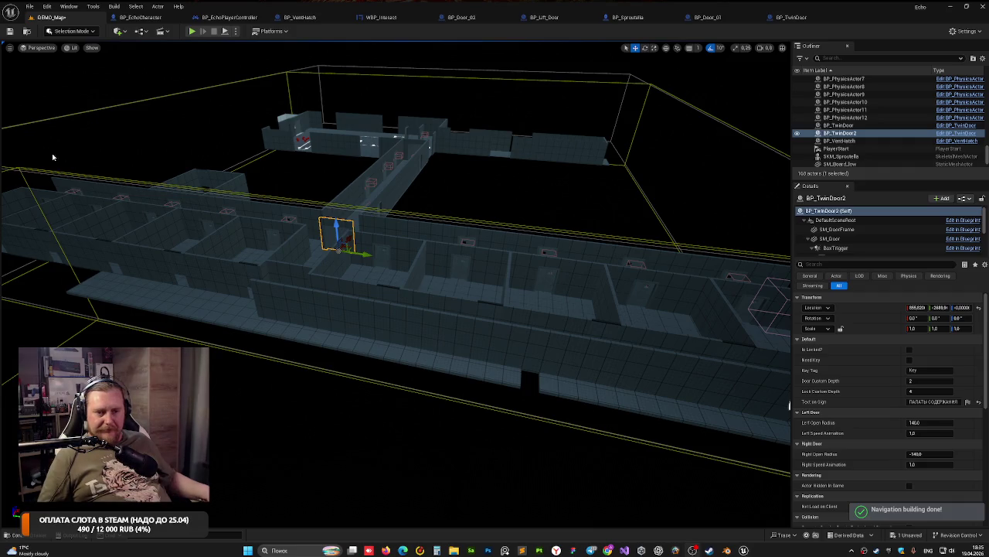
{"action": "key", "text": "f"}
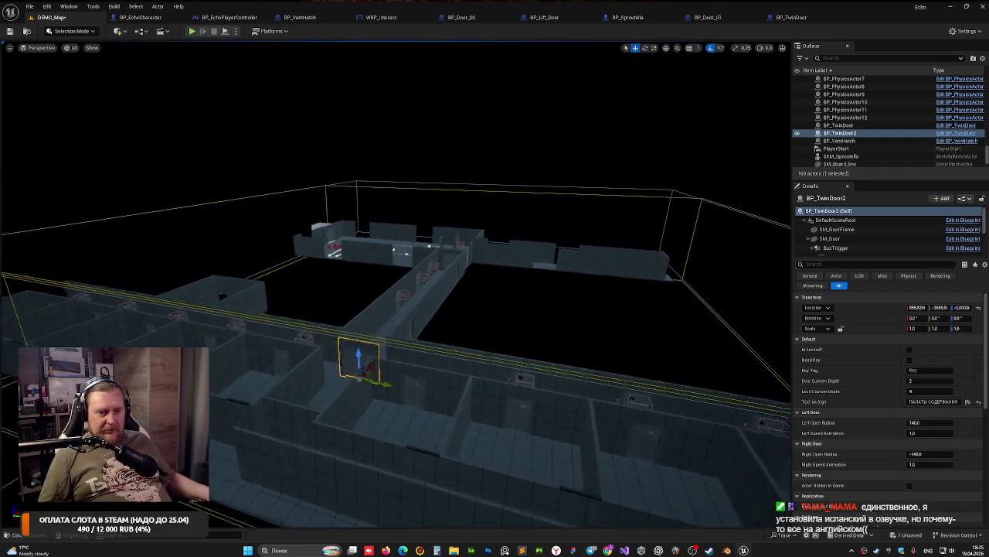
{"action": "scroll", "coordinate": [357, 422], "scroll_direction": "up", "scroll_amount": 3}
{"action": "scroll", "coordinate": [357, 421], "scroll_direction": "up", "scroll_amount": 5}
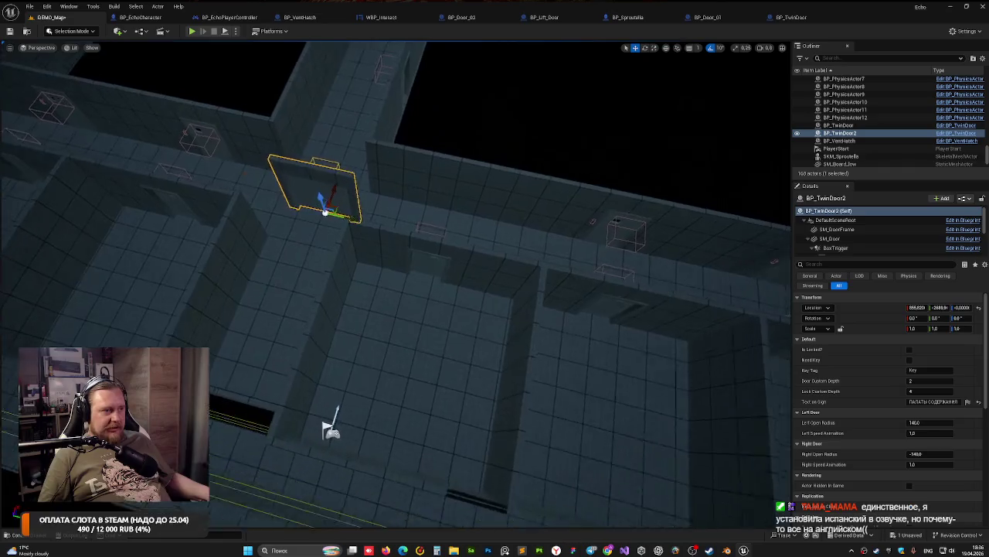
{"action": "left_click_drag", "start_coordinate": [330, 232], "coordinate": [329, 185]}
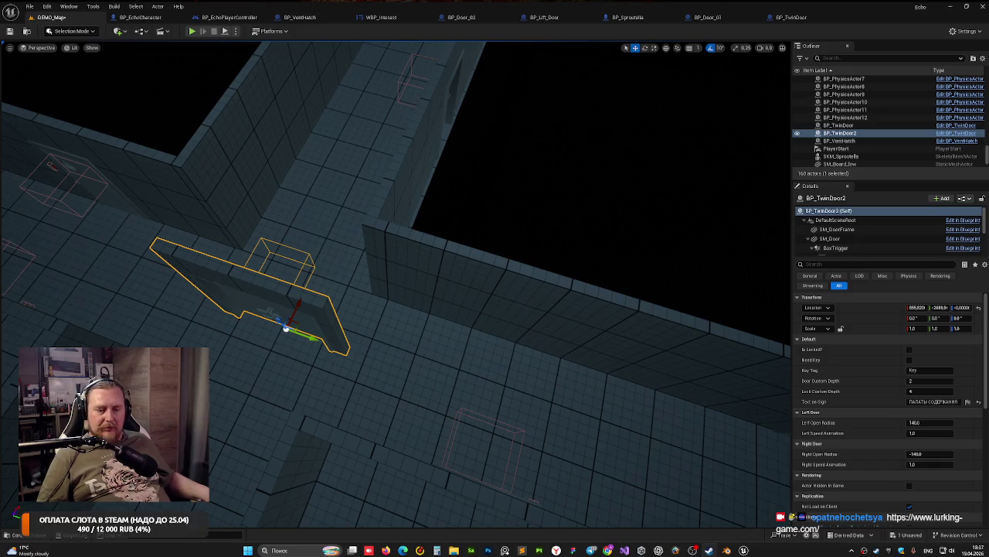
Step: Rotate the twin door 90 degrees
{"action": "mouse_move", "coordinate": [448, 286]}
{"action": "left_mouse_down"}
{"action": "mouse_move", "coordinate": [306, 297]}
{"action": "mouse_move", "coordinate": [286, 285]}
{"action": "left_mouse_up"}
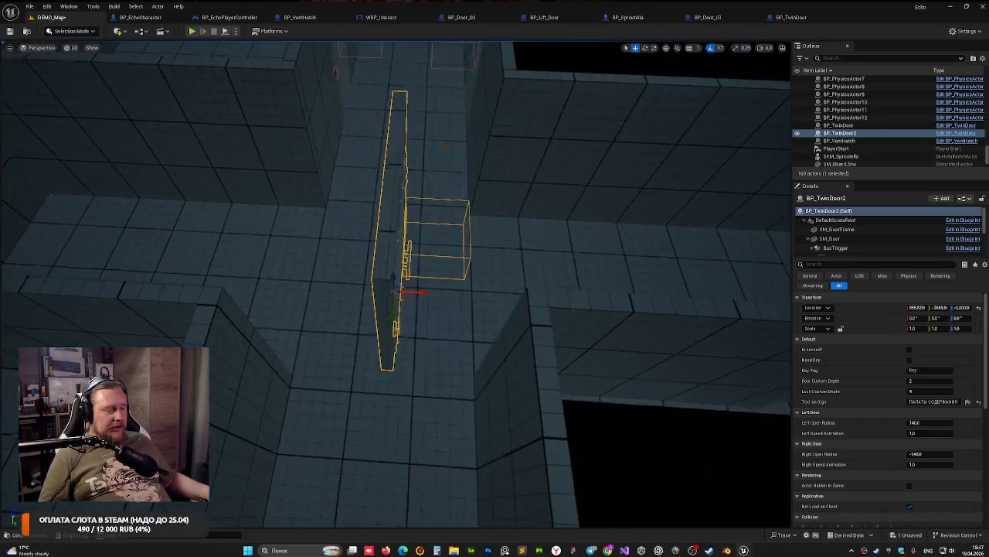
{"action": "key", "text": "e"}
{"action": "mouse_move", "coordinate": [421, 305]}
{"action": "left_mouse_down"}
{"action": "mouse_move", "coordinate": [404, 272]}
{"action": "mouse_move", "coordinate": [383, 263]}
{"action": "left_mouse_up"}
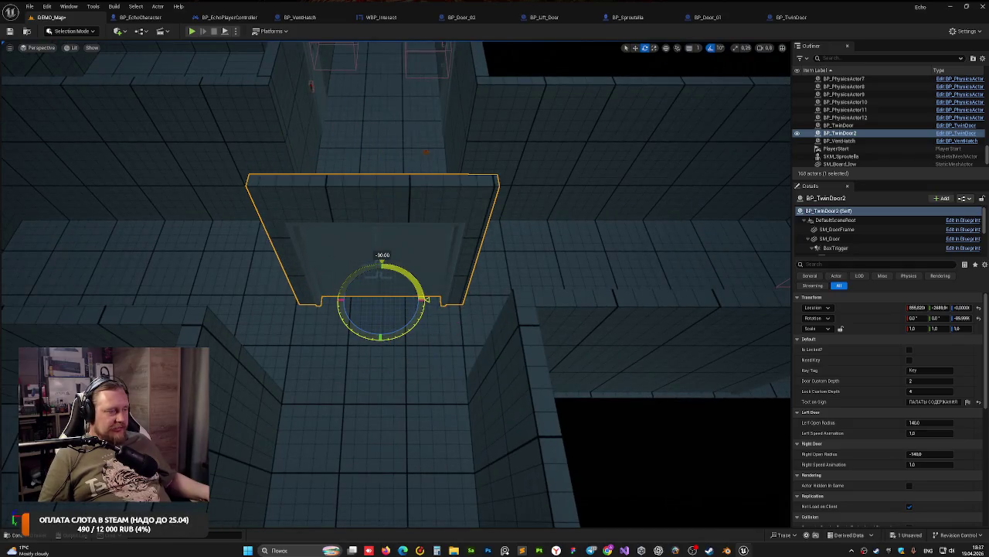
{"action": "left_click_drag", "start_coordinate": [400, 123], "coordinate": [472, 139]}
Step: Slide BP_TwinDoor2 along Y and X into the side room's end wall, then play-test
{"action": "key", "text": "w"}
{"action": "left_click_drag", "start_coordinate": [452, 317], "coordinate": [523, 327]}
{"action": "key", "text": "f"}
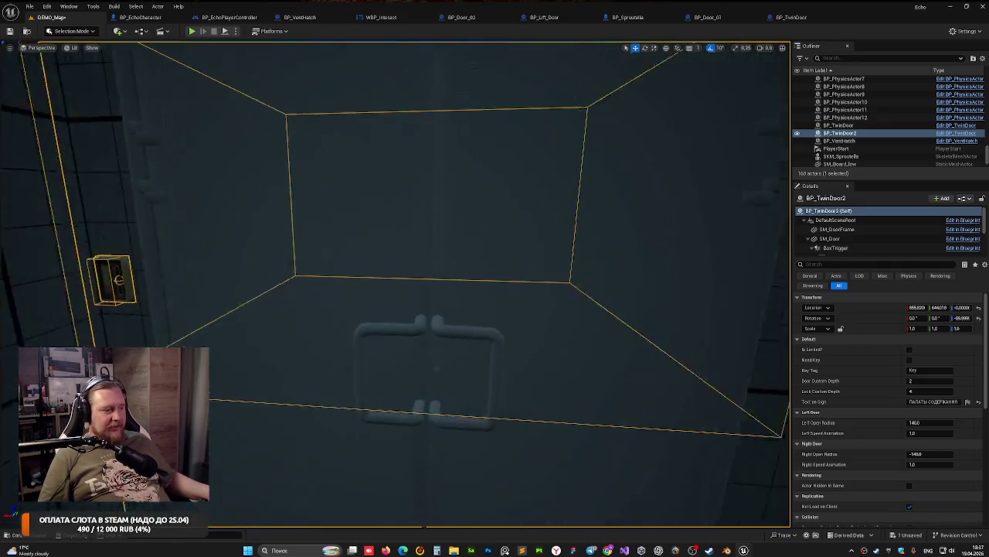
{"action": "left_click_drag", "start_coordinate": [474, 347], "coordinate": [498, 349]}
{"action": "scroll", "coordinate": [435, 312], "scroll_direction": "down", "scroll_amount": 3}
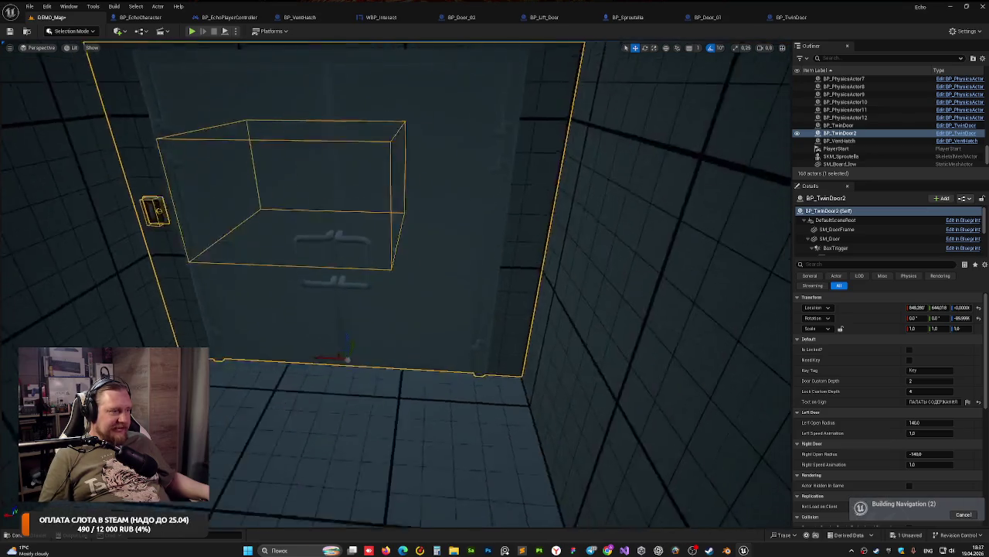
{"action": "scroll", "coordinate": [435, 312], "scroll_direction": "down", "scroll_amount": 3}
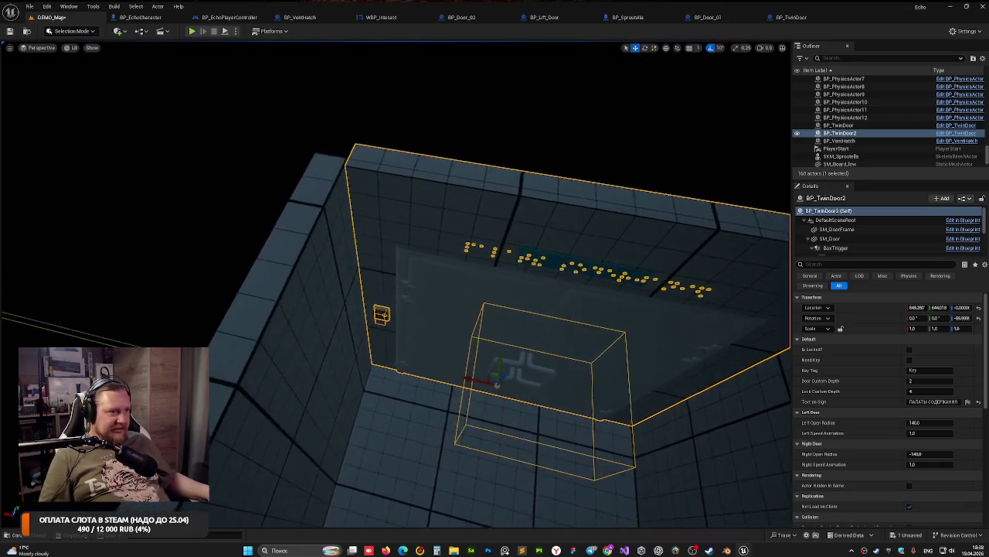
{"action": "left_click_drag", "start_coordinate": [396, 286], "coordinate": [336, 344]}
{"action": "left_click_drag", "start_coordinate": [352, 276], "coordinate": [364, 280]}
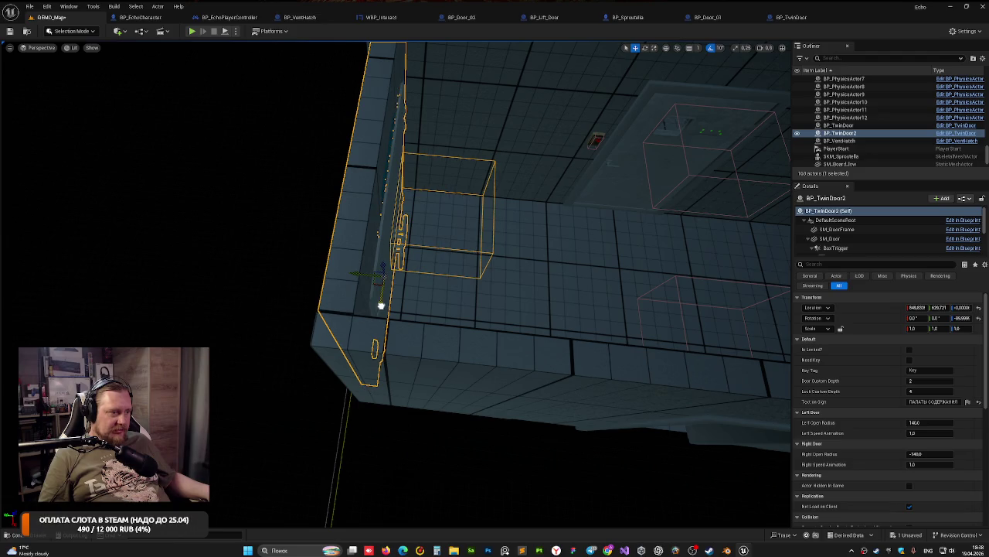
{"action": "mouse_move", "coordinate": [381, 306]}
{"action": "left_mouse_down"}
{"action": "mouse_move", "coordinate": [381, 386]}
{"action": "mouse_move", "coordinate": [381, 301]}
{"action": "mouse_move", "coordinate": [349, 334]}
{"action": "left_mouse_up"}
{"action": "left_click_drag", "start_coordinate": [420, 381], "coordinate": [420, 382]}
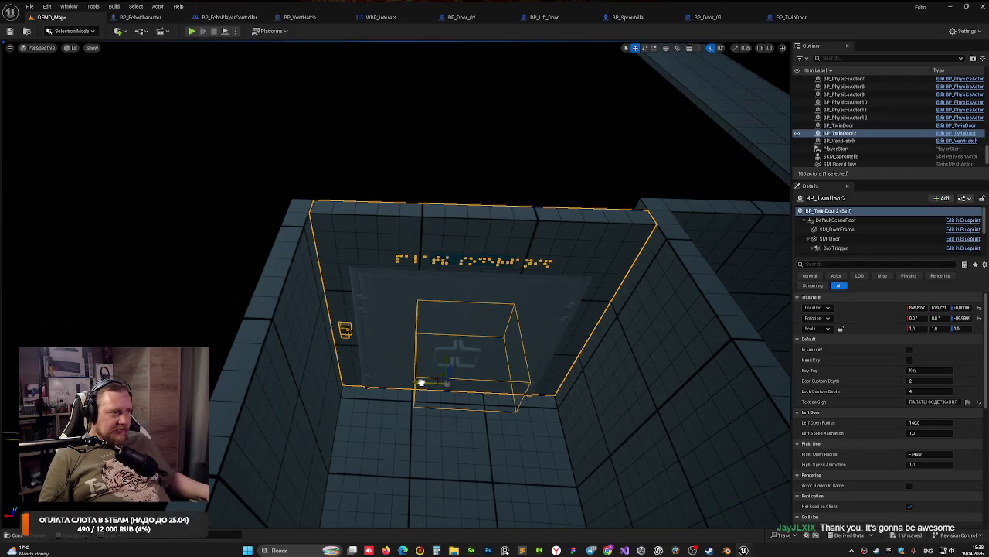
{"action": "left_click", "coordinate": [394, 193]}
{"action": "mouse_move", "coordinate": [396, 202]}
{"action": "left_mouse_down"}
{"action": "mouse_move", "coordinate": [396, 170]}
{"action": "mouse_move", "coordinate": [438, 306]}
{"action": "left_mouse_up"}
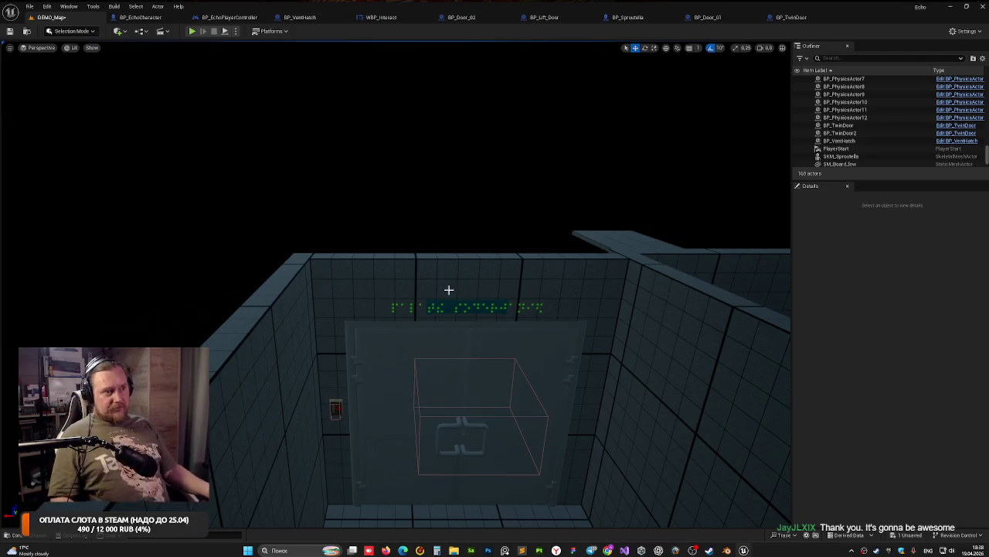
{"action": "left_click", "coordinate": [191, 31]}
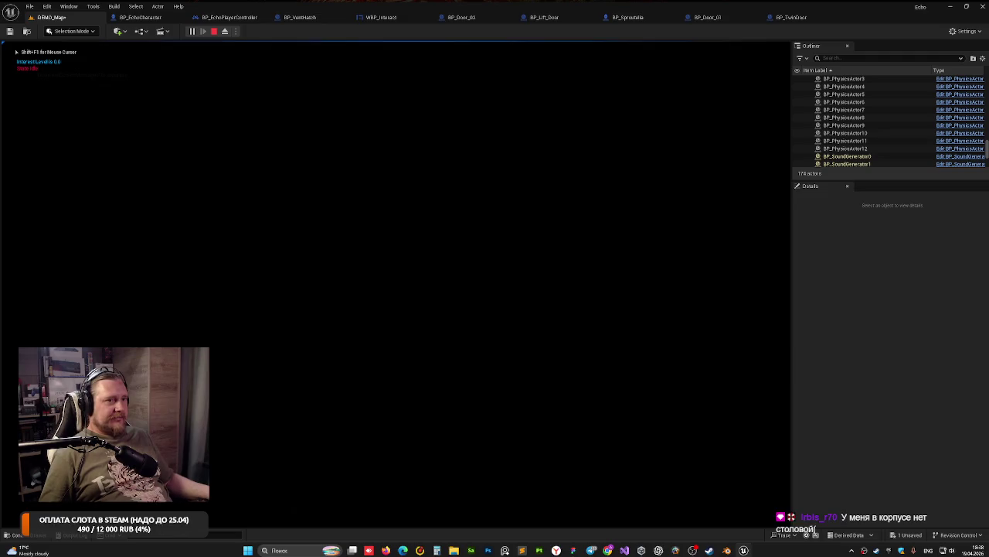
Step: Walk to the twin door in play mode, then set its sign text to СТОЛОВАЯ and save
{"action": "left_click", "coordinate": [447, 252]}
{"action": "key", "text": "w"}
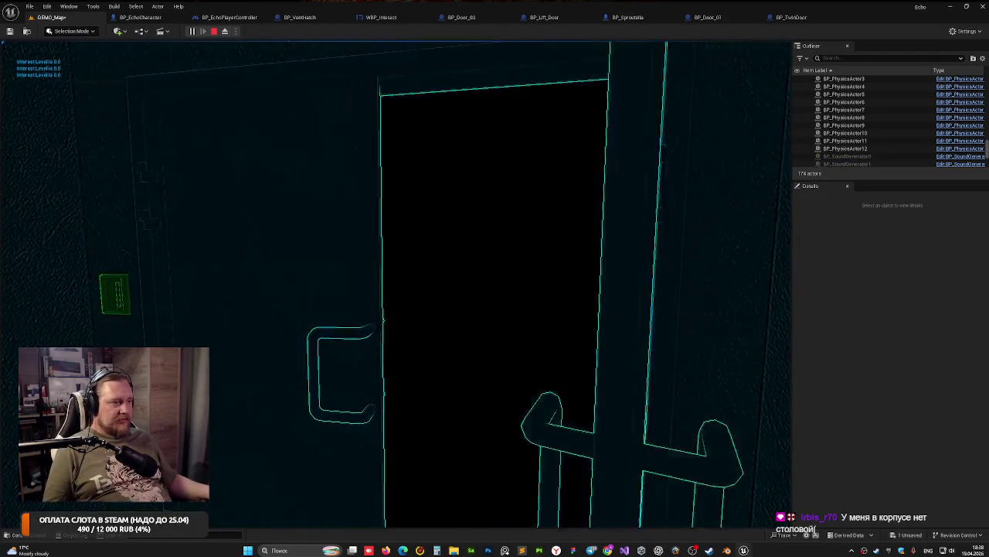
{"action": "key", "text": "Escape"}
{"action": "scroll", "coordinate": [390, 308], "scroll_direction": "down", "scroll_amount": 5}
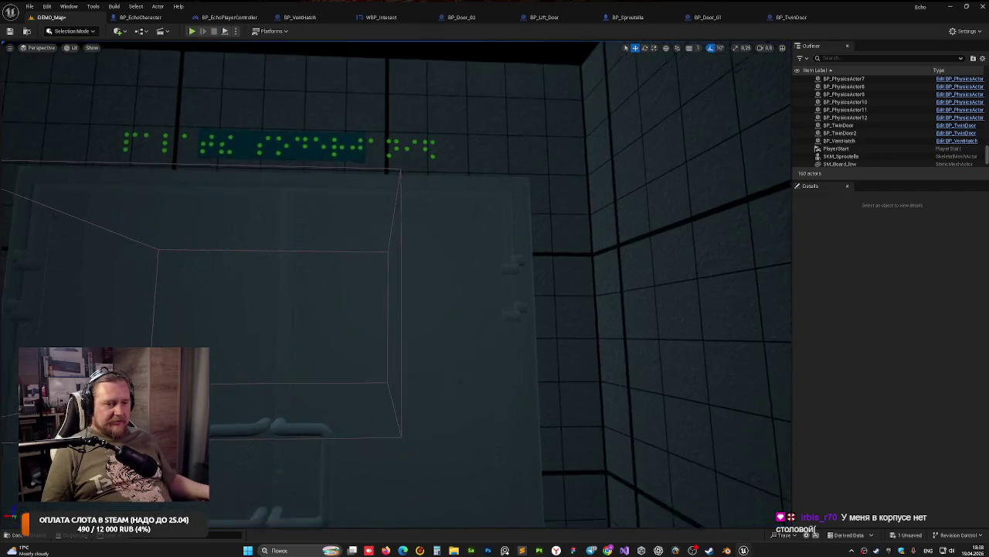
{"action": "left_click", "coordinate": [339, 181]}
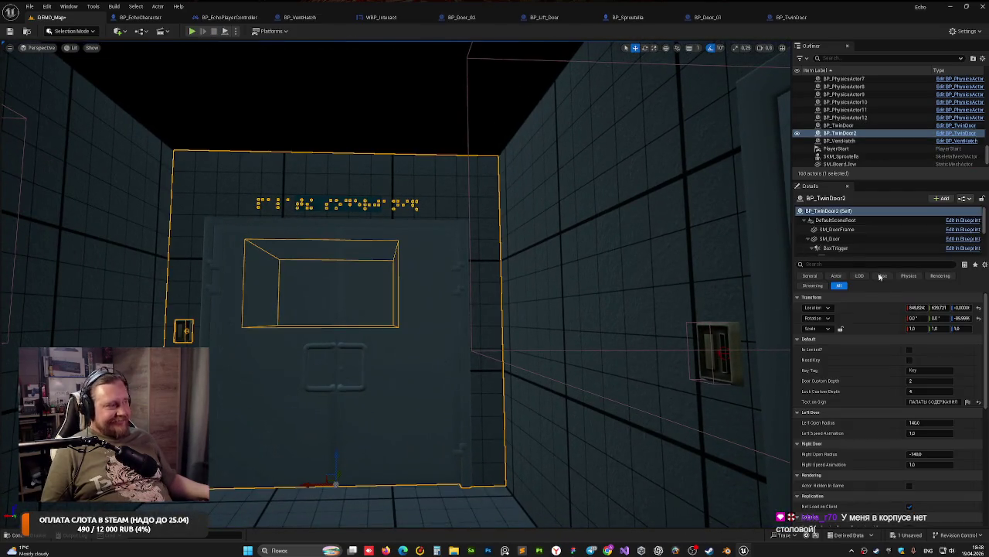
{"action": "left_click", "coordinate": [937, 403]}
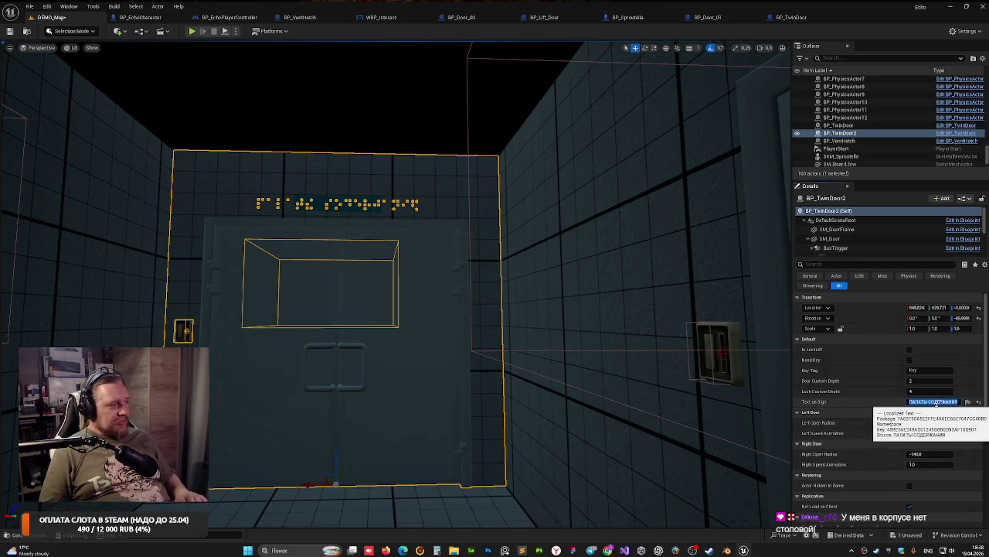
{"action": "type", "text": "СТОЛ"}
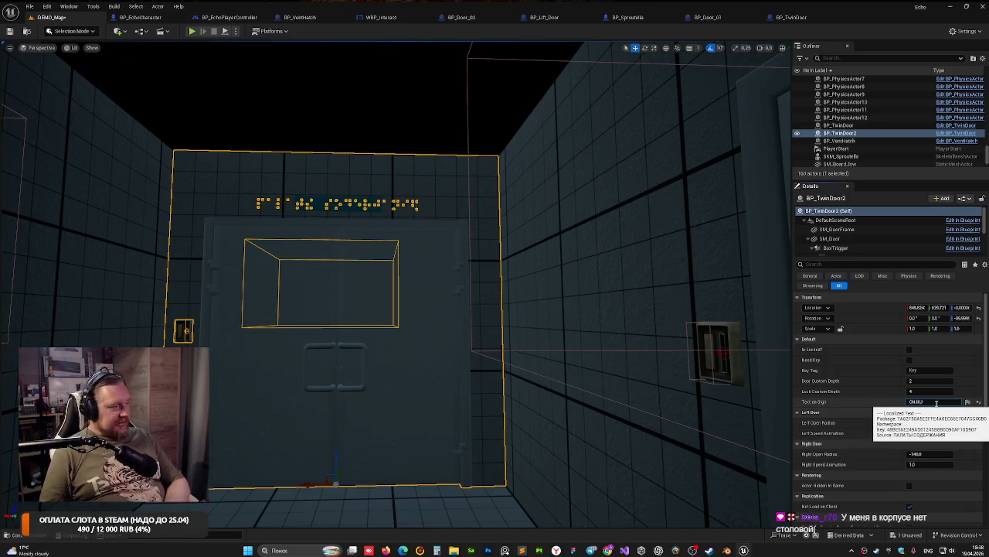
{"action": "type", "text": "ОВАЯ"}
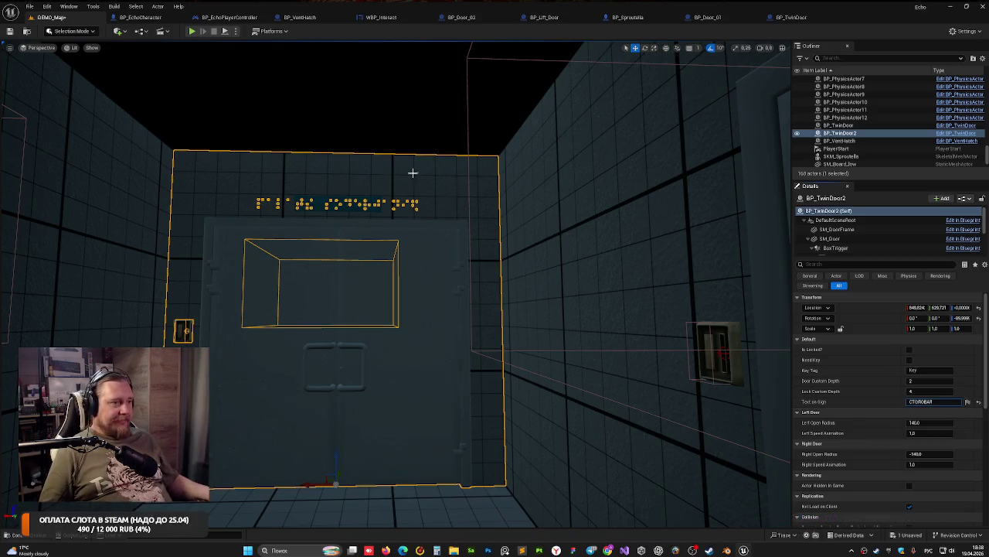
{"action": "left_click", "coordinate": [364, 122]}
{"action": "key", "text": "ctrl+s"}
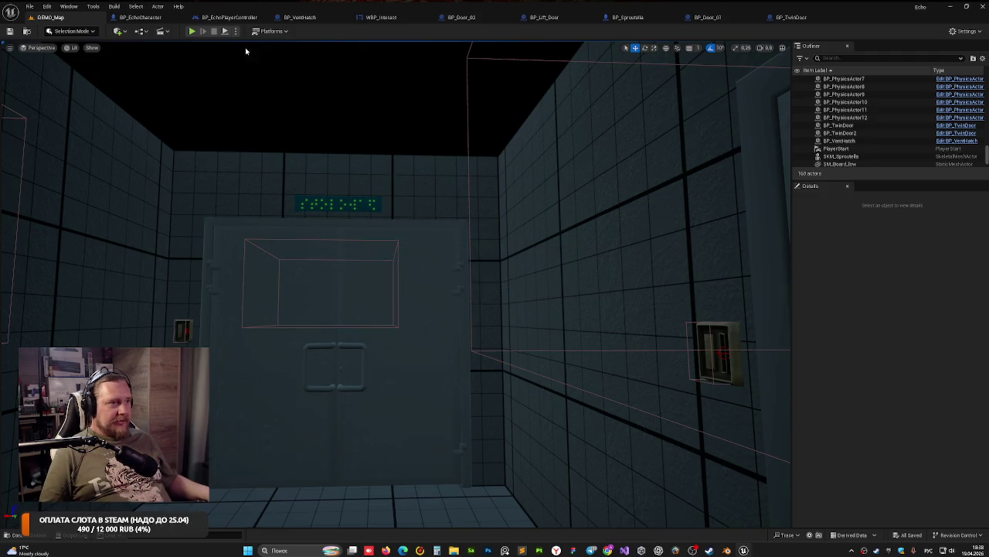
Step: Lock the twin door with a Lock Custom Depth of 3
{"action": "left_click", "coordinate": [487, 185]}
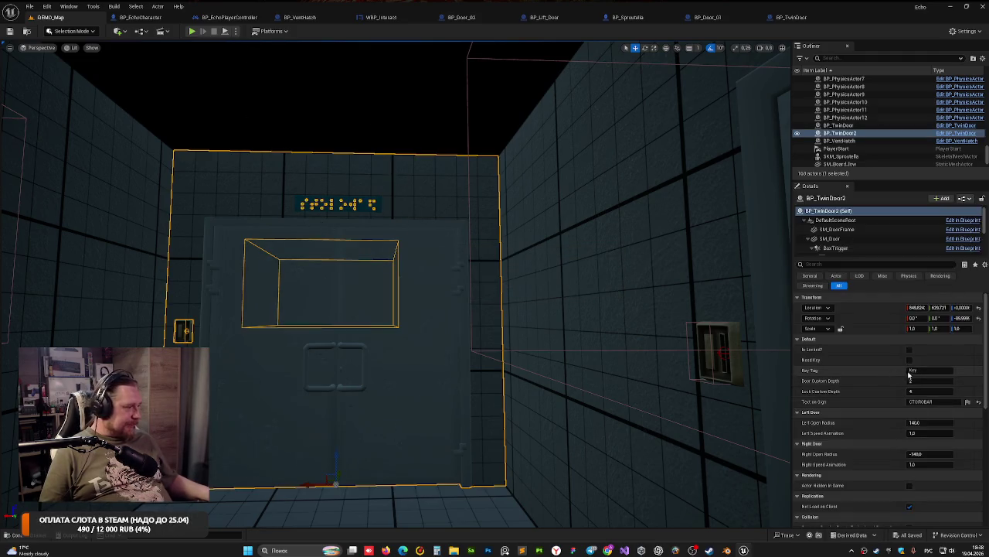
{"action": "left_click", "coordinate": [909, 350]}
{"action": "left_click", "coordinate": [932, 390]}
{"action": "type", "text": "3"}
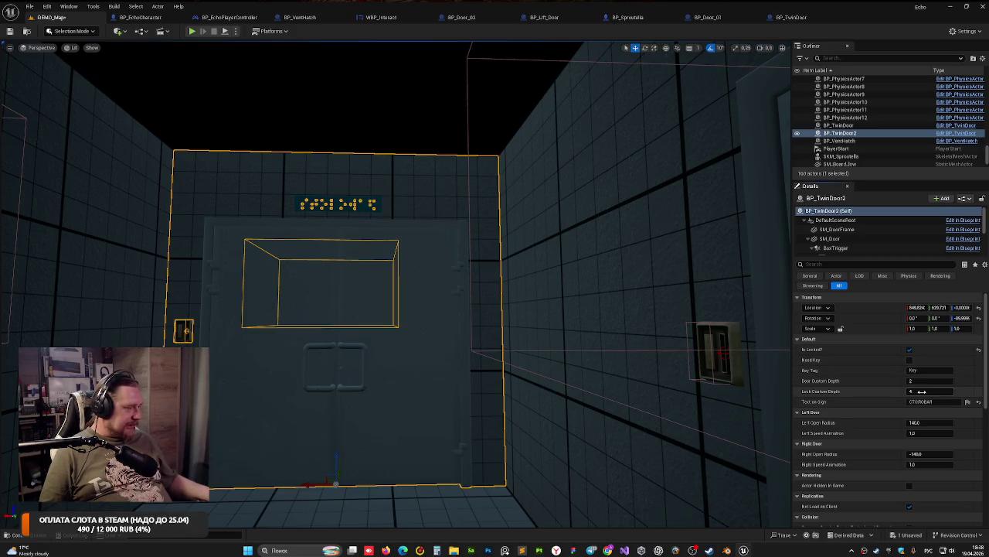
{"action": "left_click", "coordinate": [394, 106]}
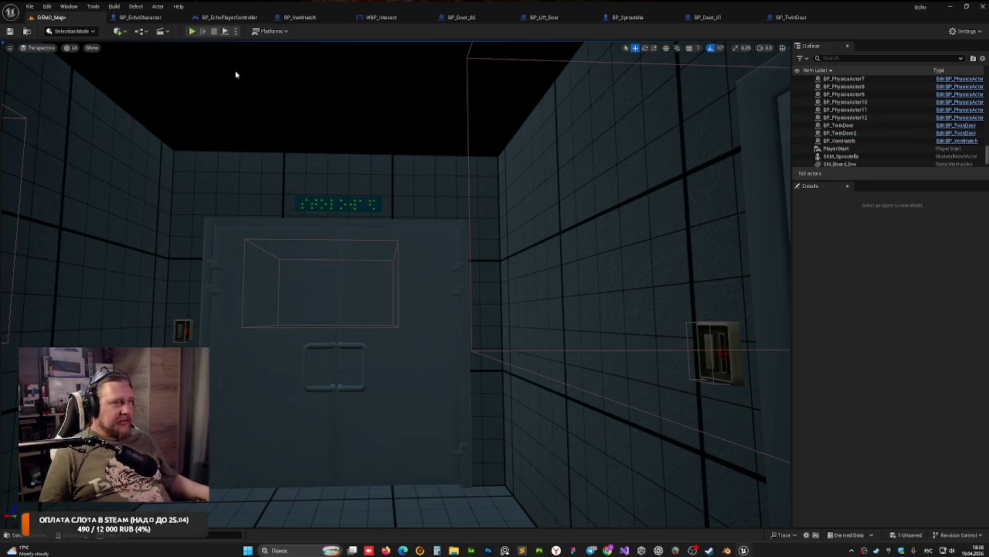
{"action": "left_click", "coordinate": [191, 32]}
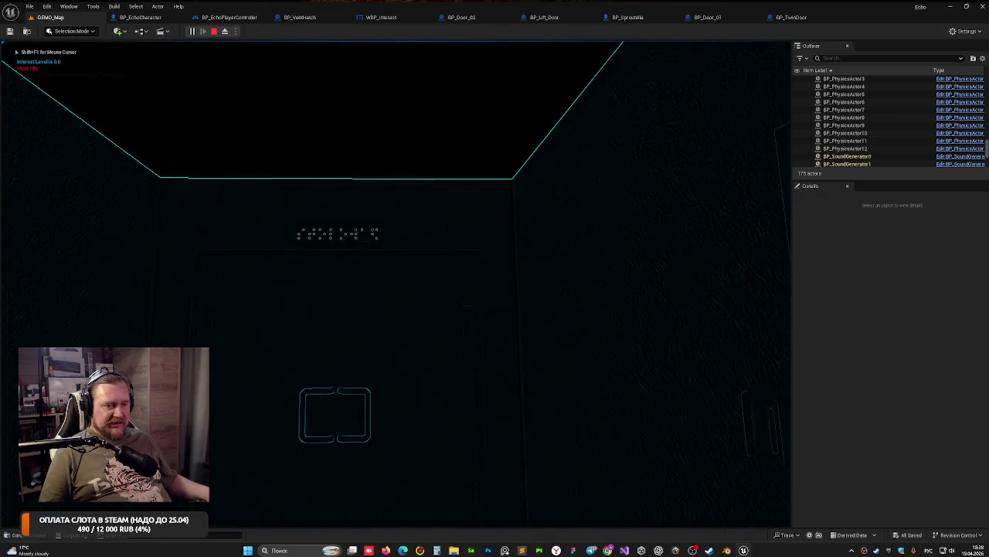
{"action": "key", "text": "w"}
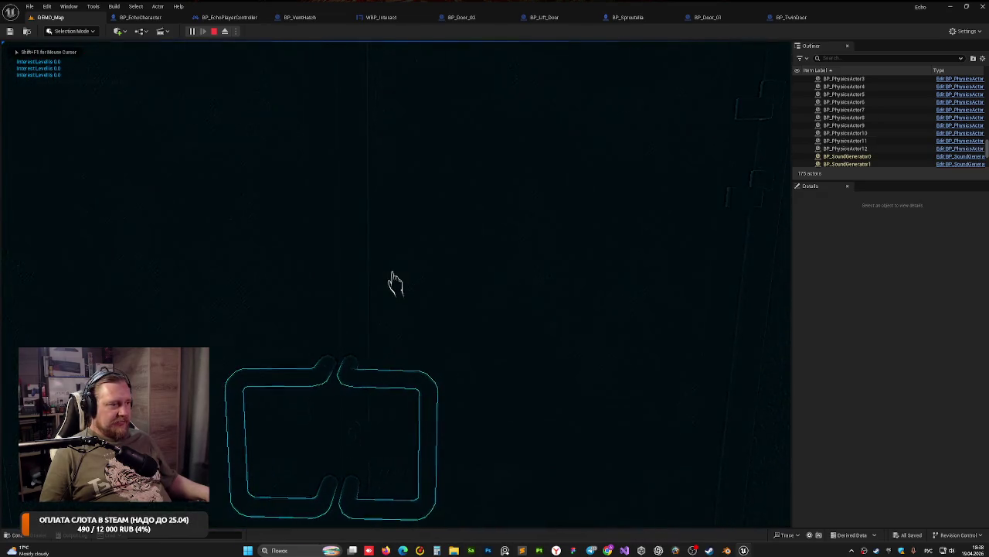
{"action": "key", "text": "d"}
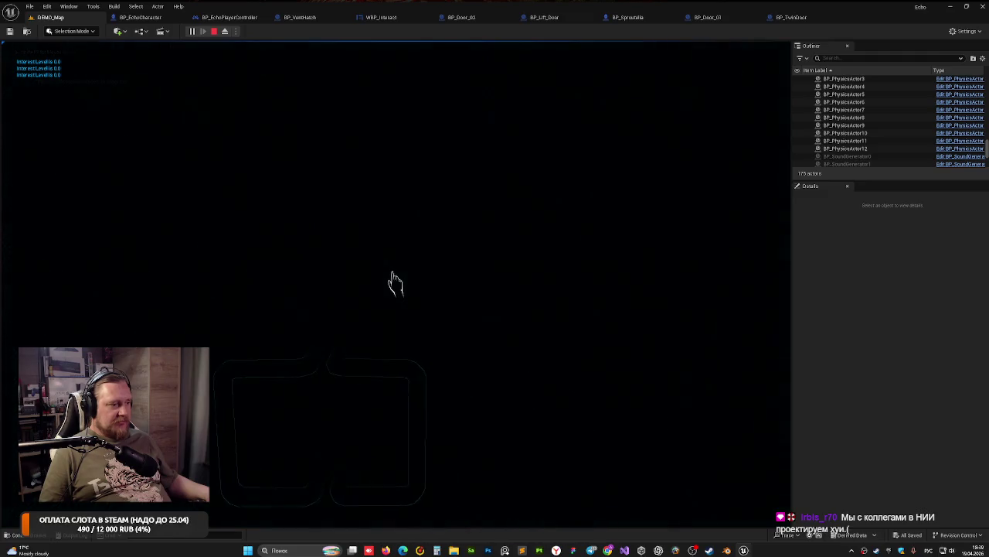
{"action": "key", "text": "w"}
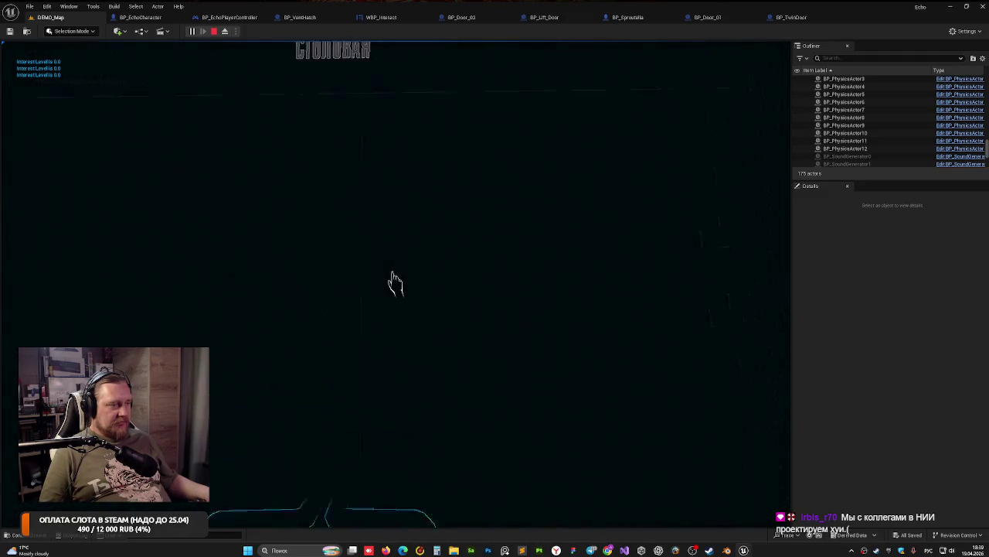
{"action": "key", "text": "a"}
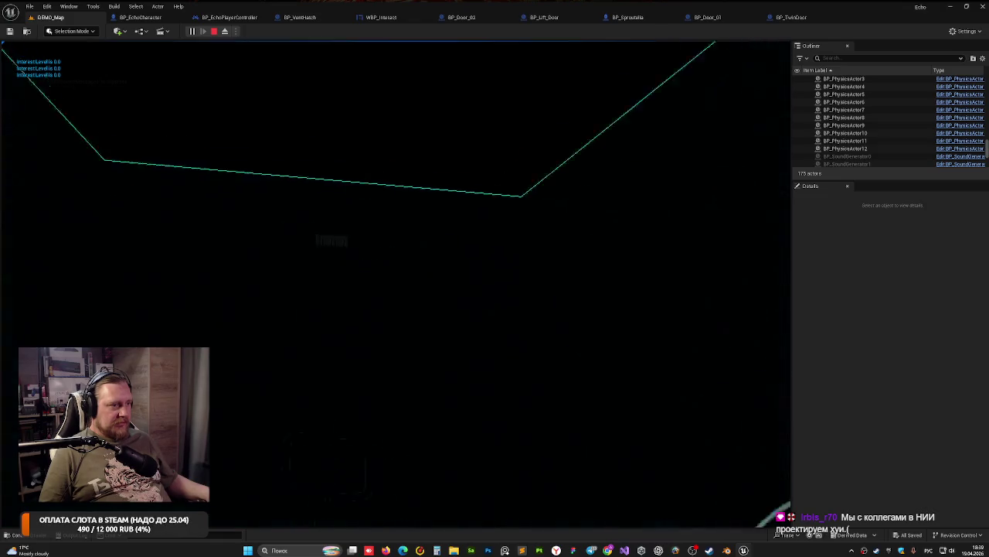
{"action": "key", "text": "d"}
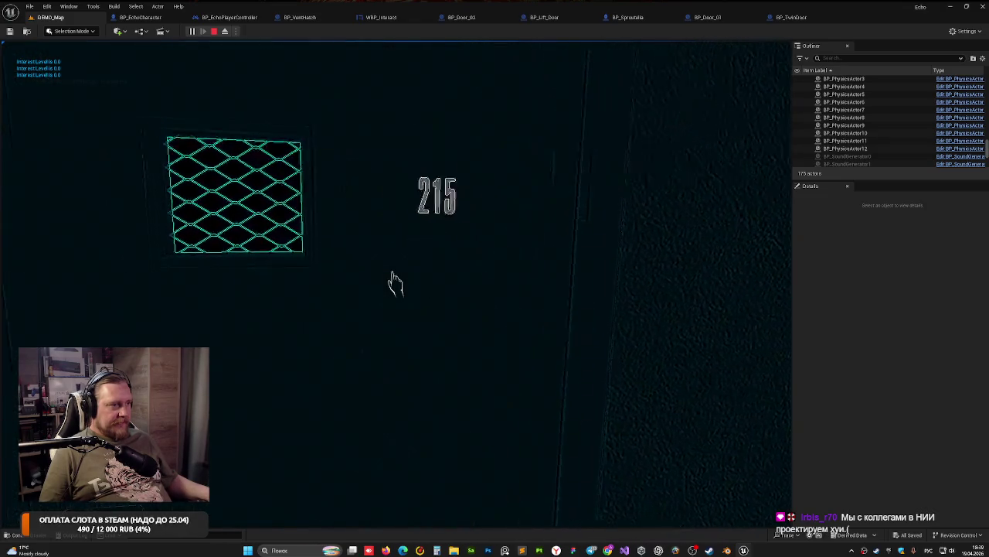
{"action": "key", "text": "Escape"}
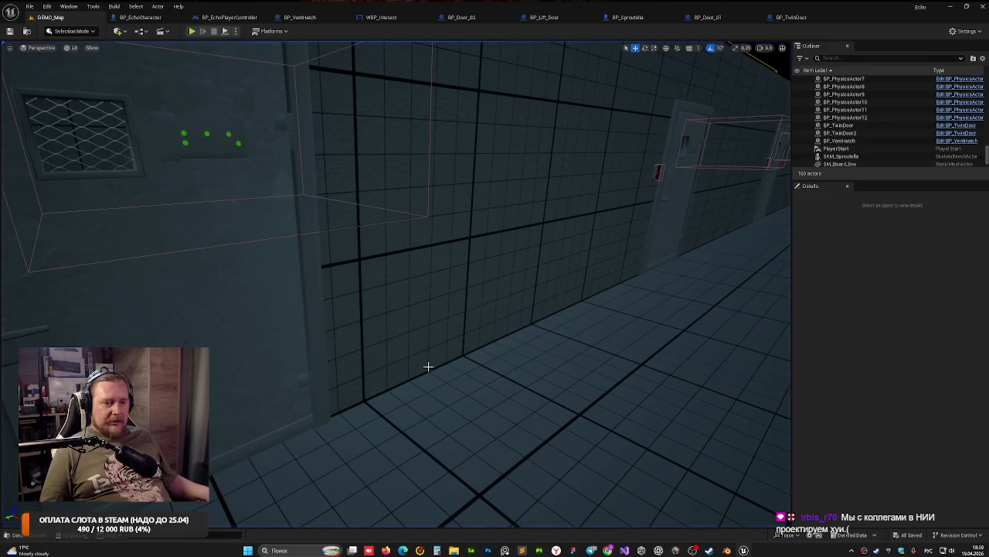
{"action": "mouse_move", "coordinate": [350, 345]}
{"action": "left_mouse_down"}
{"action": "mouse_move", "coordinate": [387, 325]}
{"action": "mouse_move", "coordinate": [401, 232]}
{"action": "mouse_move", "coordinate": [342, 320]}
{"action": "left_mouse_up"}
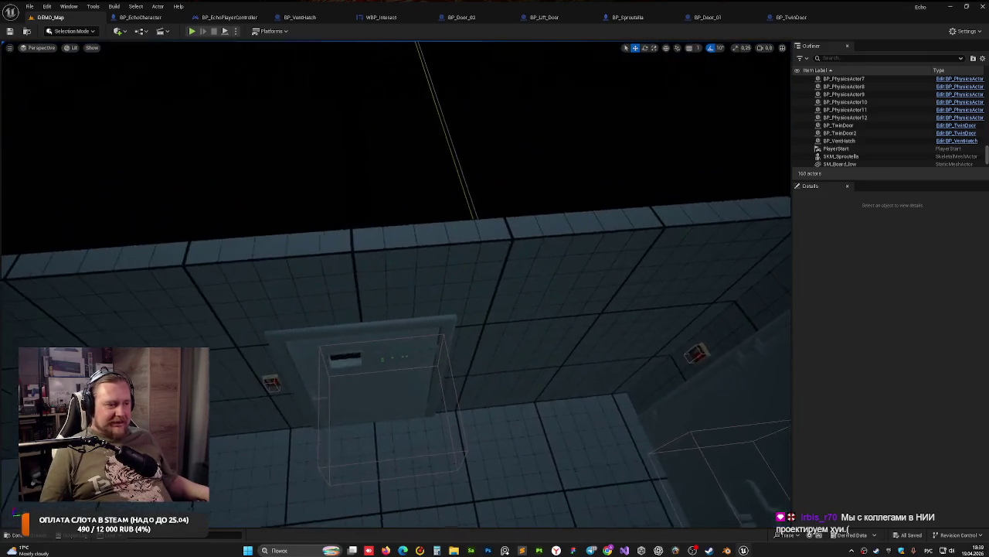
Step: Set BP_Door_20's sign number to 214
{"action": "left_click", "coordinate": [343, 320]}
{"action": "left_click_drag", "start_coordinate": [482, 340], "coordinate": [481, 364]}
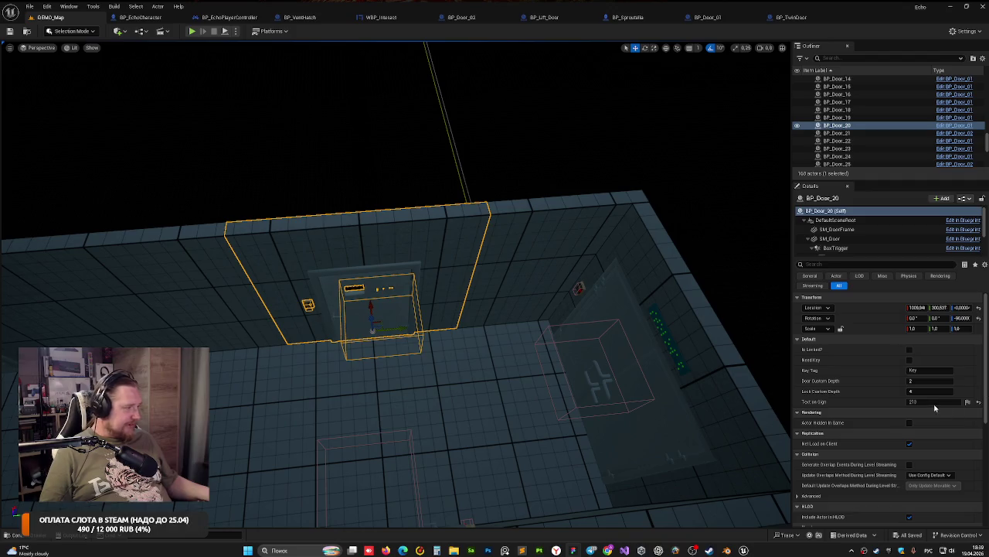
{"action": "left_click", "coordinate": [931, 403]}
{"action": "type", "text": "214"}
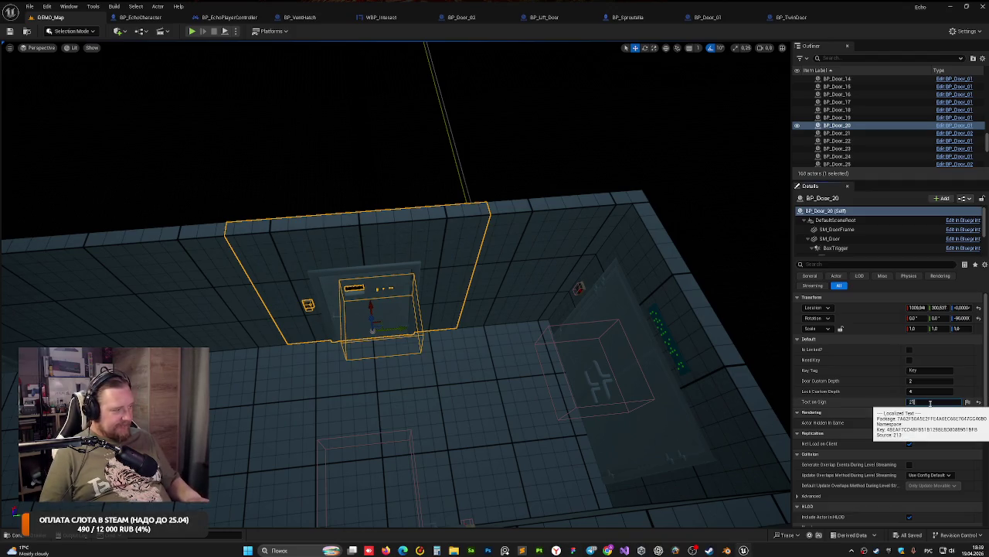
{"action": "key", "text": "Return"}
{"action": "mouse_move", "coordinate": [307, 179]}
{"action": "left_mouse_down"}
{"action": "mouse_move", "coordinate": [313, 143]}
{"action": "mouse_move", "coordinate": [306, 179]}
{"action": "left_mouse_up"}
Step: Lock BP_Door_19 and BP_Door_20, giving BP_Door_20 a lock custom depth of 3
{"action": "left_click", "coordinate": [272, 209]}
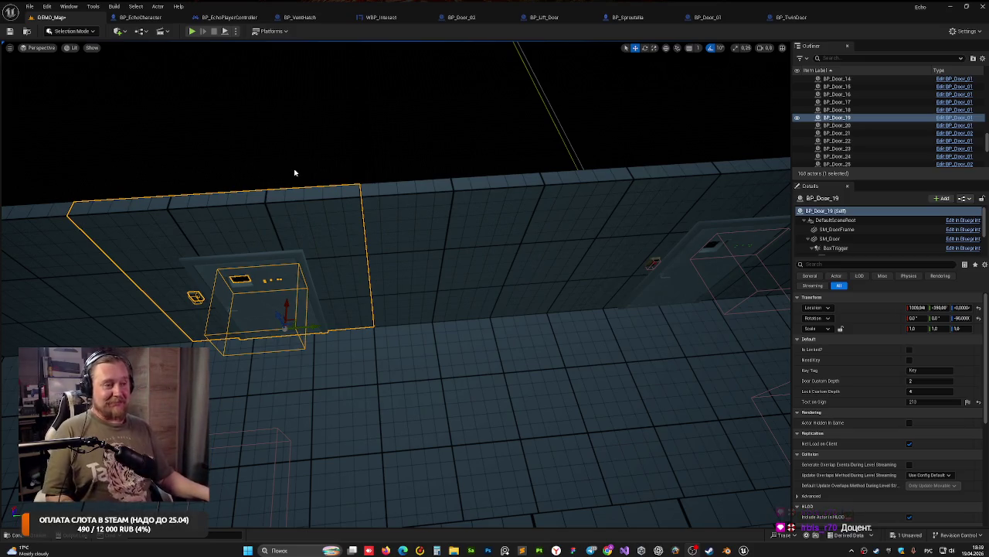
{"action": "mouse_move", "coordinate": [327, 165]}
{"action": "left_mouse_down"}
{"action": "mouse_move", "coordinate": [224, 197]}
{"action": "mouse_move", "coordinate": [208, 186]}
{"action": "mouse_move", "coordinate": [217, 208]}
{"action": "mouse_move", "coordinate": [232, 193]}
{"action": "mouse_move", "coordinate": [202, 193]}
{"action": "left_mouse_up"}
{"action": "mouse_move", "coordinate": [573, 551]}
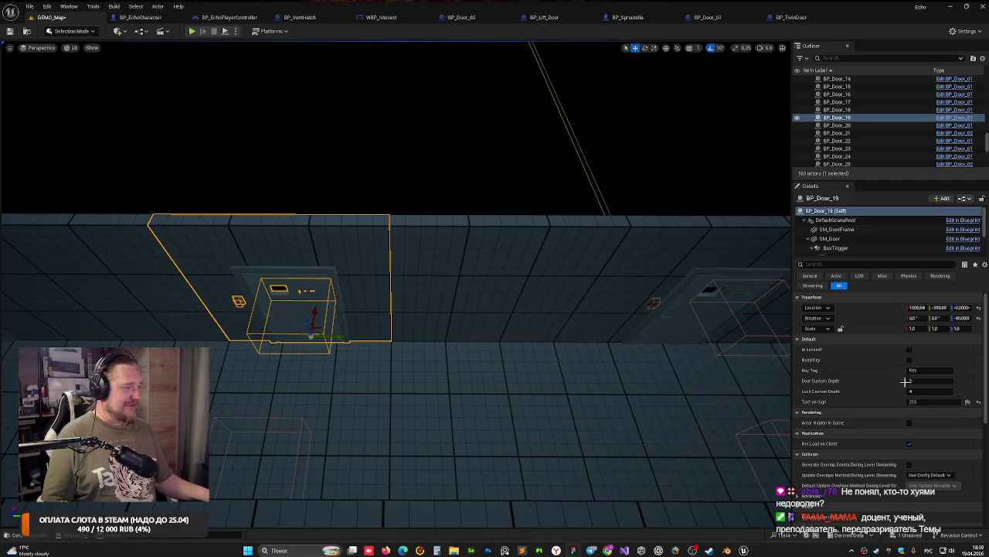
{"action": "left_click", "coordinate": [925, 401]}
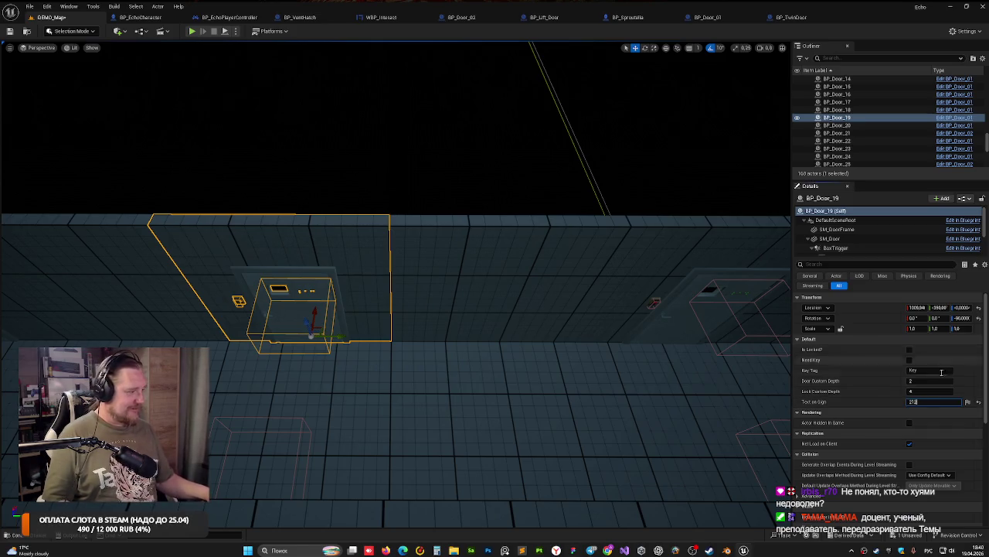
{"action": "left_click", "coordinate": [909, 350]}
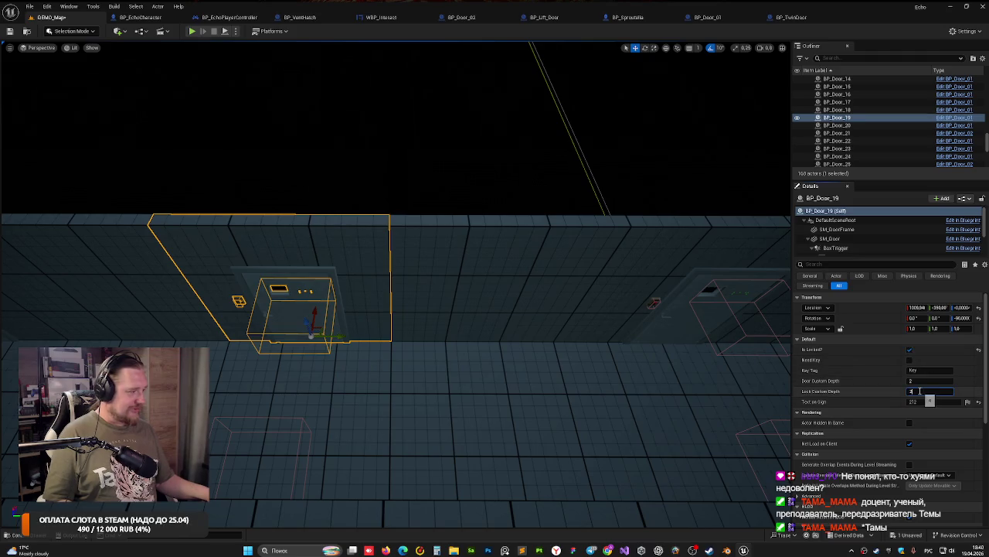
{"action": "key", "text": "Down"}
{"action": "left_click", "coordinate": [909, 349]}
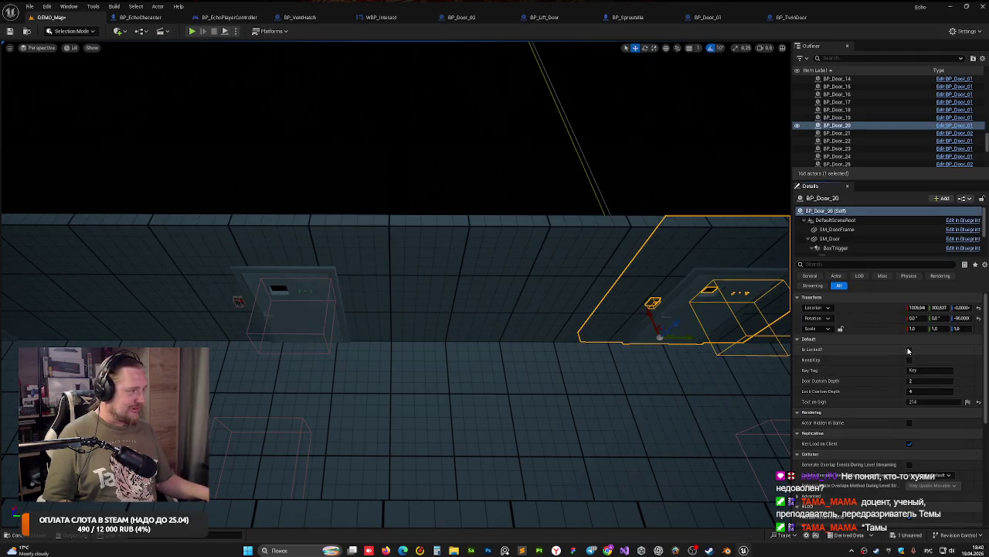
{"action": "left_click", "coordinate": [920, 392]}
{"action": "type", "text": "3"}
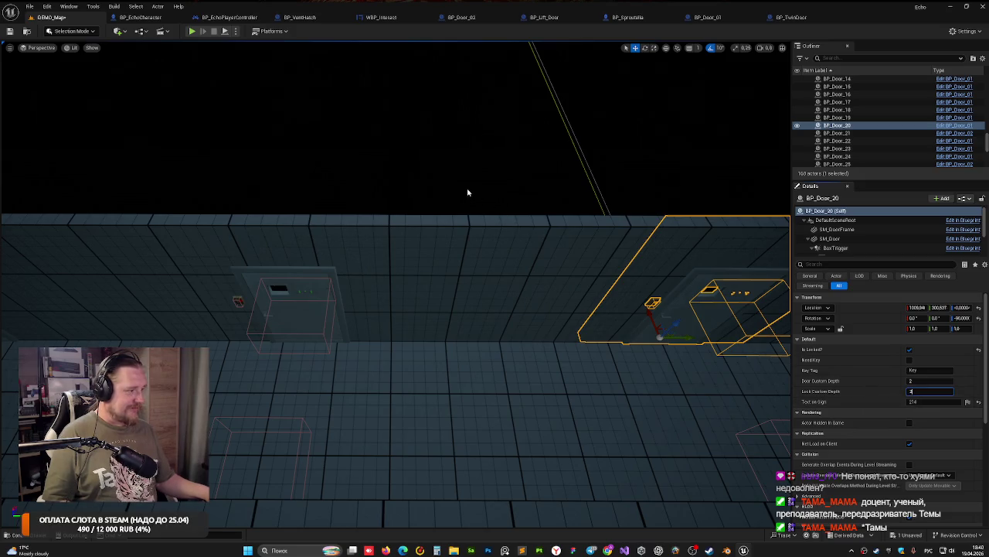
Step: Mark BP_Door_18 as locked
{"action": "left_click", "coordinate": [468, 193]}
{"action": "left_click", "coordinate": [305, 299]}
{"action": "key", "text": "f"}
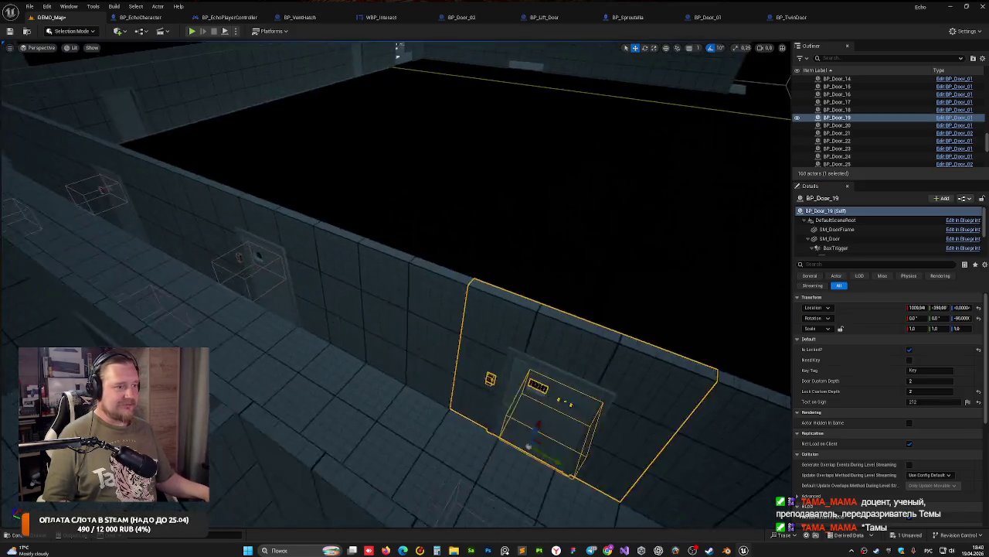
{"action": "left_click_drag", "start_coordinate": [398, 50], "coordinate": [391, 289]}
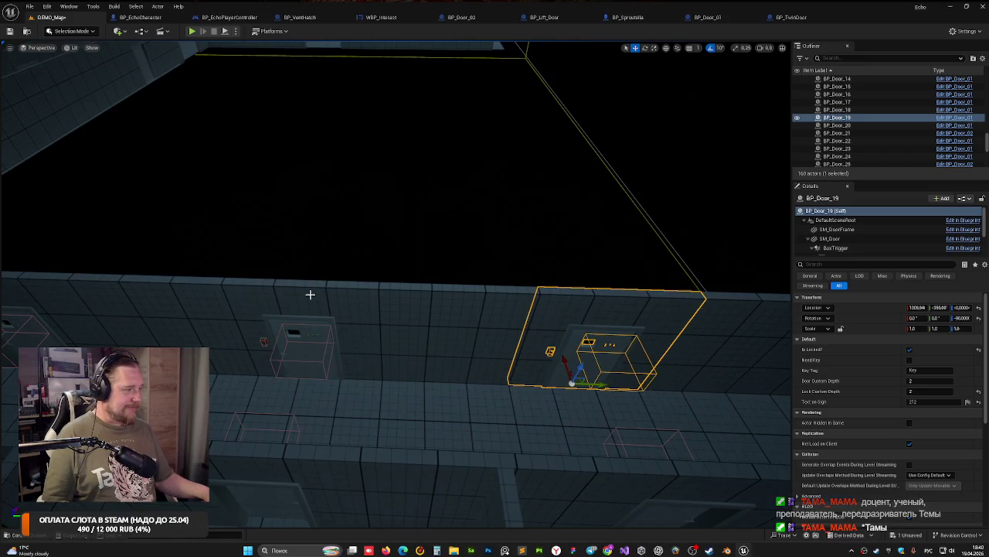
{"action": "left_click", "coordinate": [310, 294]}
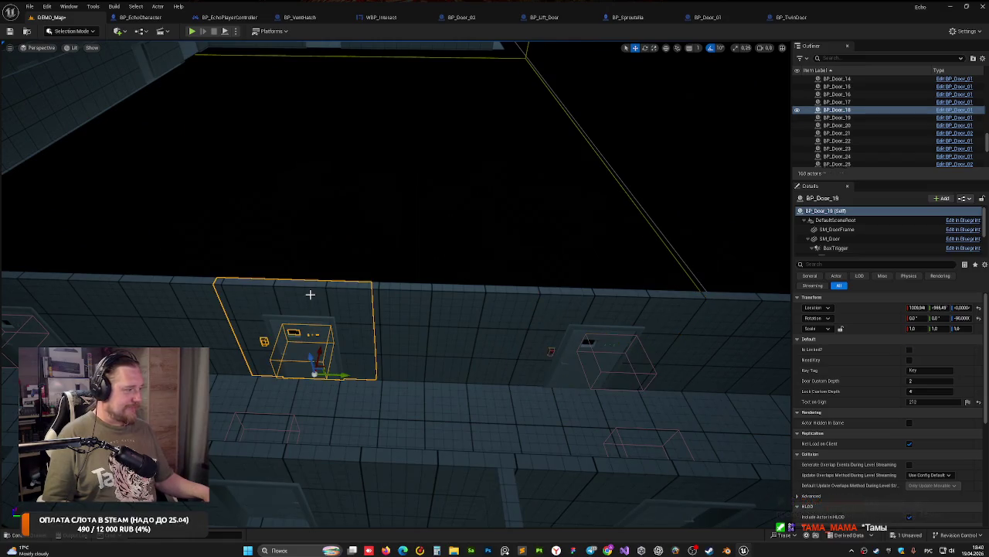
{"action": "left_click", "coordinate": [611, 317]}
{"action": "key", "text": "f"}
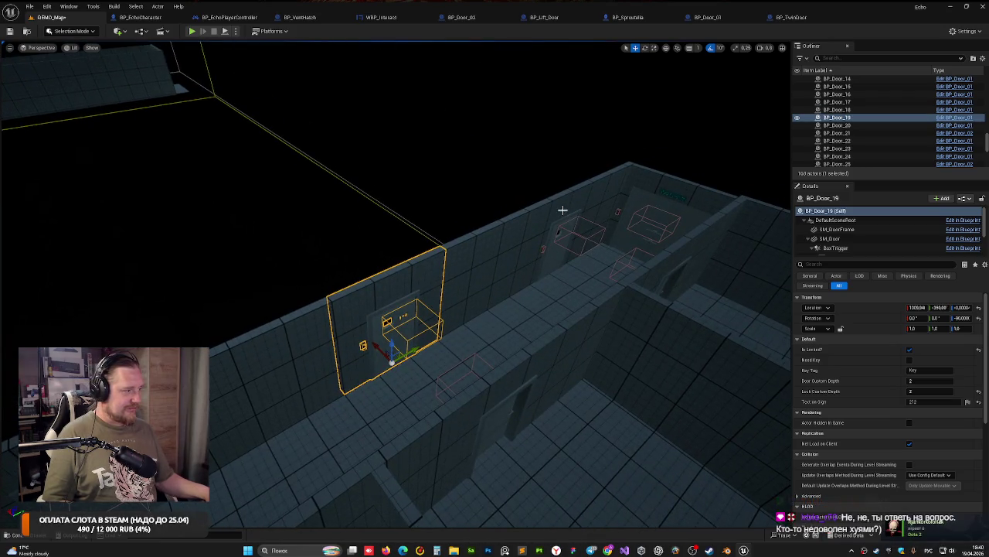
{"action": "left_click", "coordinate": [563, 210]}
{"action": "left_click", "coordinate": [387, 323]}
{"action": "key", "text": "f"}
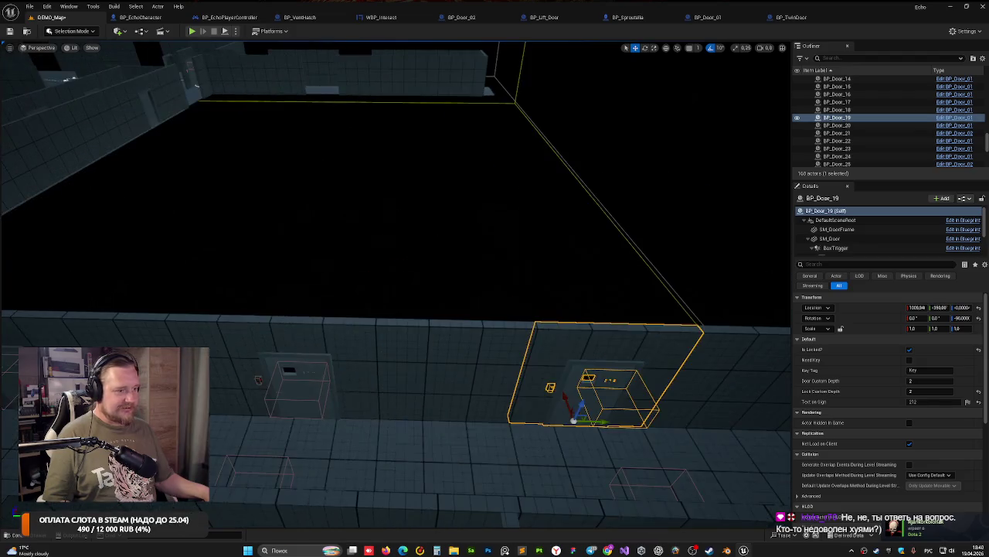
{"action": "left_click", "coordinate": [322, 329]}
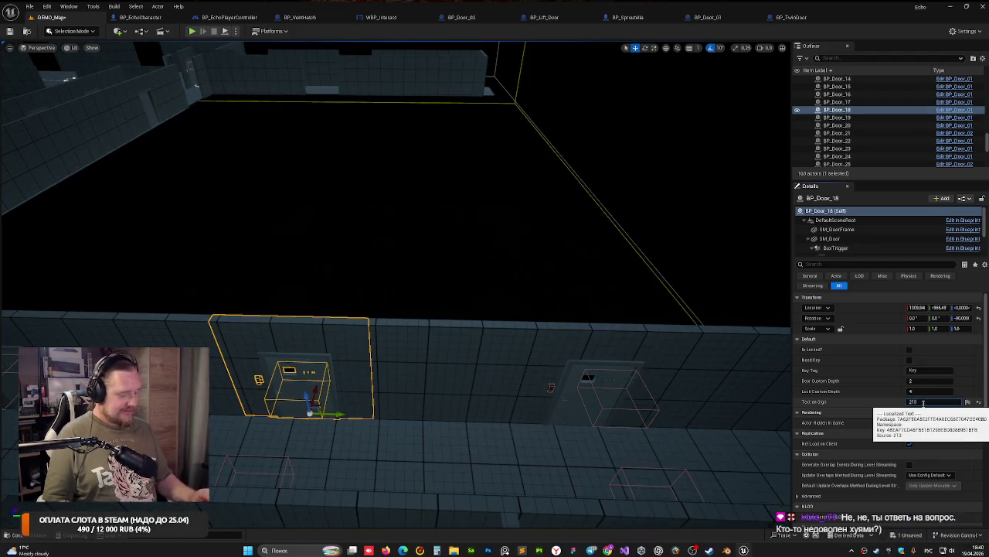
{"action": "left_click", "coordinate": [910, 349]}
Step: Lock BP_Door_17 with lock custom depth 2, then deselect it
{"action": "mouse_move", "coordinate": [354, 313]}
{"action": "left_mouse_down"}
{"action": "mouse_move", "coordinate": [363, 294]}
{"action": "mouse_move", "coordinate": [355, 312]}
{"action": "left_mouse_up"}
{"action": "left_click", "coordinate": [355, 312]}
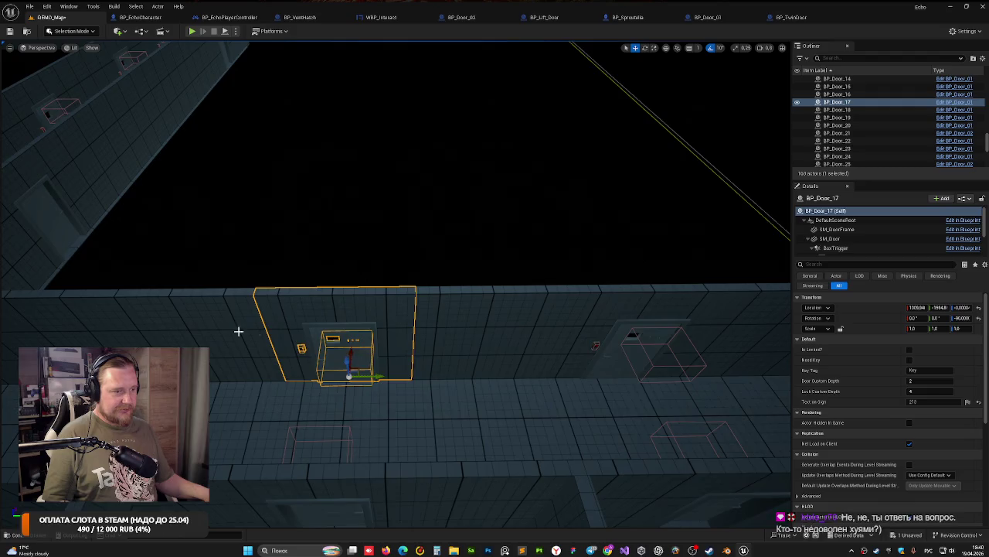
{"action": "left_click_drag", "start_coordinate": [238, 331], "coordinate": [239, 331]}
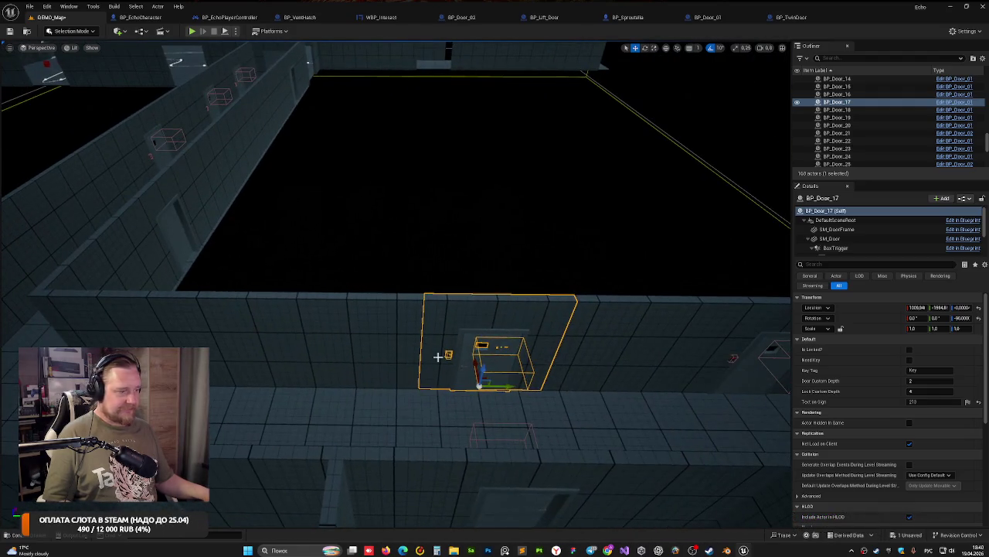
{"action": "left_click", "coordinate": [927, 403]}
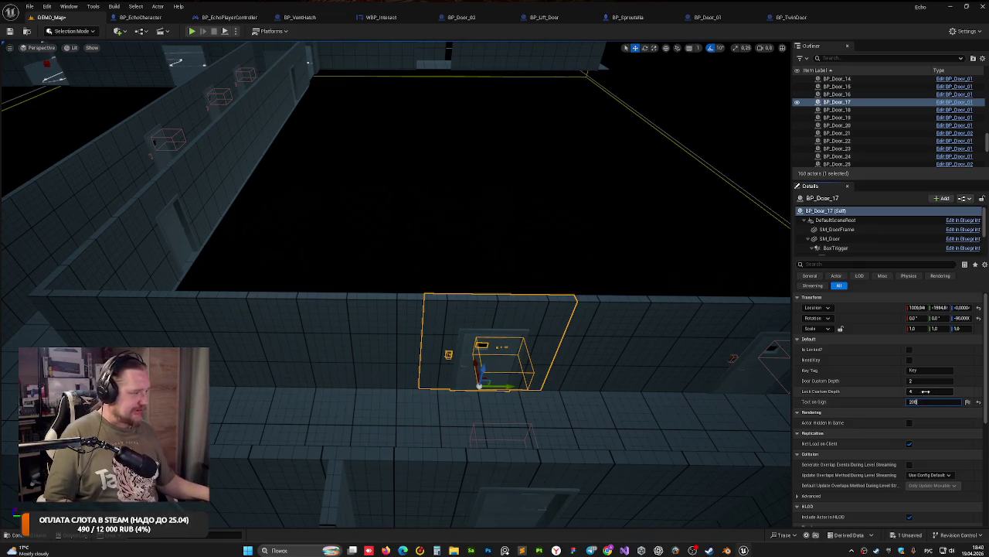
{"action": "left_click", "coordinate": [909, 349]}
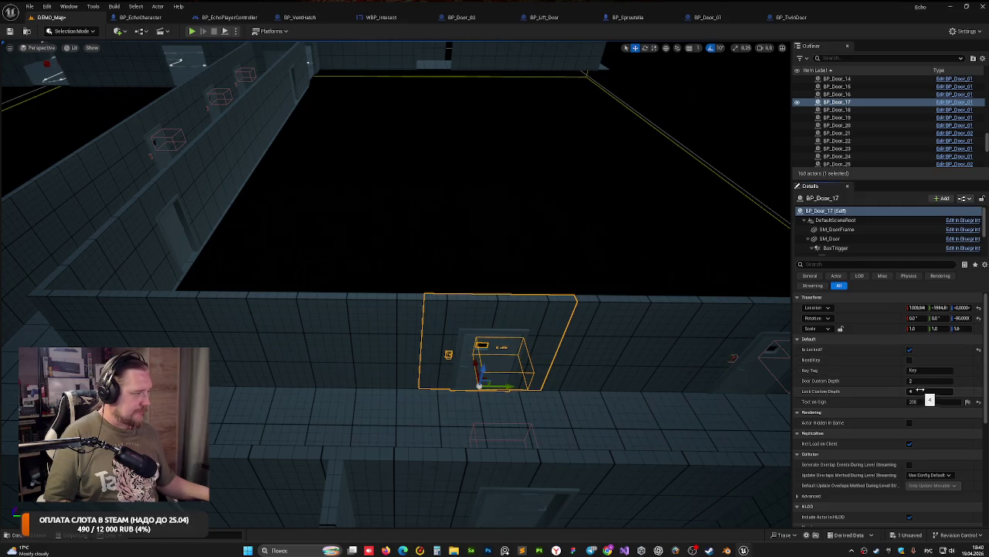
{"action": "left_click", "coordinate": [916, 381]}
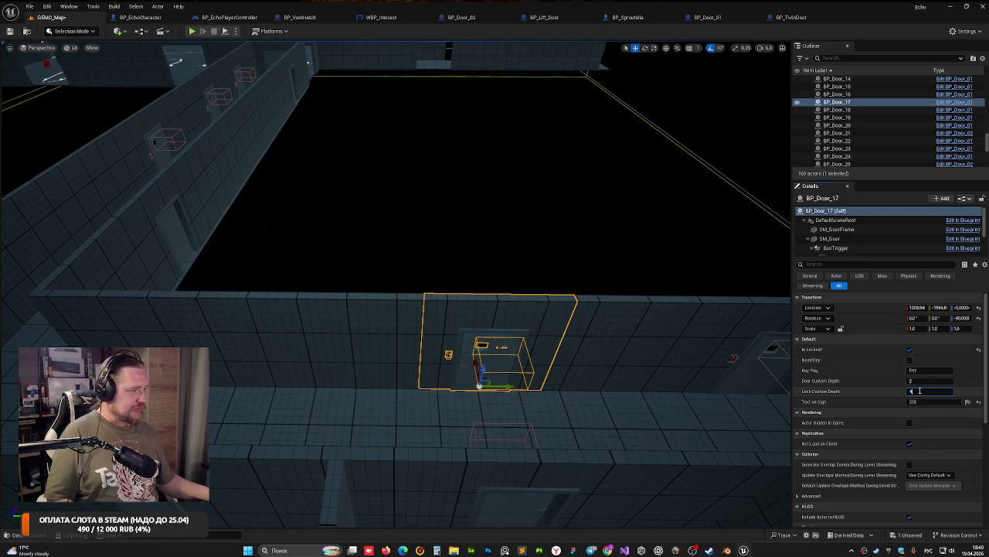
{"action": "left_click", "coordinate": [912, 391]}
{"action": "type", "text": "2"}
{"action": "key", "text": "Escape"}
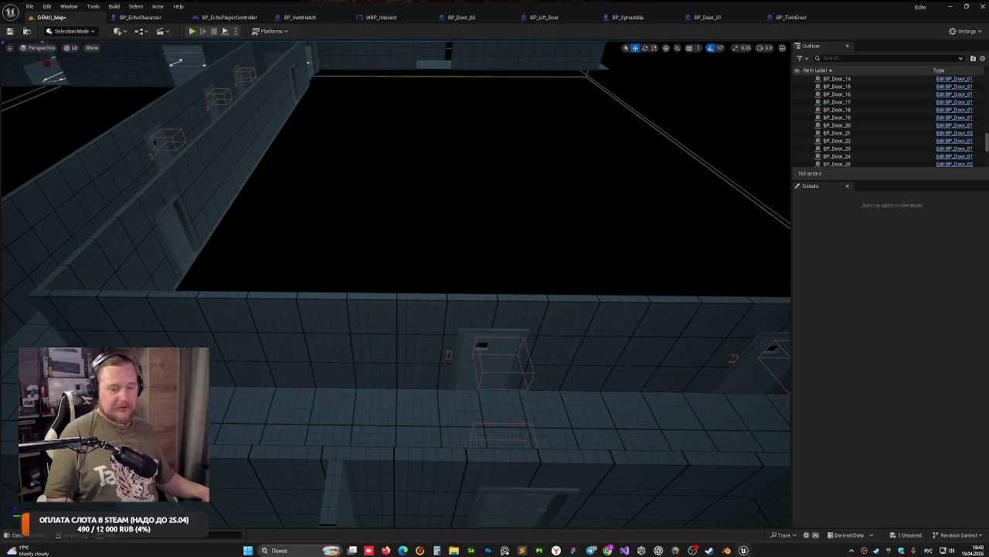
Step: Save the level, then shorten wall SM_Cube39 along X to about 0.75 scale
{"action": "key", "text": "ctrl+s"}
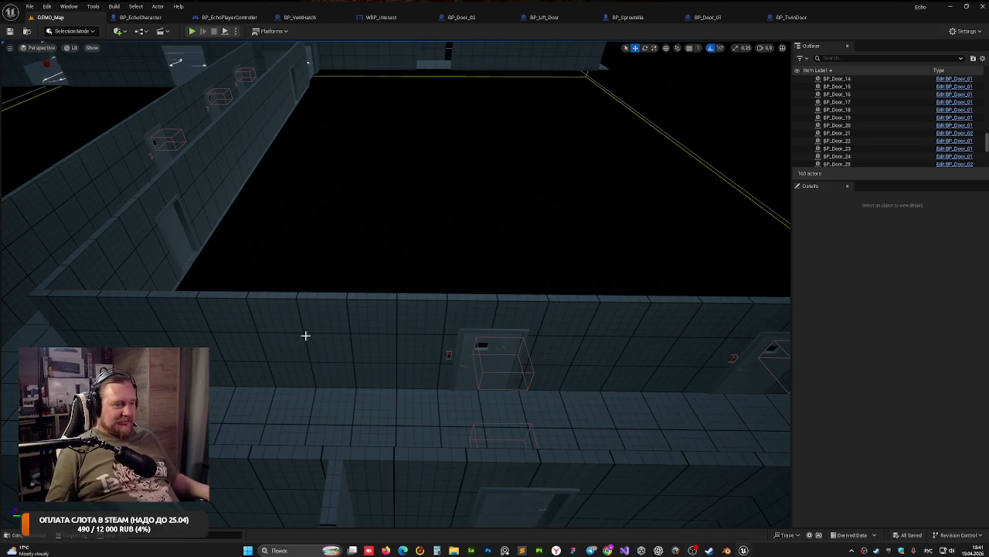
{"action": "left_click", "coordinate": [335, 327]}
{"action": "right_click", "coordinate": [337, 328]}
{"action": "left_click", "coordinate": [264, 225]}
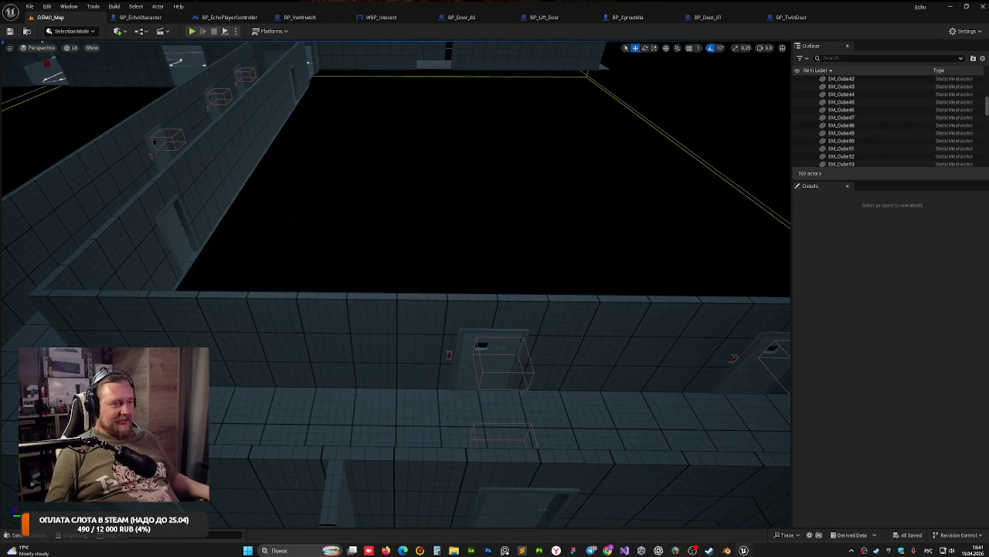
{"action": "mouse_move", "coordinate": [263, 225]}
{"action": "left_mouse_down"}
{"action": "mouse_move", "coordinate": [321, 221]}
{"action": "mouse_move", "coordinate": [364, 236]}
{"action": "mouse_move", "coordinate": [416, 216]}
{"action": "left_mouse_up"}
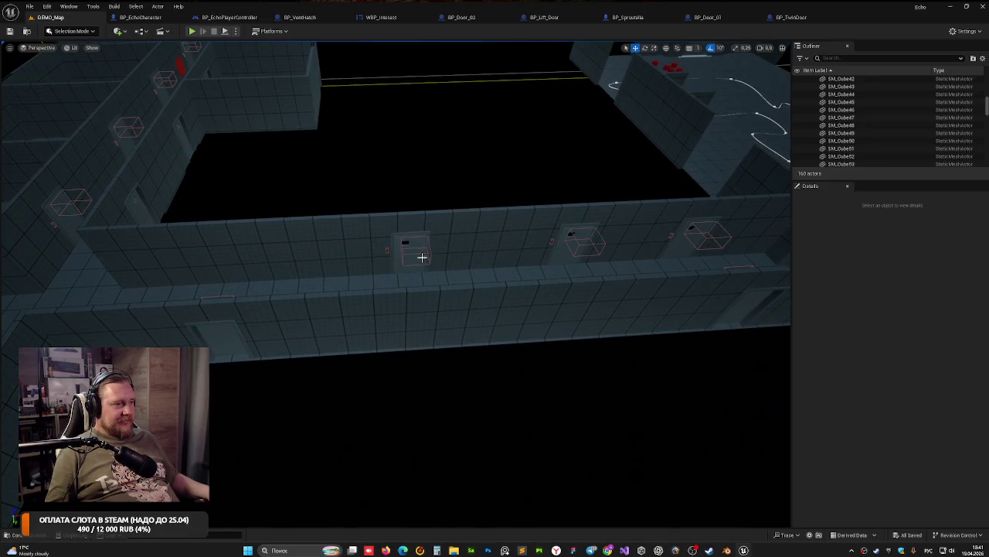
{"action": "left_click", "coordinate": [405, 227]}
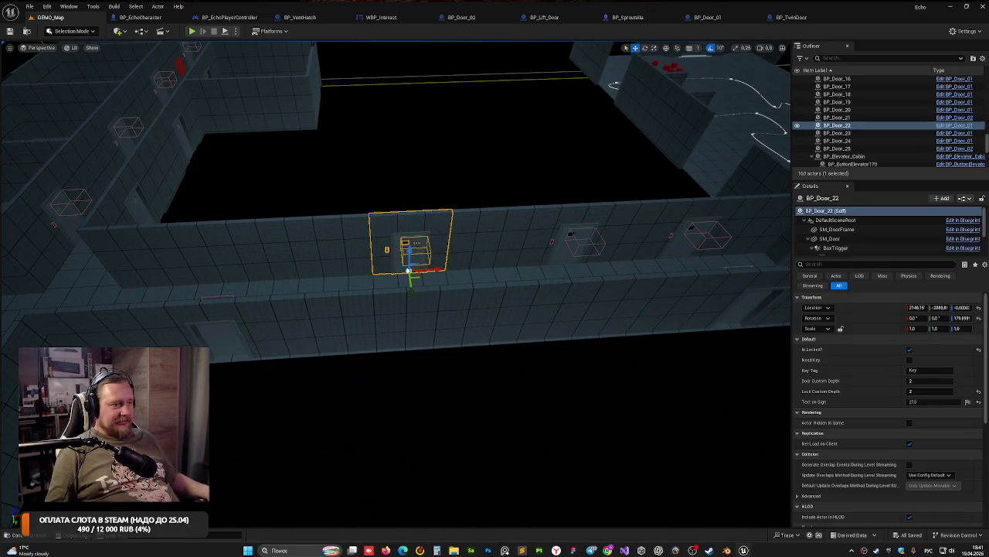
{"action": "left_click", "coordinate": [227, 280]}
{"action": "mouse_move", "coordinate": [162, 286]}
{"action": "left_mouse_down"}
{"action": "mouse_move", "coordinate": [120, 286]}
{"action": "mouse_move", "coordinate": [190, 279]}
{"action": "mouse_move", "coordinate": [469, 165]}
{"action": "mouse_move", "coordinate": [360, 128]}
{"action": "mouse_move", "coordinate": [360, 181]}
{"action": "mouse_move", "coordinate": [230, 199]}
{"action": "mouse_move", "coordinate": [387, 269]}
{"action": "left_mouse_up"}
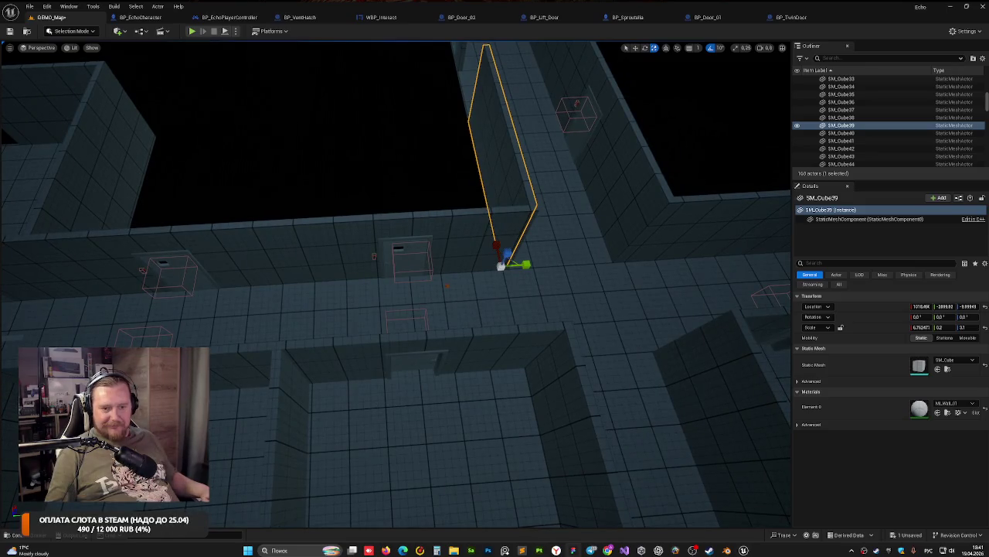
Step: Lock BP_Door_10 with lock custom depth 3 and sign number 115
{"action": "left_click", "coordinate": [474, 332]}
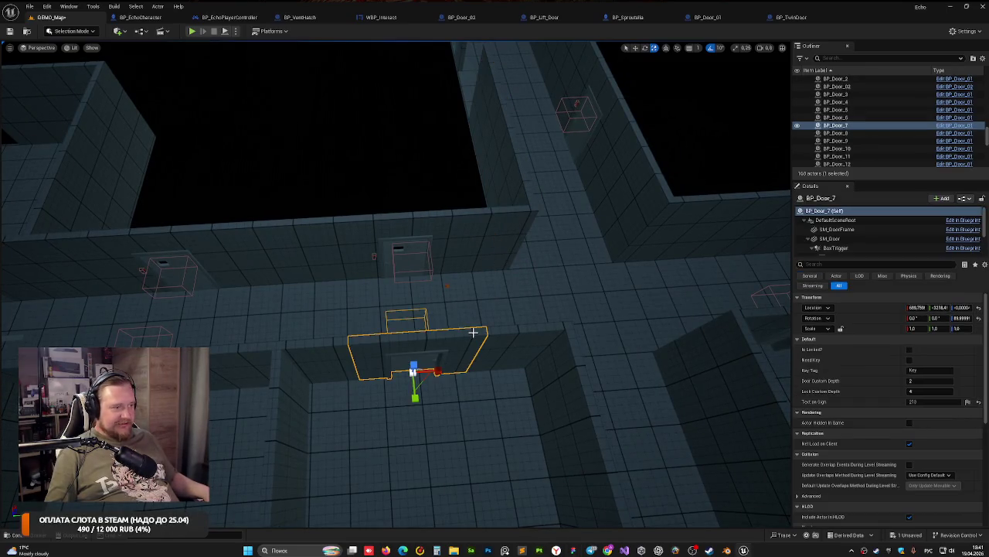
{"action": "mouse_move", "coordinate": [468, 327]}
{"action": "left_mouse_down"}
{"action": "mouse_move", "coordinate": [427, 277]}
{"action": "mouse_move", "coordinate": [432, 309]}
{"action": "left_mouse_up"}
{"action": "left_click", "coordinate": [373, 269]}
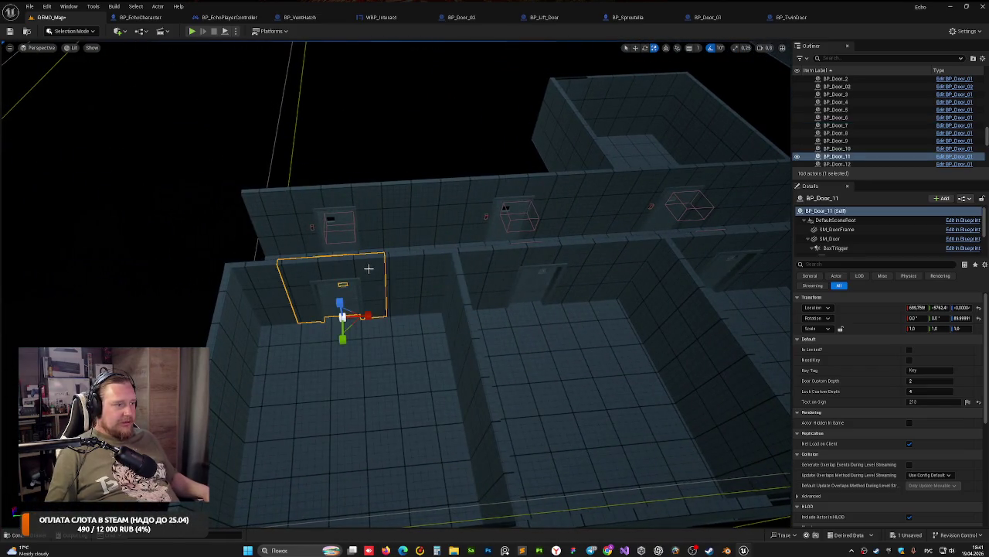
{"action": "left_click_drag", "start_coordinate": [373, 269], "coordinate": [387, 257]}
{"action": "left_click", "coordinate": [928, 402]}
{"action": "type", "text": "2"}
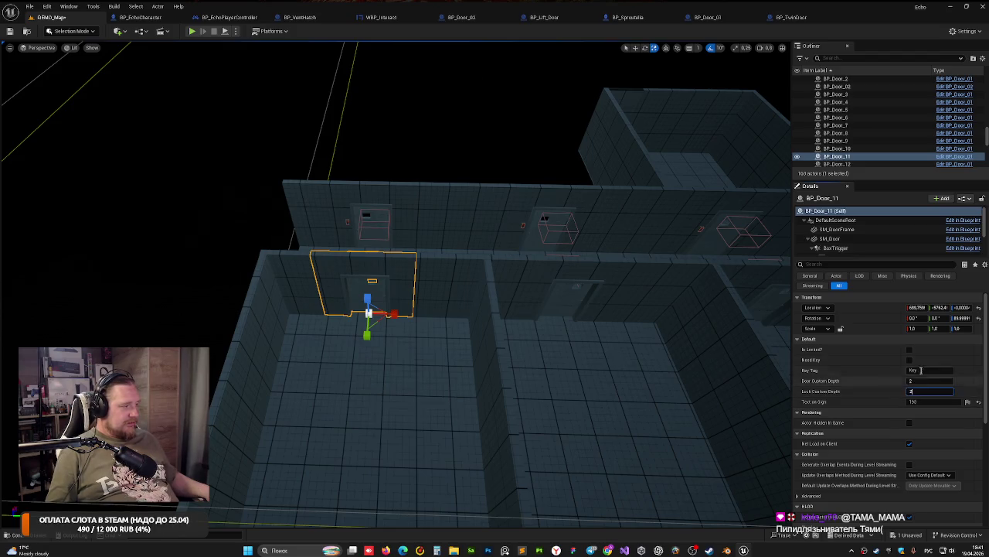
{"action": "left_click", "coordinate": [583, 348]}
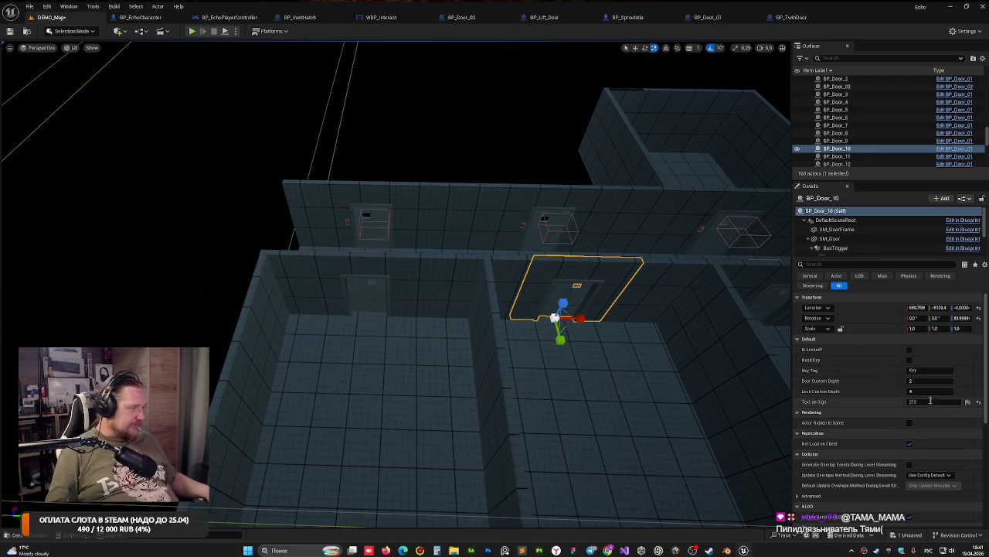
{"action": "left_click", "coordinate": [909, 349]}
{"action": "left_click", "coordinate": [921, 389]}
{"action": "type", "text": "3"}
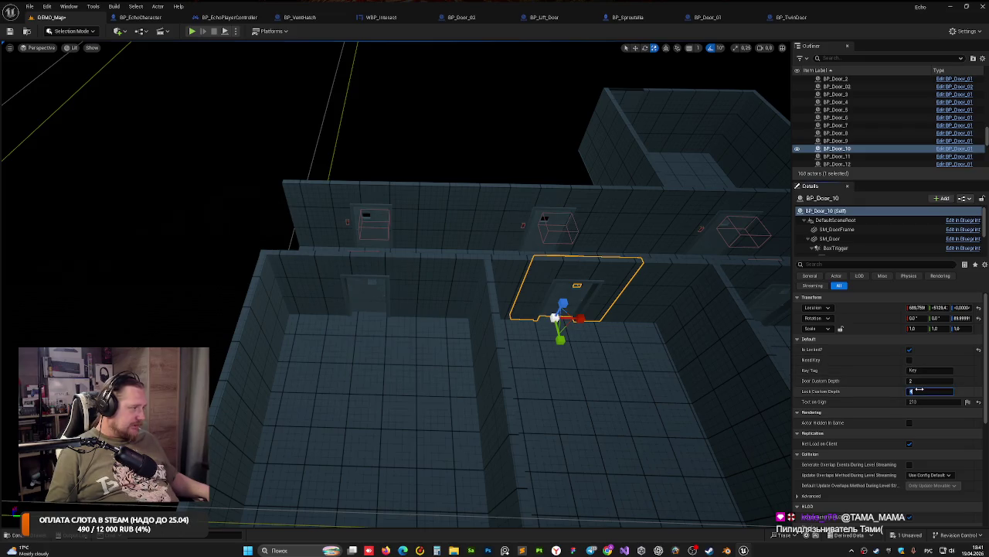
{"action": "left_click", "coordinate": [920, 401]}
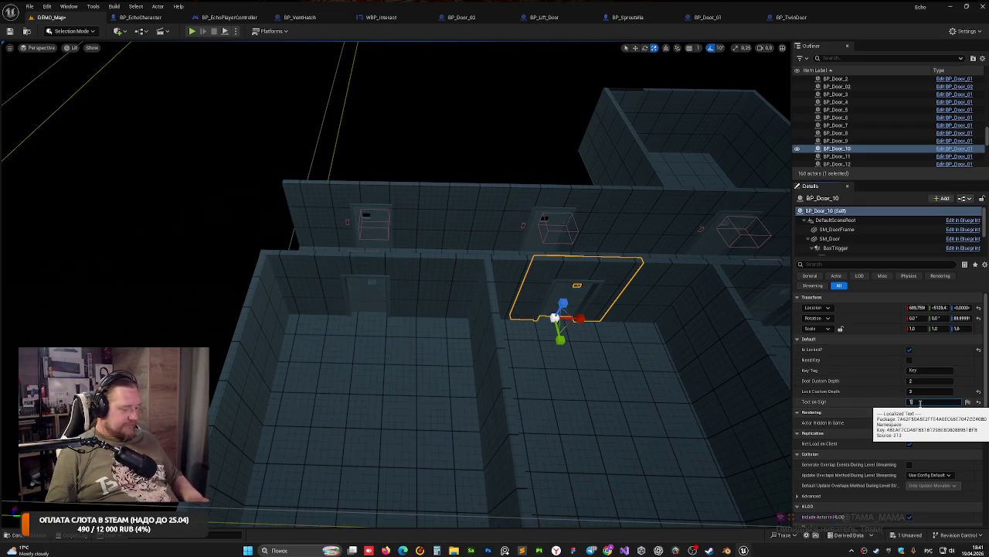
{"action": "type", "text": "195115"}
{"action": "key", "text": "Return"}
{"action": "scroll", "coordinate": [503, 48], "scroll_direction": "down", "scroll_amount": 2}
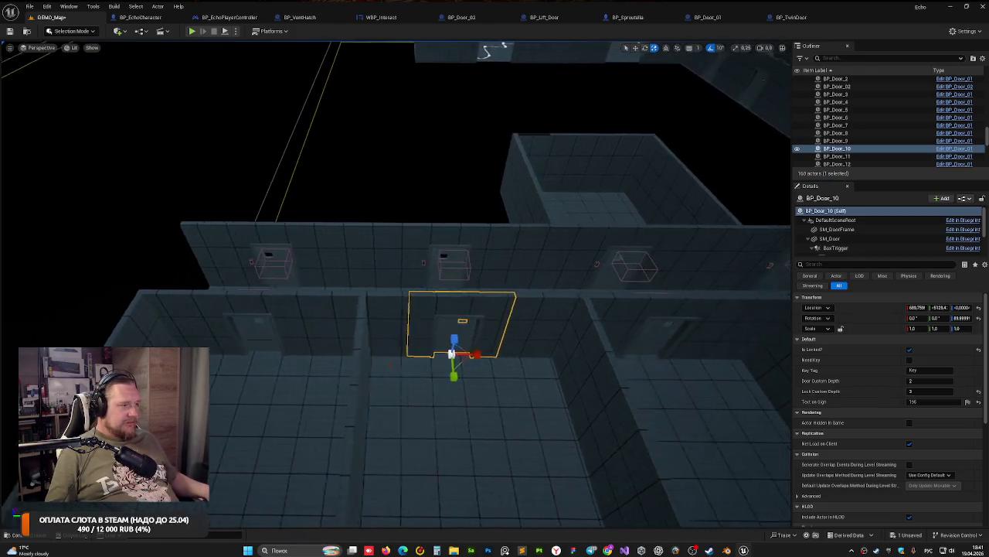
Step: Lock BP_Door_9 with lock depth 2, and lock BP_Door_8 with sign number 199
{"action": "left_click", "coordinate": [575, 304]}
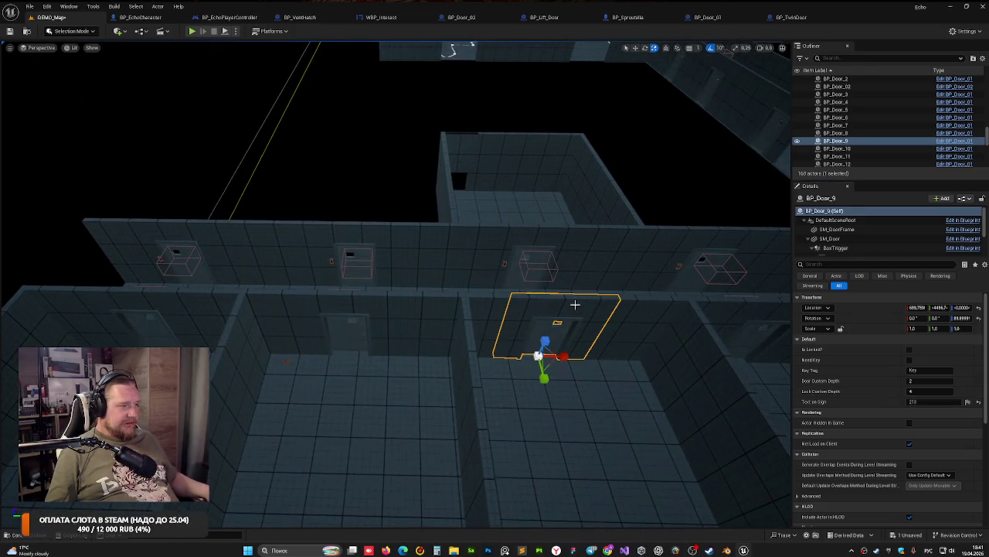
{"action": "left_click", "coordinate": [914, 402]}
{"action": "type", "text": "150"}
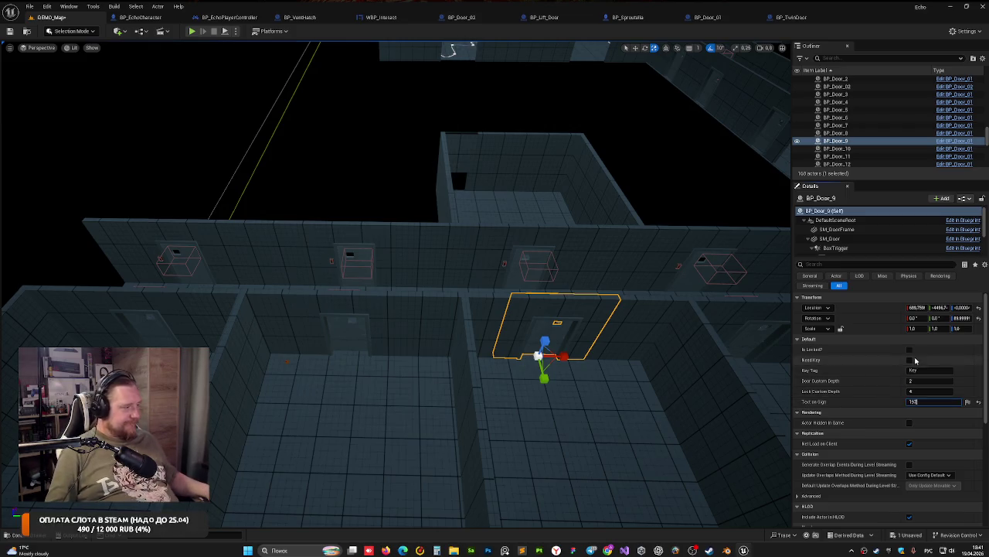
{"action": "left_click", "coordinate": [909, 349]}
{"action": "left_click", "coordinate": [930, 391]}
{"action": "type", "text": "2"}
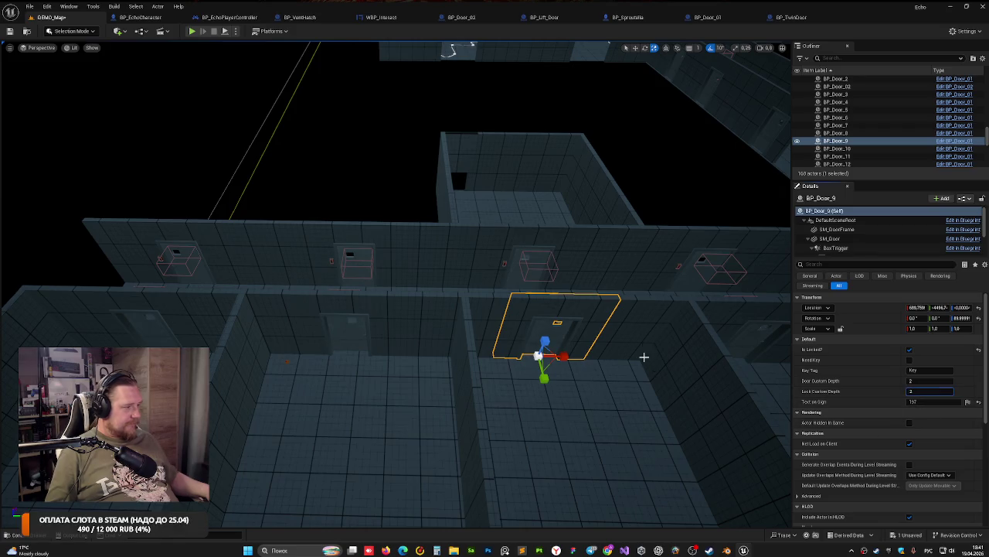
{"action": "left_click", "coordinate": [519, 284]}
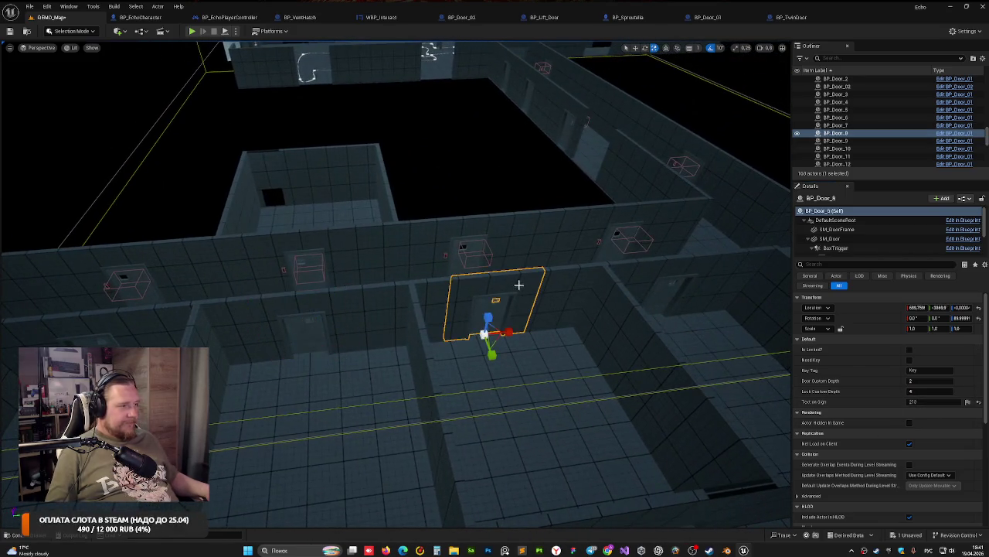
{"action": "left_click", "coordinate": [927, 402]}
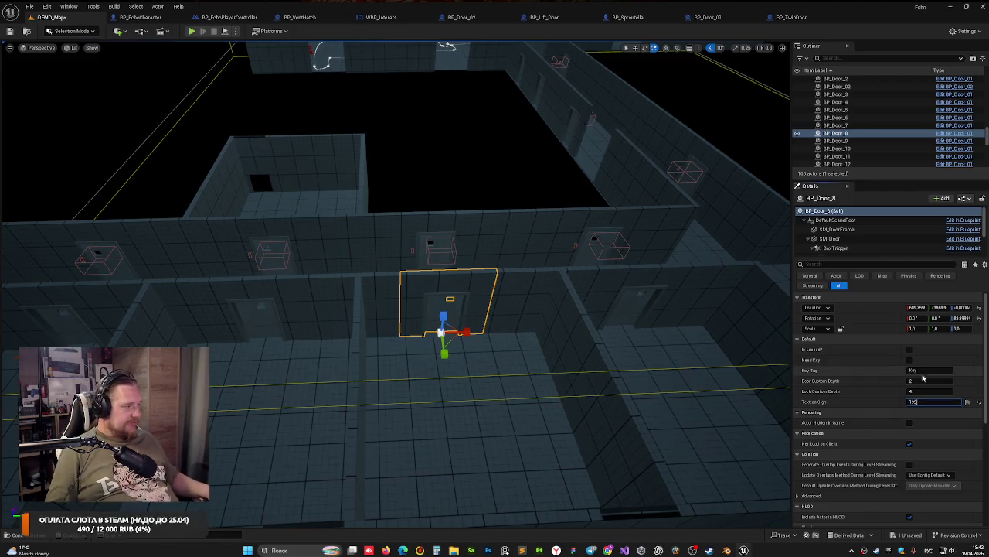
{"action": "left_click", "coordinate": [909, 349]}
Step: Lock BP_Door_7 with sign text 201 and deselect it
{"action": "left_click", "coordinate": [669, 286]}
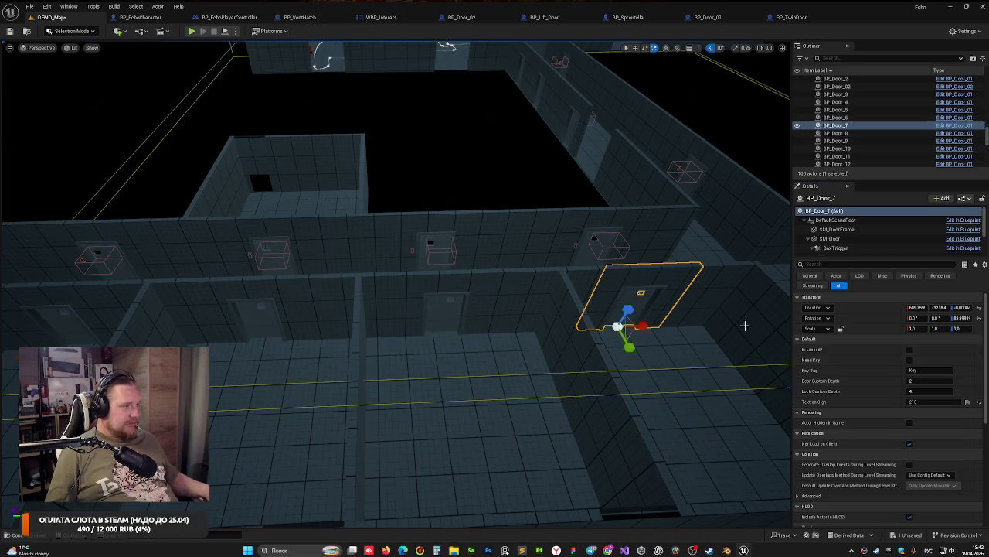
{"action": "left_click", "coordinate": [917, 401]}
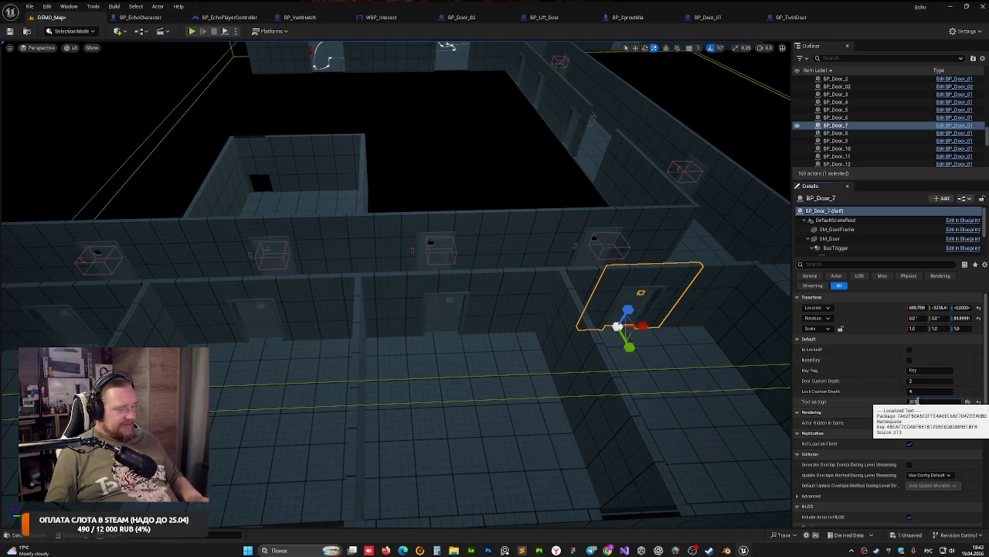
{"action": "type", "text": "201"}
{"action": "left_click", "coordinate": [910, 352]}
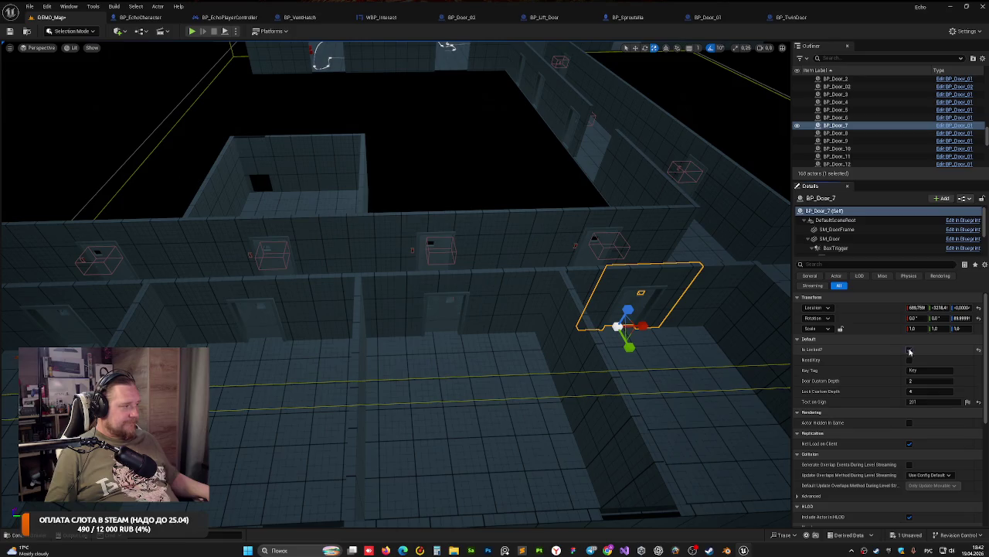
{"action": "left_click", "coordinate": [569, 202]}
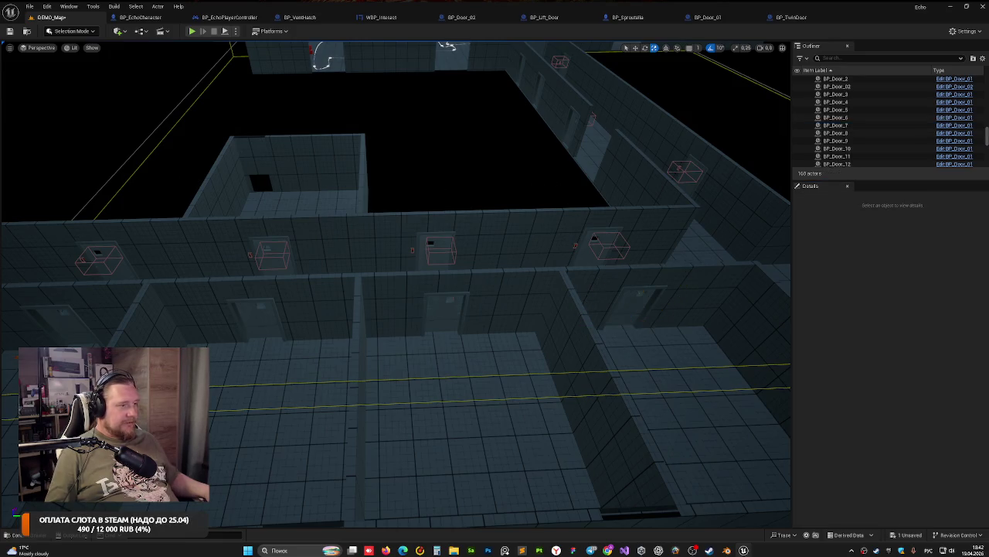
Step: Lock BP_Door_12 and BP_Door_13, each with lock custom depth 2
{"action": "scroll", "coordinate": [310, 175], "scroll_direction": "up", "scroll_amount": 5}
{"action": "left_click", "coordinate": [333, 185]}
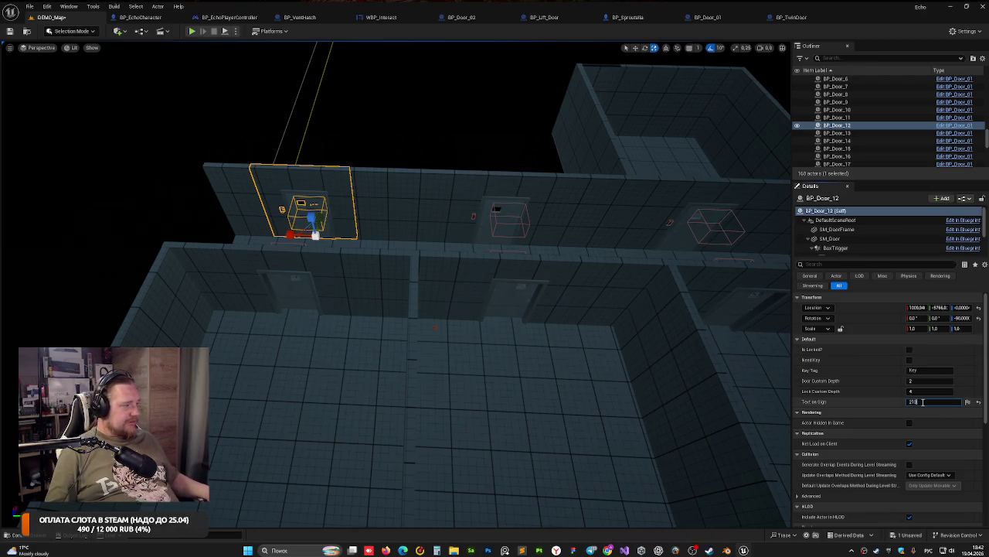
{"action": "left_click", "coordinate": [923, 402]}
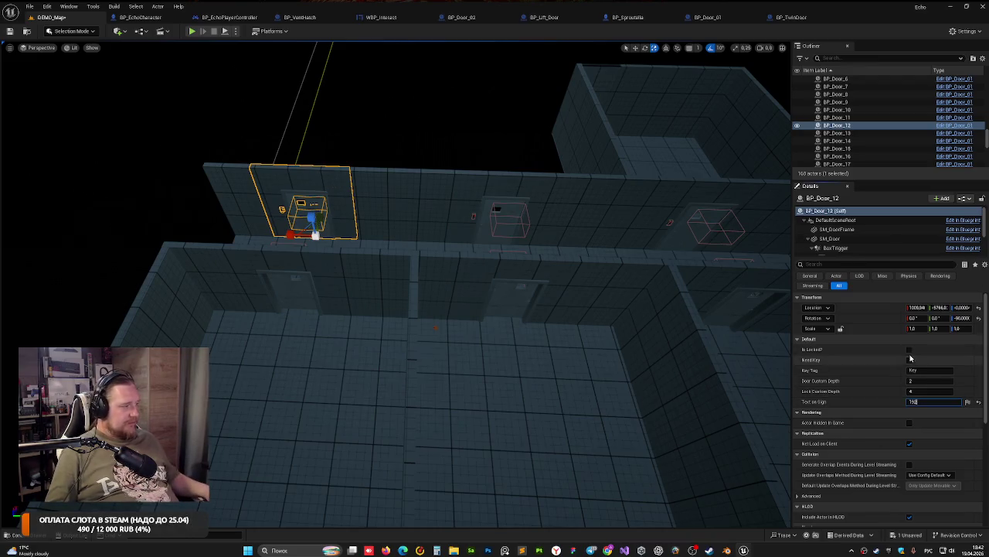
{"action": "left_click", "coordinate": [909, 349]}
{"action": "left_click", "coordinate": [916, 391]}
{"action": "type", "text": "2"}
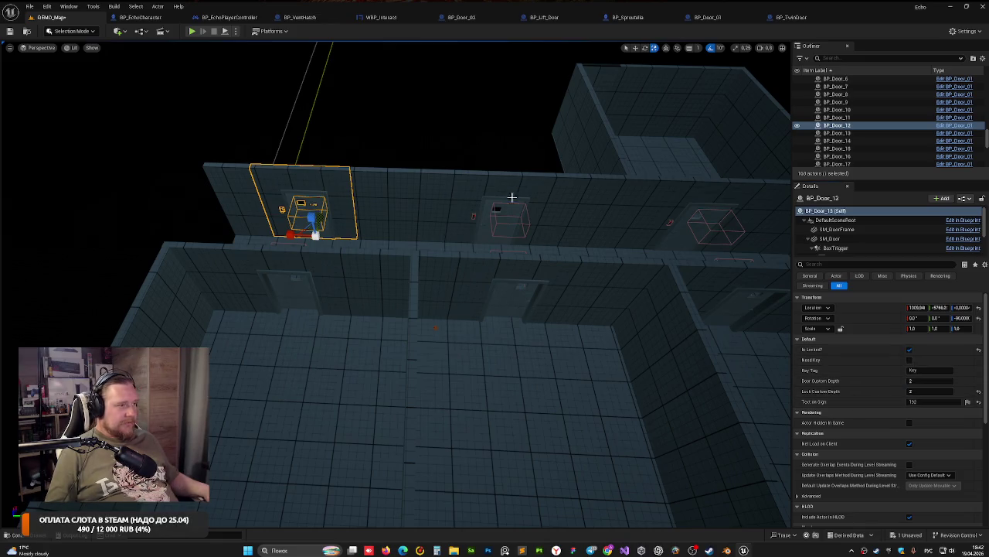
{"action": "left_click", "coordinate": [506, 200]}
{"action": "left_click", "coordinate": [922, 403]}
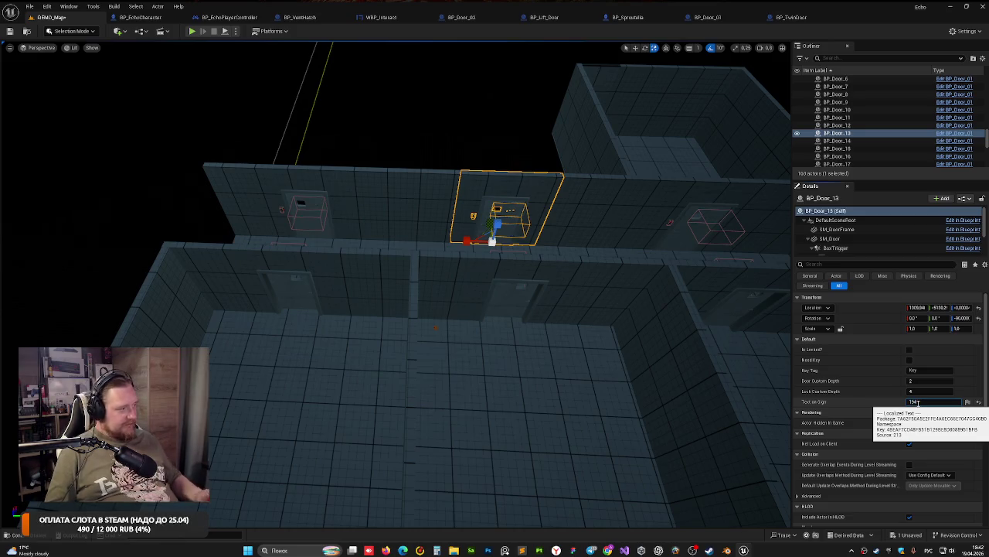
{"action": "left_click", "coordinate": [909, 349]}
{"action": "left_click", "coordinate": [916, 391]}
{"action": "type", "text": "2"}
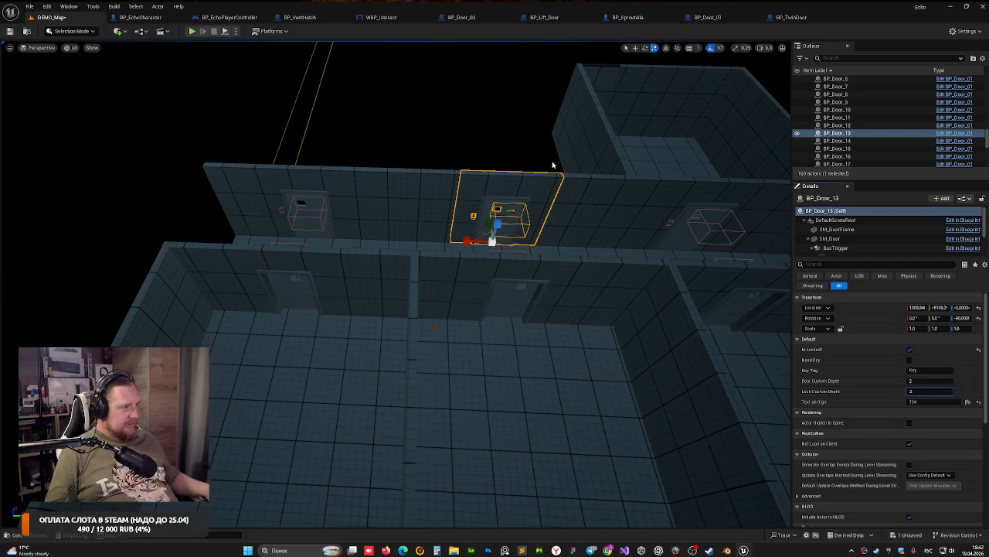
Step: Slide the key BP_Key3 along its X axis
{"action": "mouse_move", "coordinate": [553, 165]}
{"action": "left_mouse_down"}
{"action": "mouse_move", "coordinate": [544, 183]}
{"action": "mouse_move", "coordinate": [506, 176]}
{"action": "left_mouse_up"}
{"action": "left_click", "coordinate": [506, 176]}
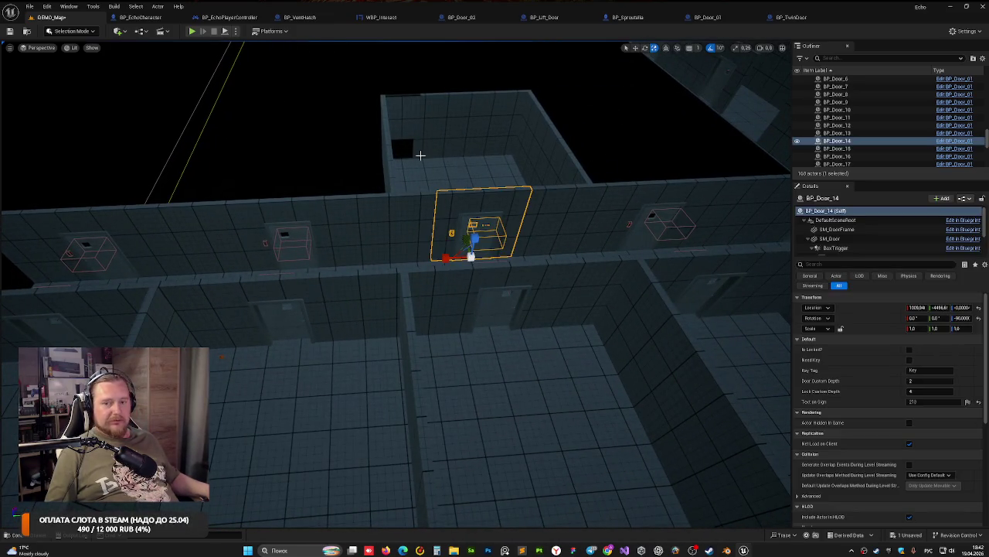
{"action": "left_click_drag", "start_coordinate": [420, 155], "coordinate": [277, 224]}
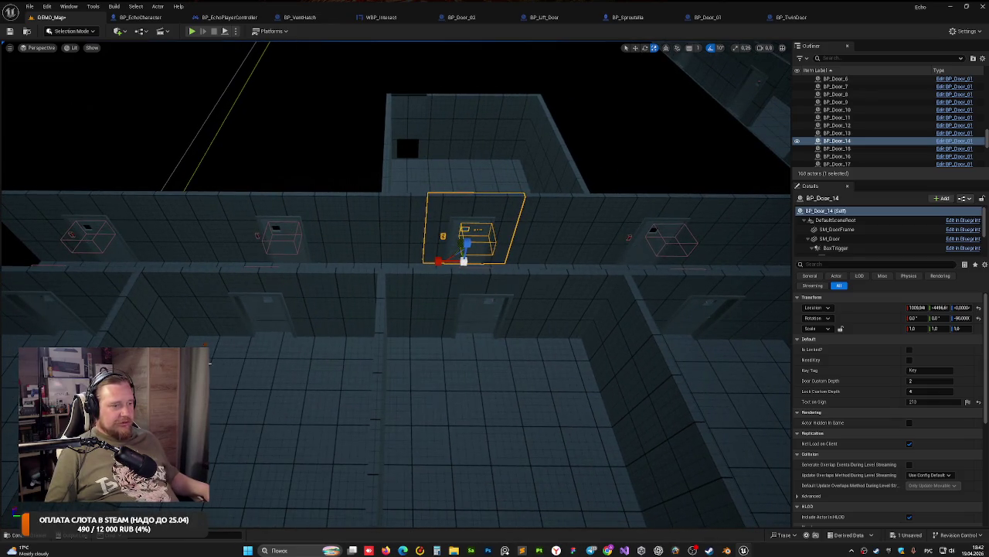
{"action": "left_click", "coordinate": [211, 359]}
{"action": "mouse_move", "coordinate": [211, 359]}
{"action": "left_mouse_down"}
{"action": "mouse_move", "coordinate": [344, 315]}
{"action": "mouse_move", "coordinate": [410, 272]}
{"action": "left_mouse_up"}
{"action": "mouse_move", "coordinate": [386, 339]}
{"action": "left_mouse_down"}
{"action": "mouse_move", "coordinate": [363, 309]}
{"action": "mouse_move", "coordinate": [386, 338]}
{"action": "left_mouse_up"}
Step: Lock BP_Door_14 and make it require a key
{"action": "left_click", "coordinate": [393, 236]}
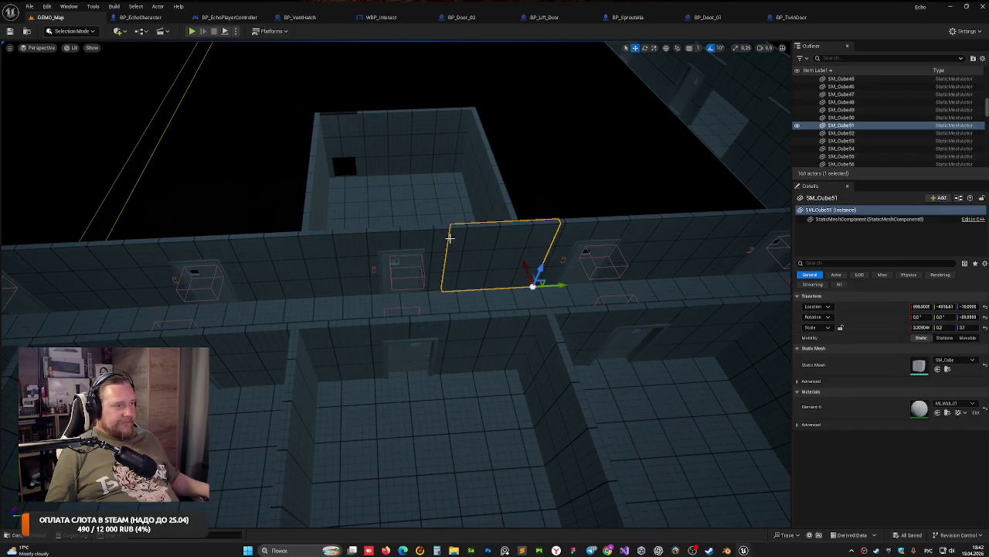
{"action": "left_click", "coordinate": [406, 265]}
{"action": "mouse_move", "coordinate": [342, 142]}
{"action": "left_mouse_down"}
{"action": "mouse_move", "coordinate": [388, 143]}
{"action": "mouse_move", "coordinate": [312, 129]}
{"action": "left_mouse_up"}
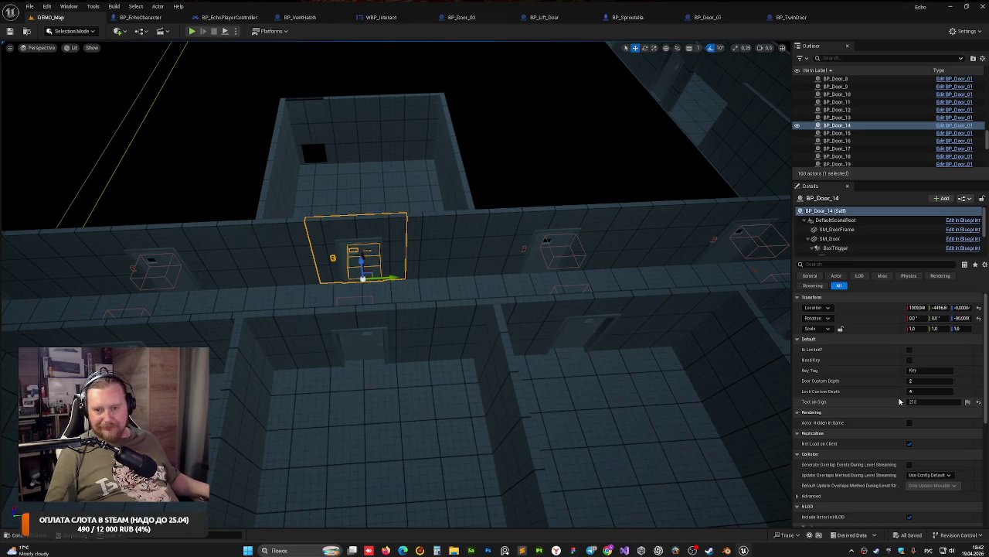
{"action": "left_click", "coordinate": [926, 401]}
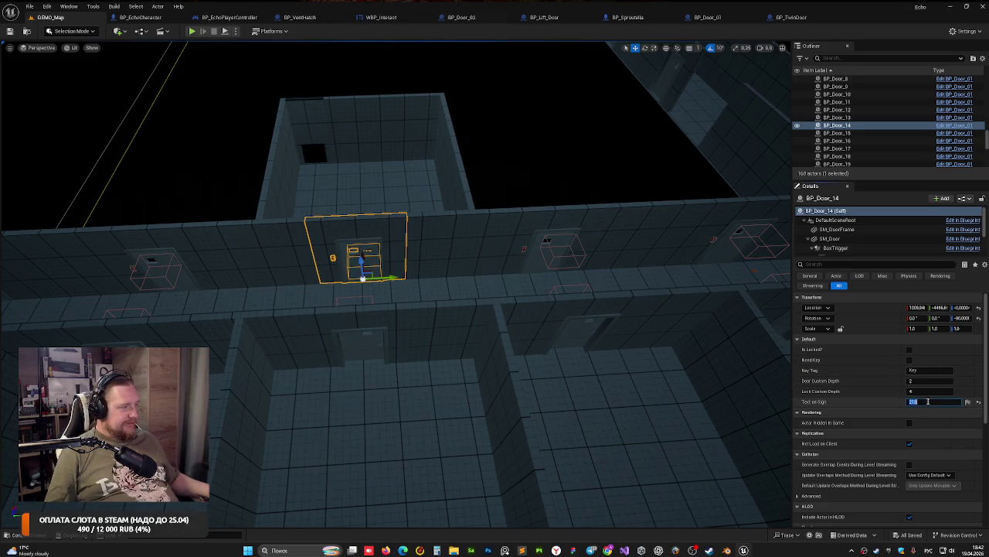
{"action": "left_click", "coordinate": [910, 351]}
{"action": "left_click", "coordinate": [910, 360]}
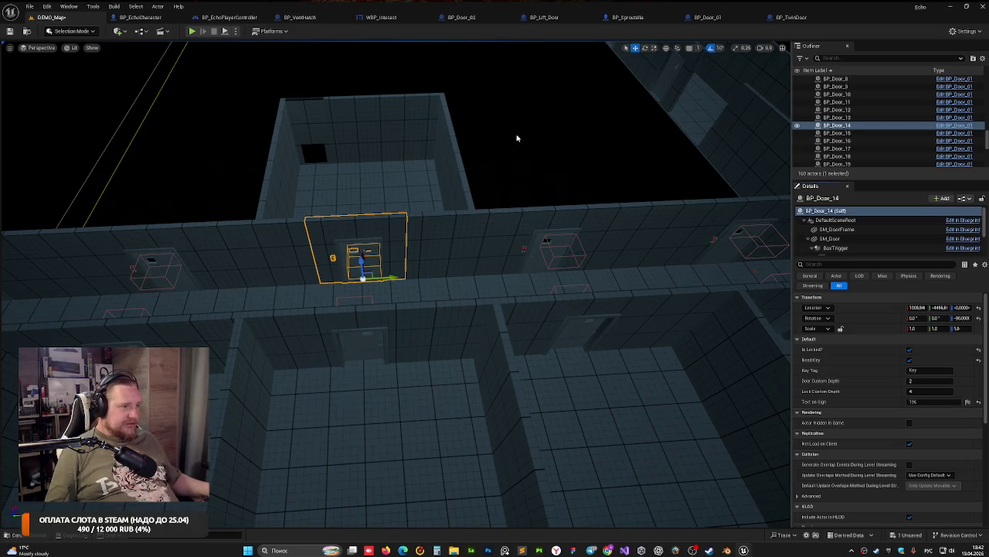
Step: Lock BP_Door_15, and give BP_Door_16 lock depth 2 and sign text 200
{"action": "left_click_drag", "start_coordinate": [564, 210], "coordinate": [588, 224]}
{"action": "left_click", "coordinate": [539, 245]}
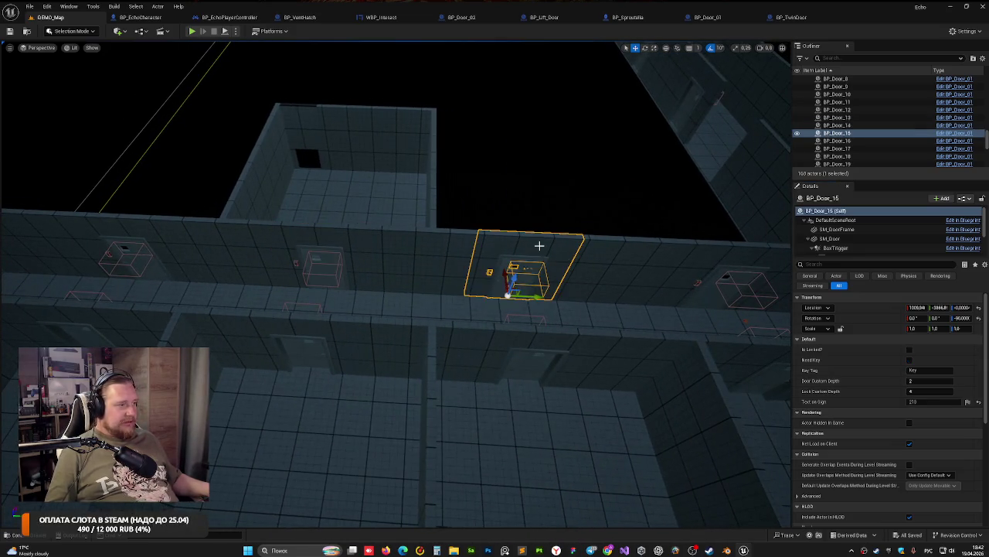
{"action": "left_click", "coordinate": [910, 351]}
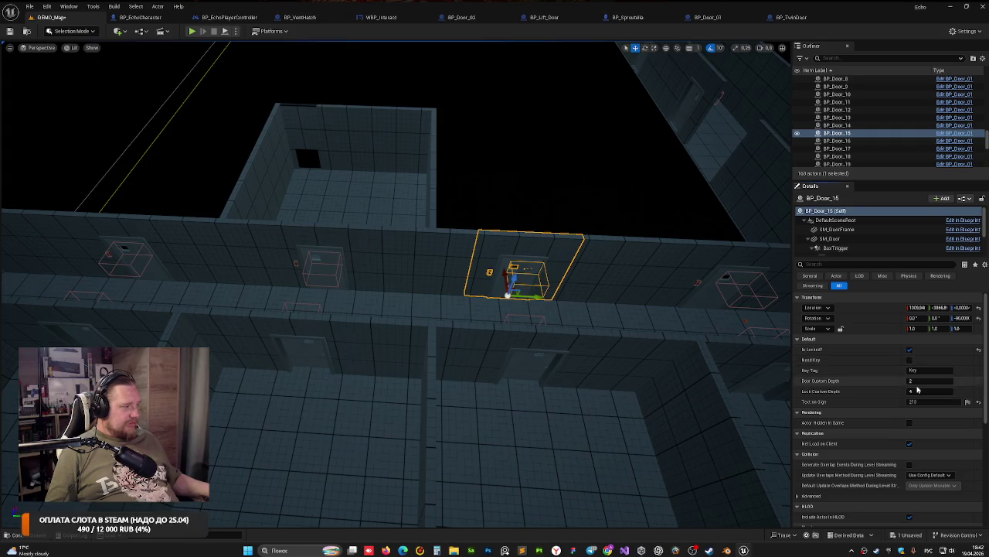
{"action": "type", "text": "3"}
{"action": "left_click", "coordinate": [928, 401]}
{"action": "type", "text": "15"}
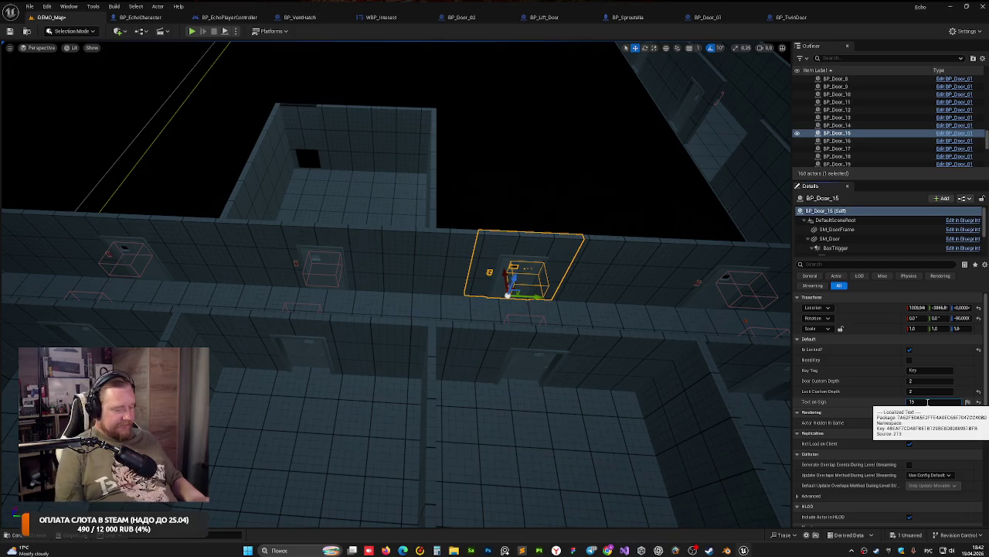
{"action": "left_click", "coordinate": [746, 247]}
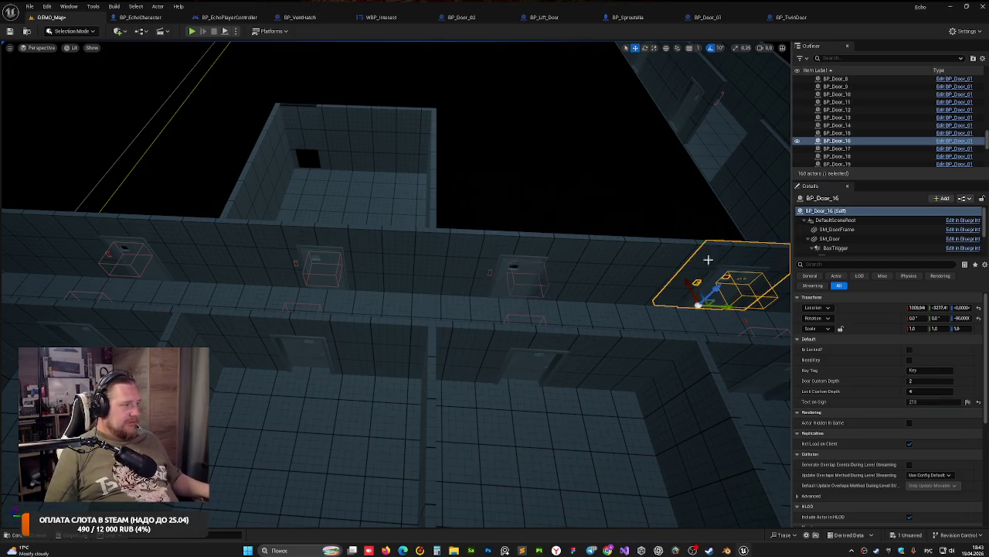
{"action": "key", "text": "f"}
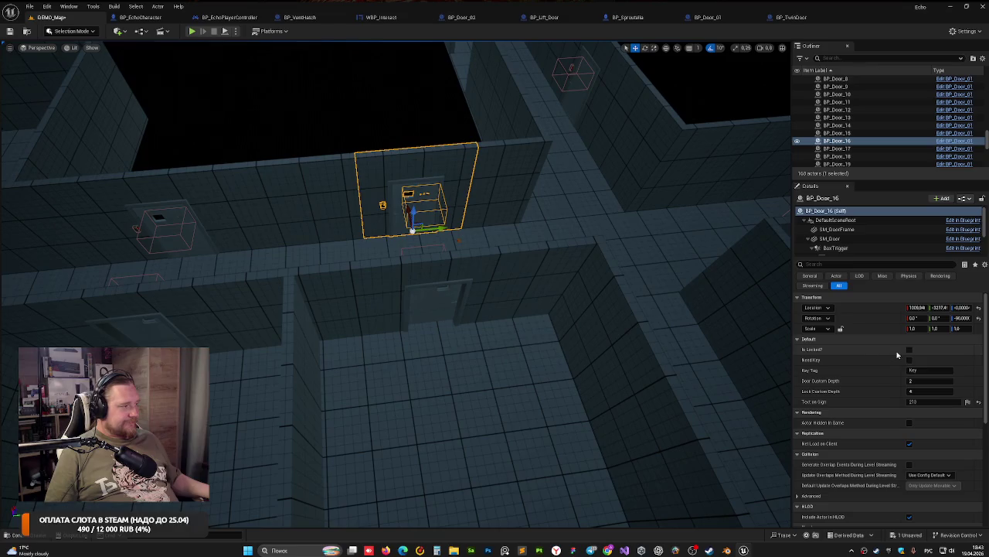
{"action": "left_click", "coordinate": [918, 393]}
{"action": "type", "text": "2"}
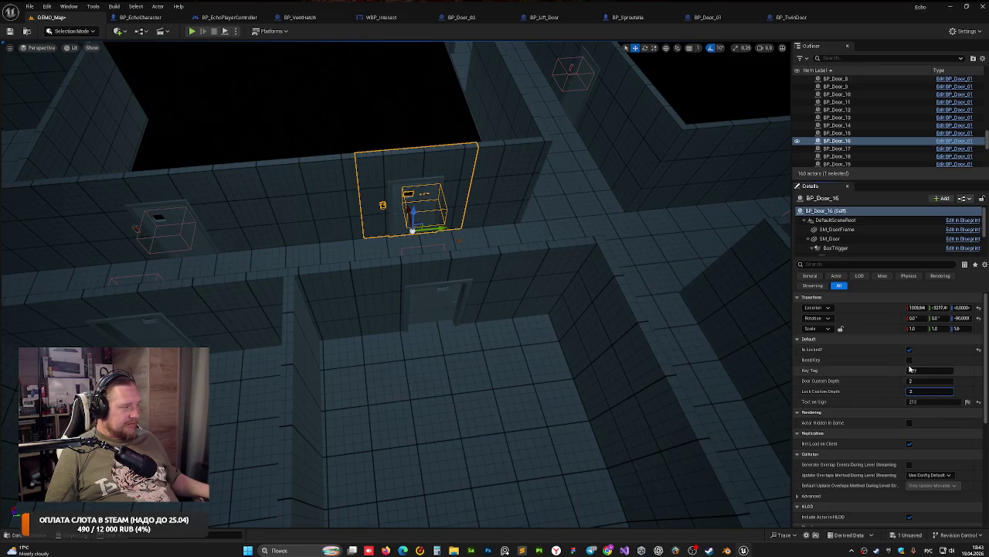
{"action": "left_click", "coordinate": [920, 400]}
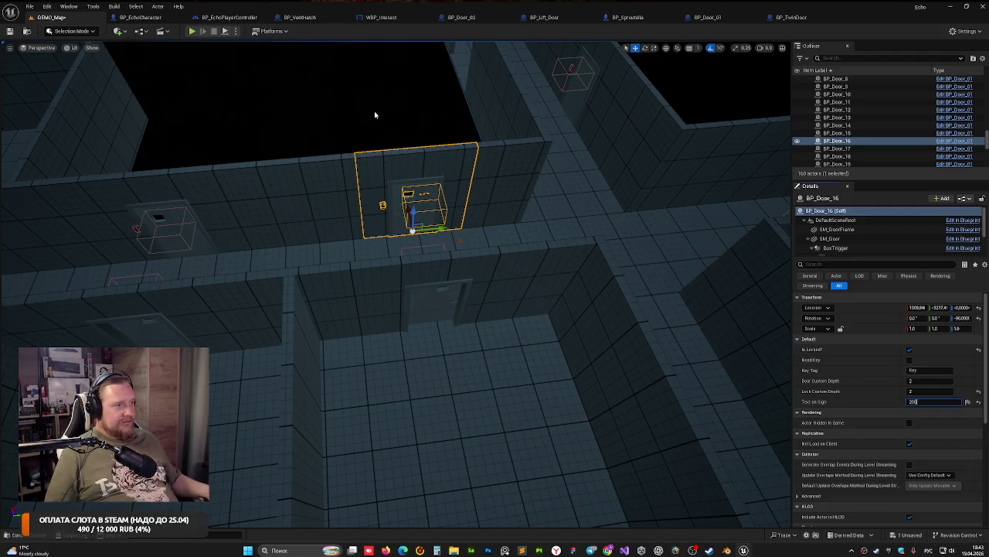
{"action": "mouse_move", "coordinate": [375, 115]}
{"action": "left_mouse_down"}
{"action": "mouse_move", "coordinate": [477, 170]}
{"action": "mouse_move", "coordinate": [413, 168]}
{"action": "left_mouse_up"}
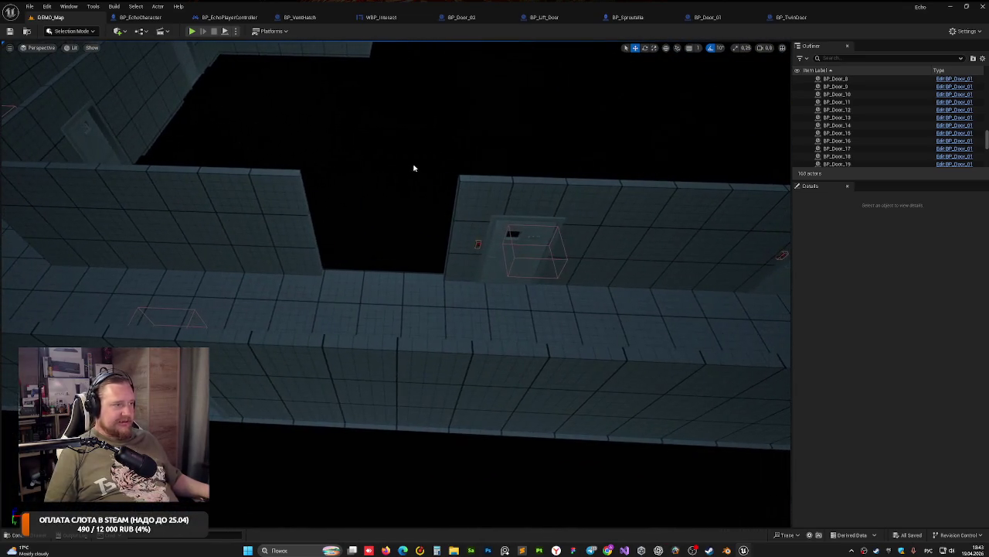
Step: Lock BP_Door_22 and set its sign text to 202
{"action": "left_click", "coordinate": [541, 224]}
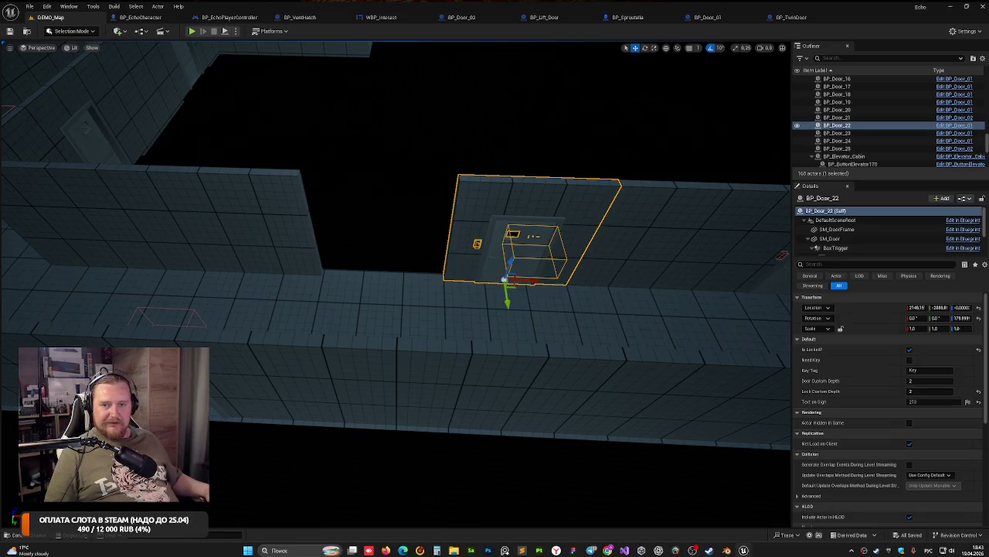
{"action": "left_click_drag", "start_coordinate": [405, 196], "coordinate": [417, 199]}
{"action": "left_click_drag", "start_coordinate": [345, 238], "coordinate": [436, 249]}
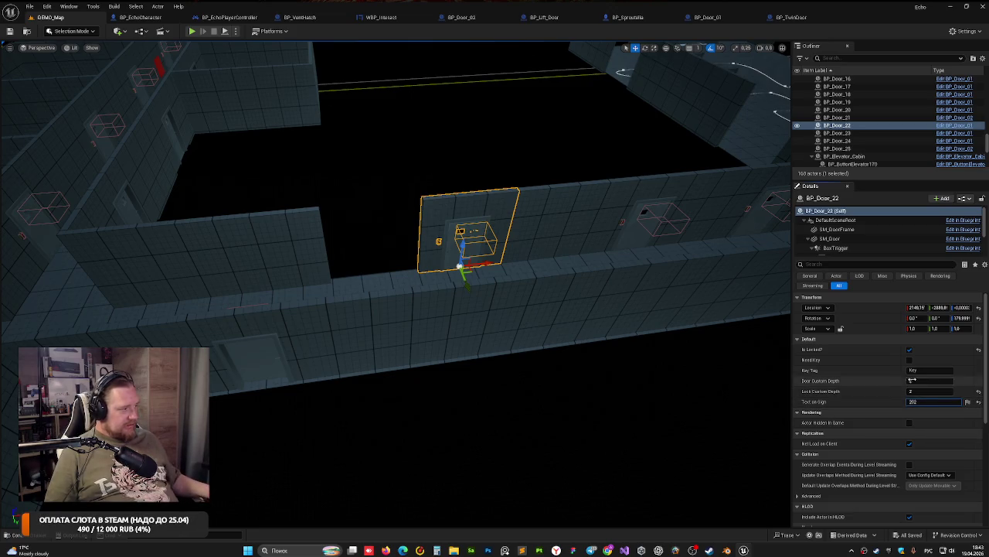
{"action": "left_click", "coordinate": [916, 401]}
{"action": "left_click", "coordinate": [655, 192]}
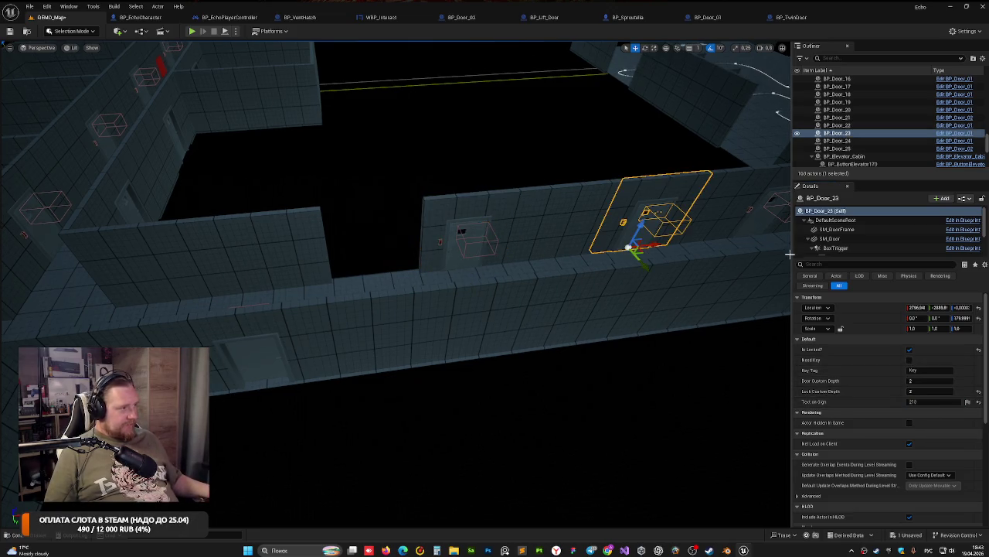
{"action": "left_click_drag", "start_coordinate": [434, 231], "coordinate": [378, 224]}
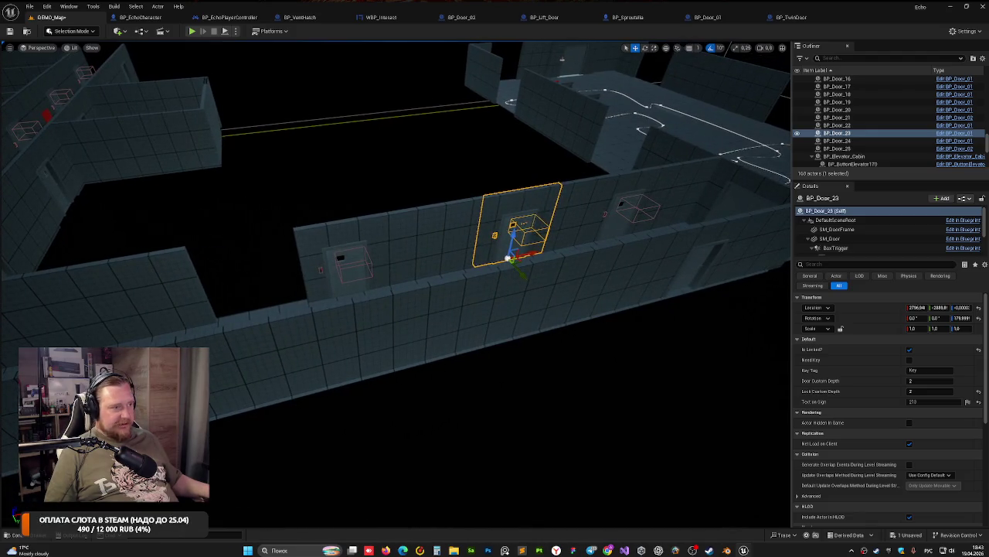
{"action": "left_click", "coordinate": [344, 259]}
{"action": "left_click", "coordinate": [909, 349]}
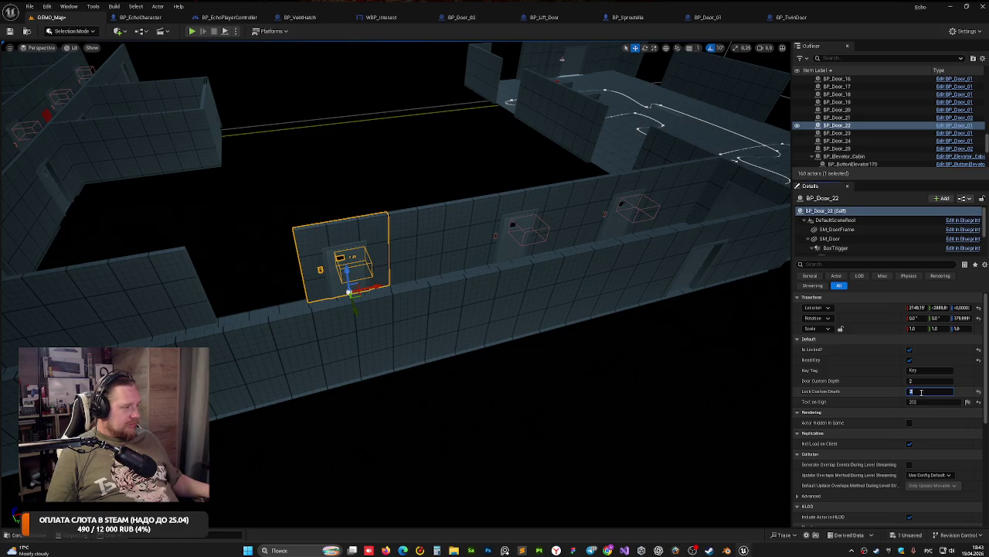
{"action": "left_click", "coordinate": [930, 391]}
{"action": "type", "text": "4"}
Step: Renumber the signs of BP_Door_23 and BP_Door_24 to 204 and 206
{"action": "left_click", "coordinate": [716, 393]}
{"action": "left_click_drag", "start_coordinate": [716, 392], "coordinate": [587, 289]}
{"action": "left_click", "coordinate": [587, 289]}
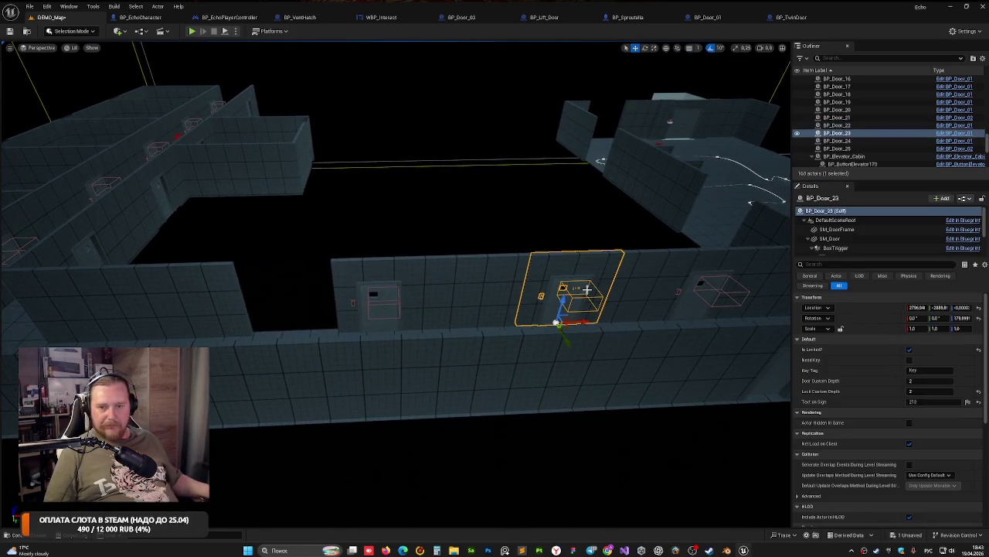
{"action": "left_click", "coordinate": [915, 402]}
{"action": "type", "text": "204"}
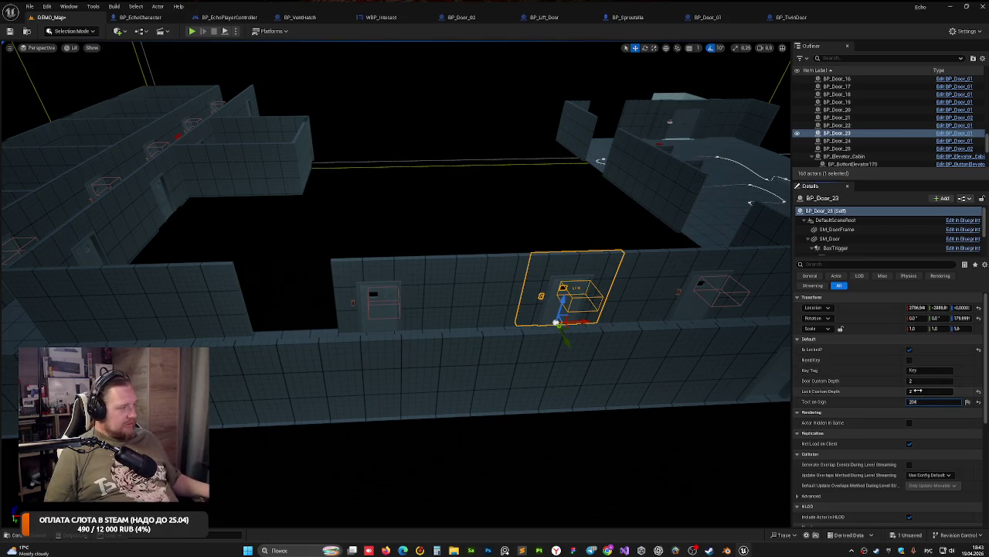
{"action": "left_click", "coordinate": [709, 265]}
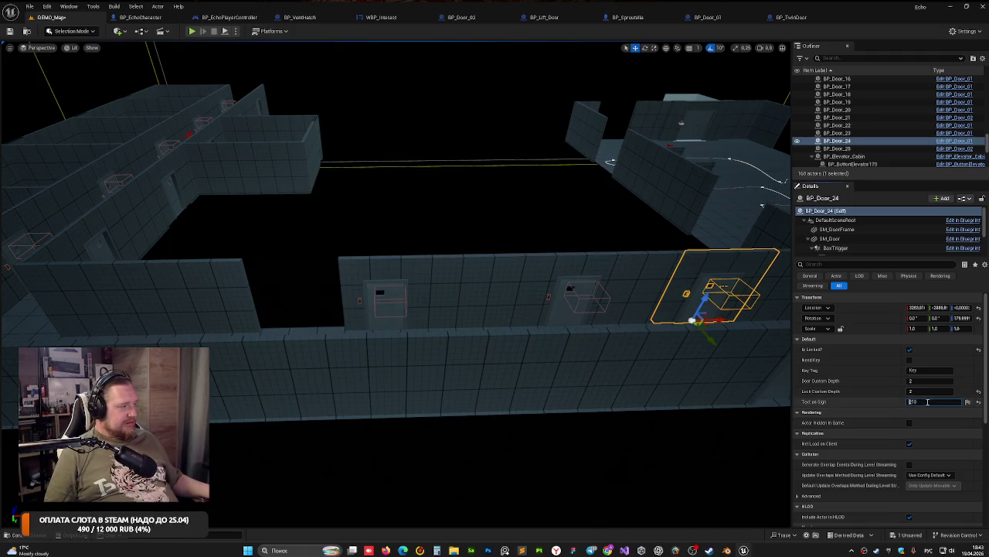
{"action": "left_click", "coordinate": [927, 402]}
{"action": "type", "text": "206"}
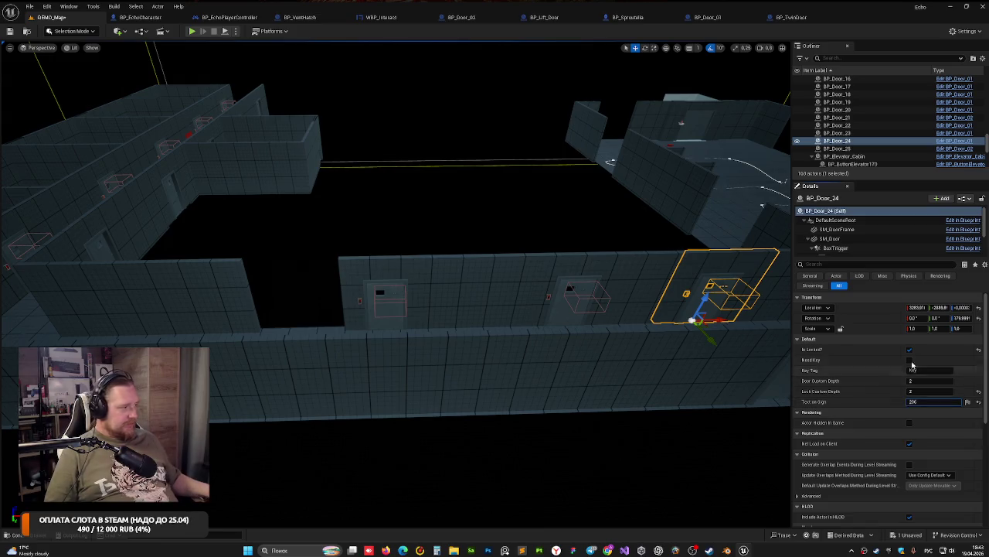
{"action": "left_click", "coordinate": [596, 249]}
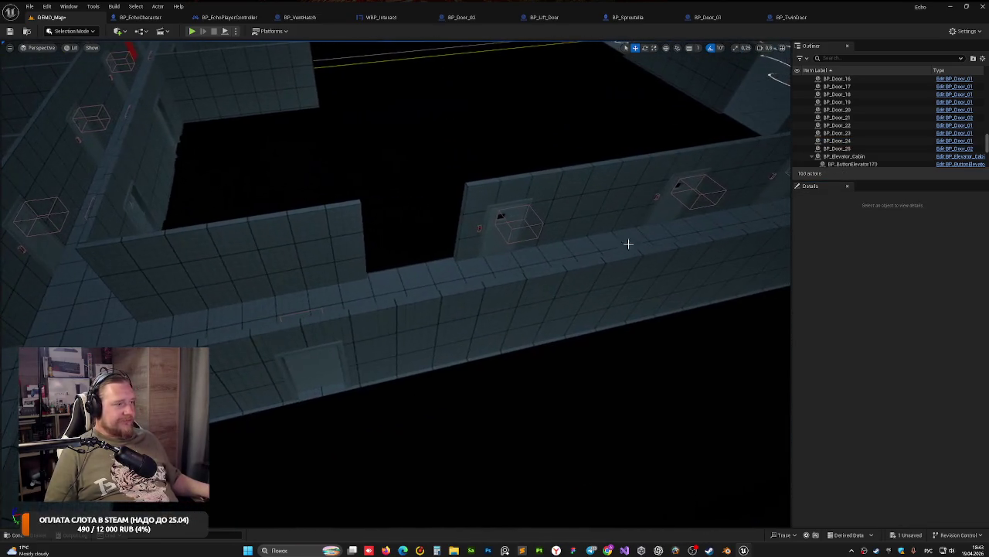
{"action": "left_click", "coordinate": [530, 222]}
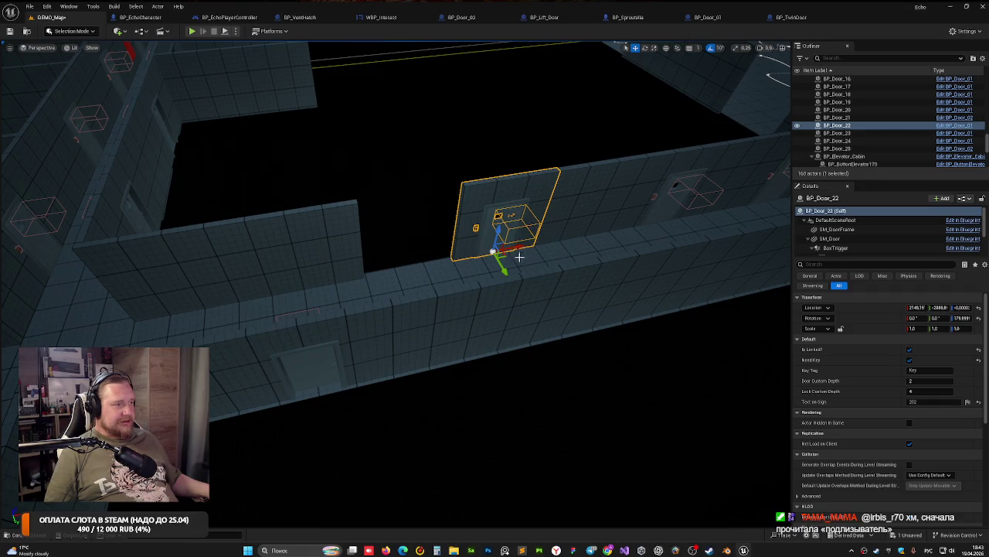
Step: Slide BP_Door_22 left and narrow wall SM_Cube39 slightly on X
{"action": "mouse_move", "coordinate": [519, 257]}
{"action": "left_mouse_down"}
{"action": "mouse_move", "coordinate": [443, 288]}
{"action": "mouse_move", "coordinate": [476, 351]}
{"action": "left_mouse_up"}
{"action": "key", "text": "f"}
{"action": "key", "text": "f"}
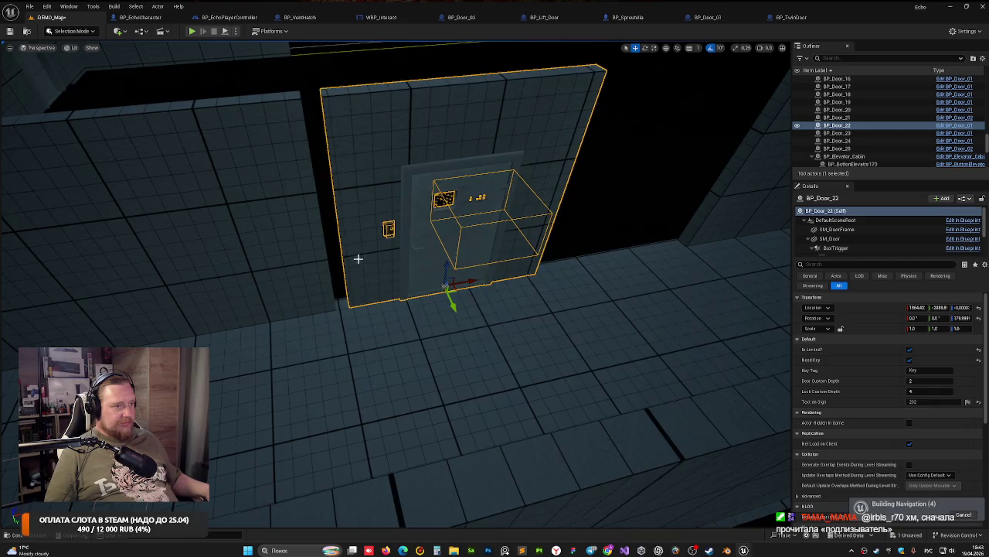
{"action": "scroll", "coordinate": [358, 258], "scroll_direction": "down", "scroll_amount": 5}
{"action": "left_click", "coordinate": [358, 302]}
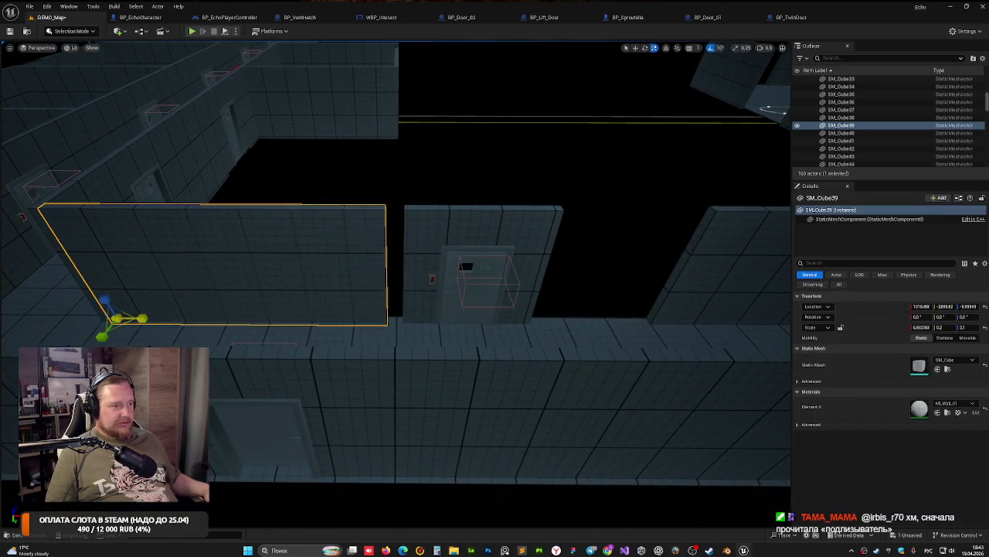
{"action": "left_click_drag", "start_coordinate": [922, 327], "coordinate": [912, 327]}
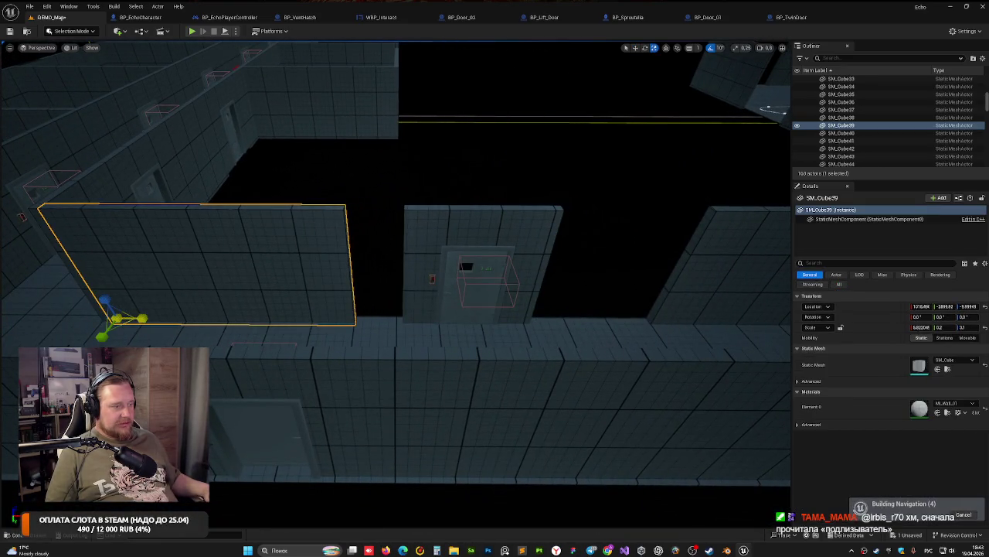
Step: Move BP_Door_22 along X from about 1794 to roughly 1750
{"action": "left_click", "coordinate": [472, 303]}
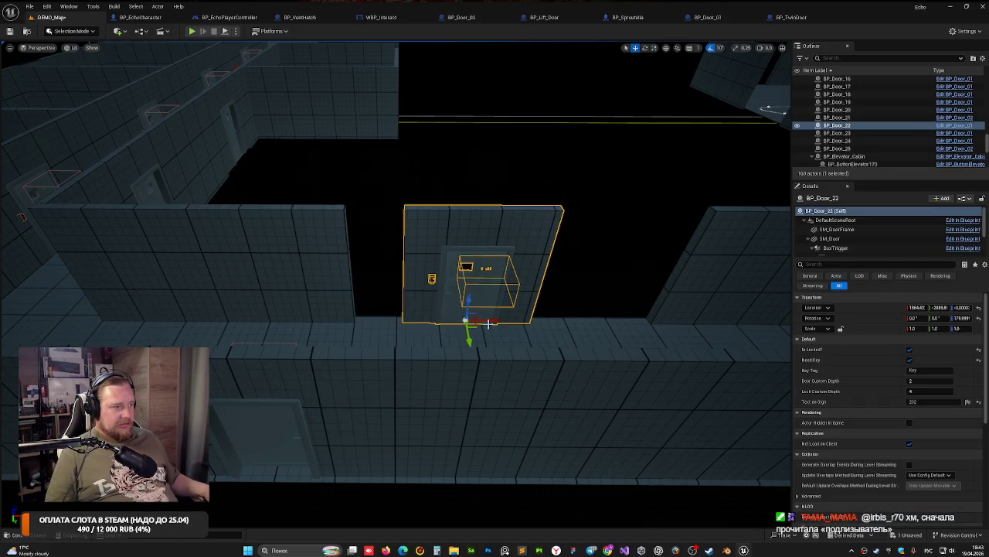
{"action": "mouse_move", "coordinate": [479, 319]}
{"action": "left_mouse_down"}
{"action": "mouse_move", "coordinate": [543, 341]}
{"action": "mouse_move", "coordinate": [500, 335]}
{"action": "left_mouse_up"}
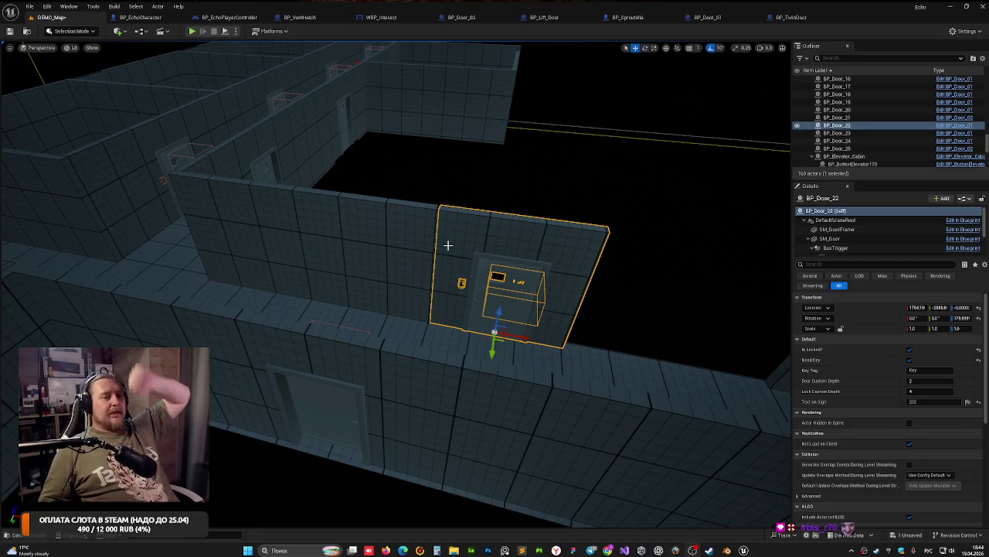
{"action": "scroll", "coordinate": [472, 141], "scroll_direction": "up", "scroll_amount": 10}
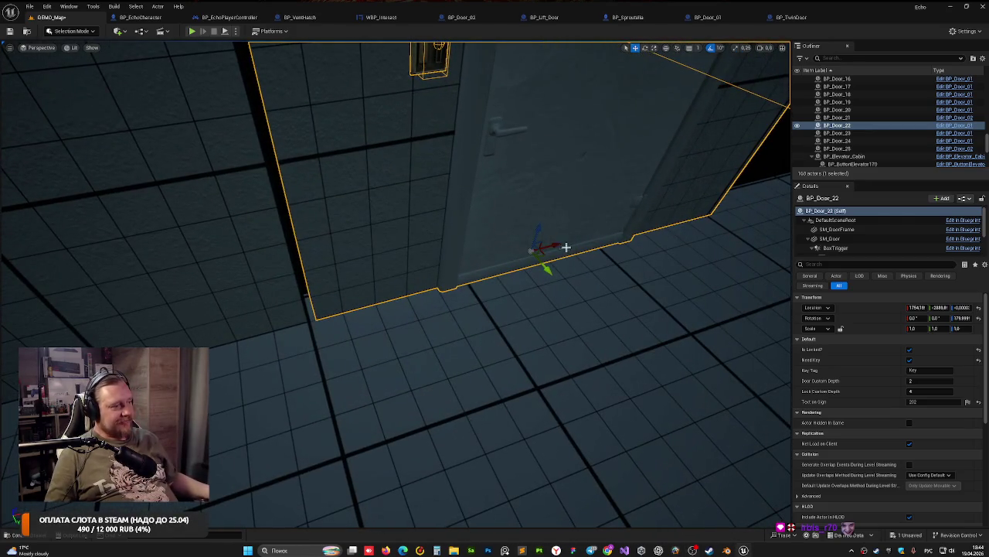
{"action": "left_click_drag", "start_coordinate": [552, 244], "coordinate": [537, 263]}
{"action": "left_click_drag", "start_coordinate": [403, 241], "coordinate": [403, 241]}
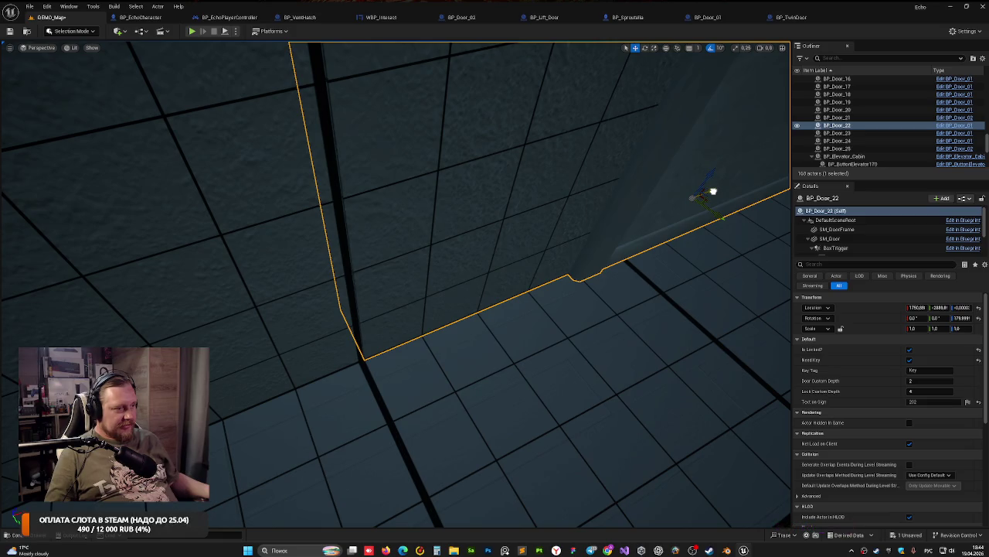
{"action": "left_click_drag", "start_coordinate": [644, 189], "coordinate": [645, 189]}
{"action": "left_click_drag", "start_coordinate": [525, 208], "coordinate": [565, 314]}
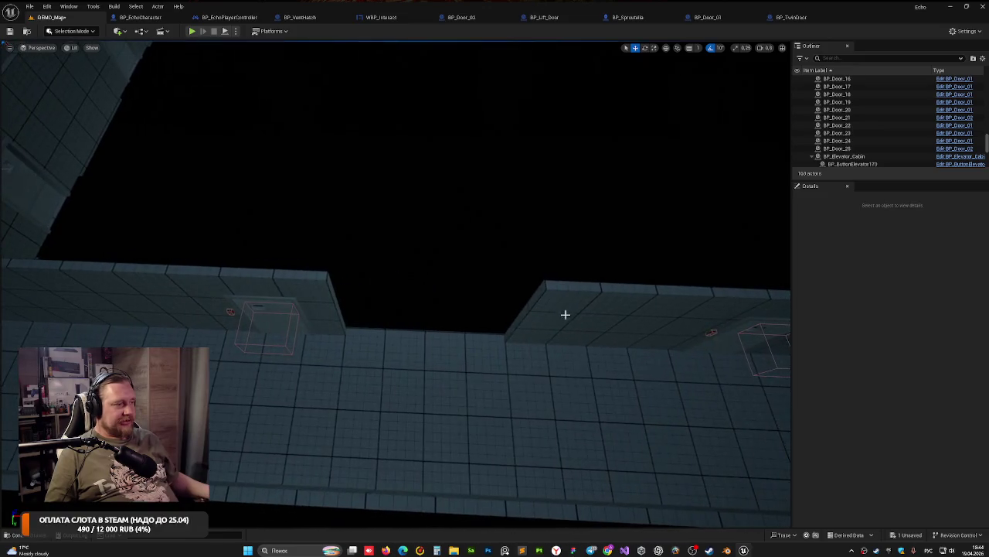
Step: Move wall piece SM_Cube56 left along the corridor
{"action": "left_click", "coordinate": [596, 325]}
{"action": "mouse_move", "coordinate": [444, 358]}
{"action": "left_mouse_down"}
{"action": "mouse_move", "coordinate": [314, 348]}
{"action": "mouse_move", "coordinate": [361, 376]}
{"action": "mouse_move", "coordinate": [354, 349]}
{"action": "mouse_move", "coordinate": [340, 352]}
{"action": "mouse_move", "coordinate": [365, 391]}
{"action": "left_mouse_up"}
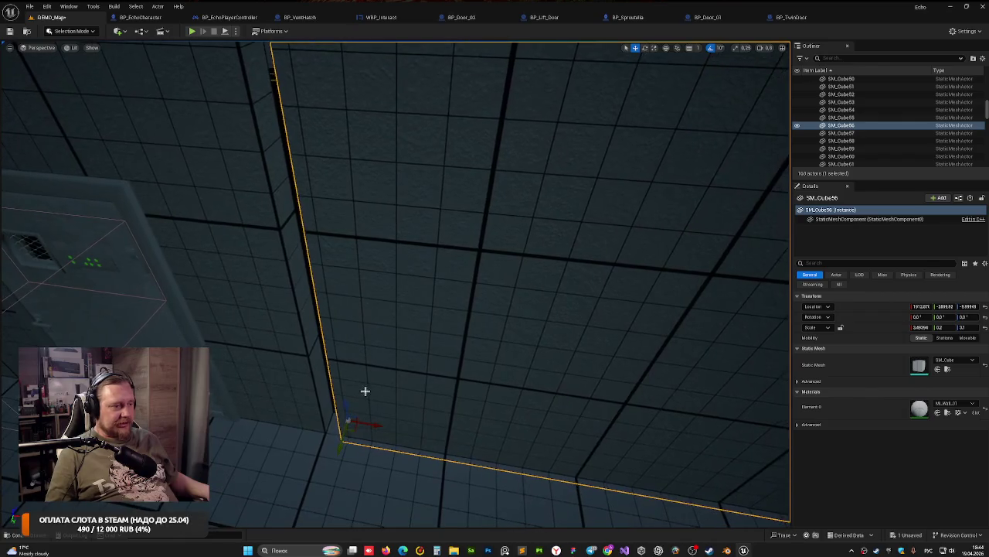
{"action": "left_click_drag", "start_coordinate": [378, 426], "coordinate": [364, 423]}
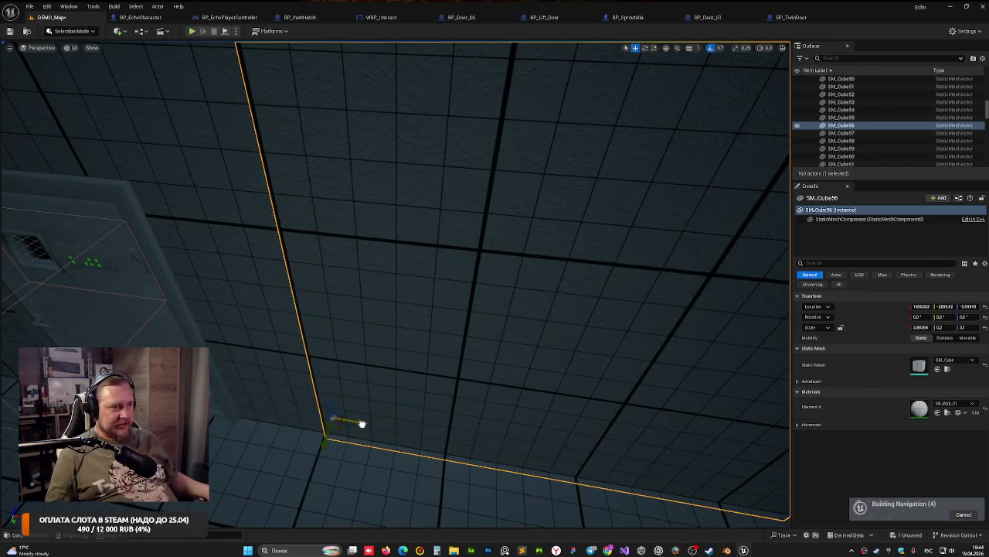
Step: Shorten SM_Cube56 from its right end, cutting its X scale from about 3.22 to 2
{"action": "left_click_drag", "start_coordinate": [332, 315], "coordinate": [325, 224]}
{"action": "key", "text": "Escape"}
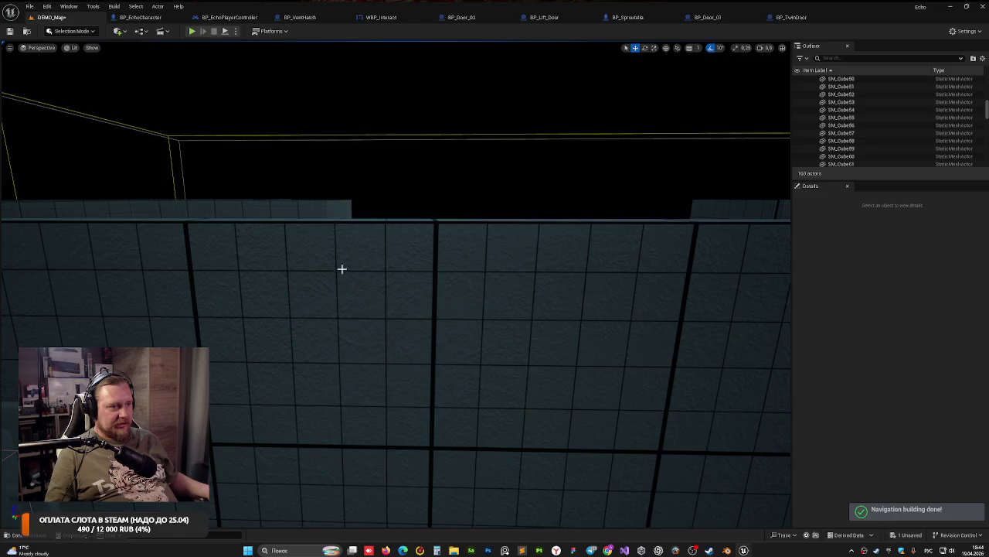
{"action": "left_click_drag", "start_coordinate": [342, 268], "coordinate": [389, 281]}
{"action": "left_click", "coordinate": [434, 374]}
{"action": "left_click_drag", "start_coordinate": [288, 400], "coordinate": [272, 399]}
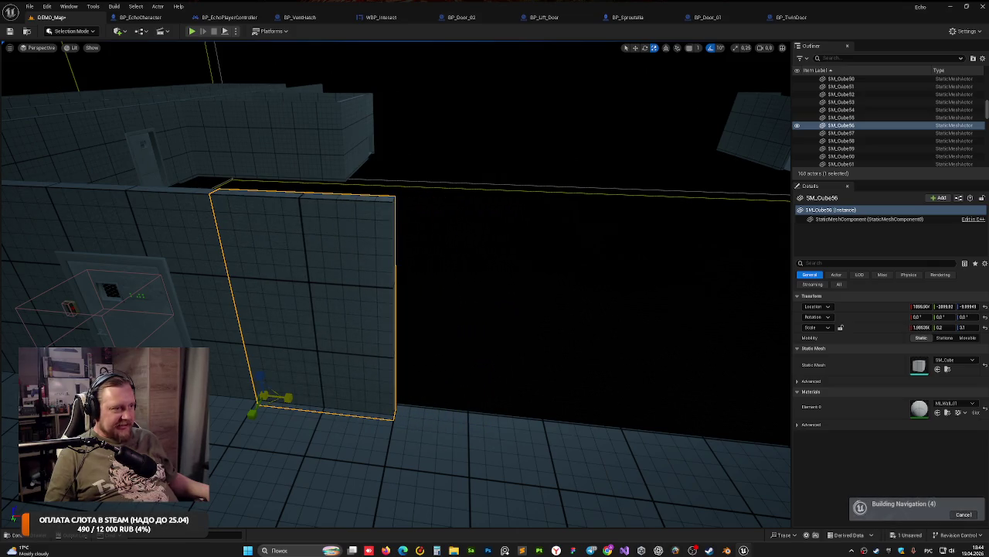
Step: Survey the corridor from above and select floor piece SM_Floor_6
{"action": "left_click", "coordinate": [454, 296]}
{"action": "left_click_drag", "start_coordinate": [454, 296], "coordinate": [455, 296]}
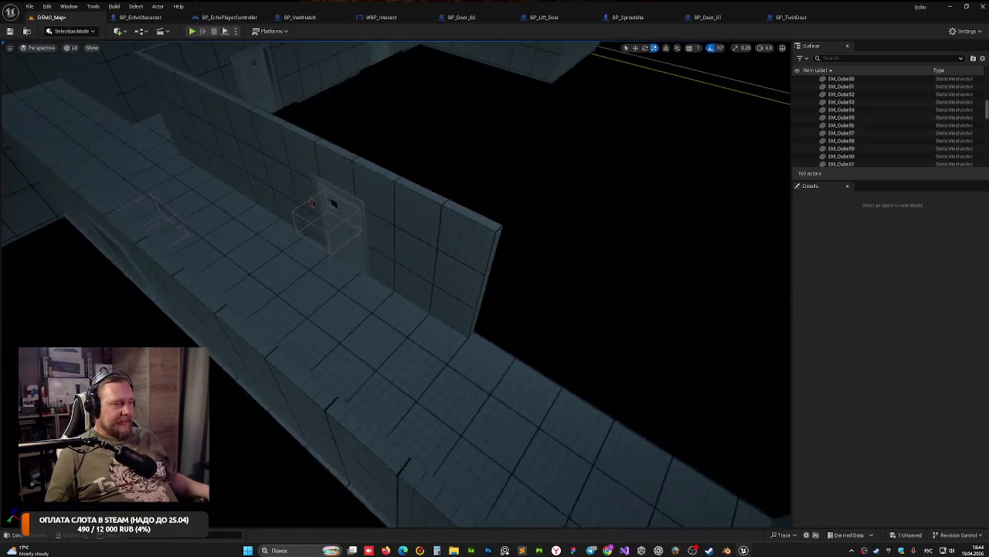
{"action": "left_click", "coordinate": [455, 435]}
{"action": "left_click_drag", "start_coordinate": [455, 435], "coordinate": [447, 439]}
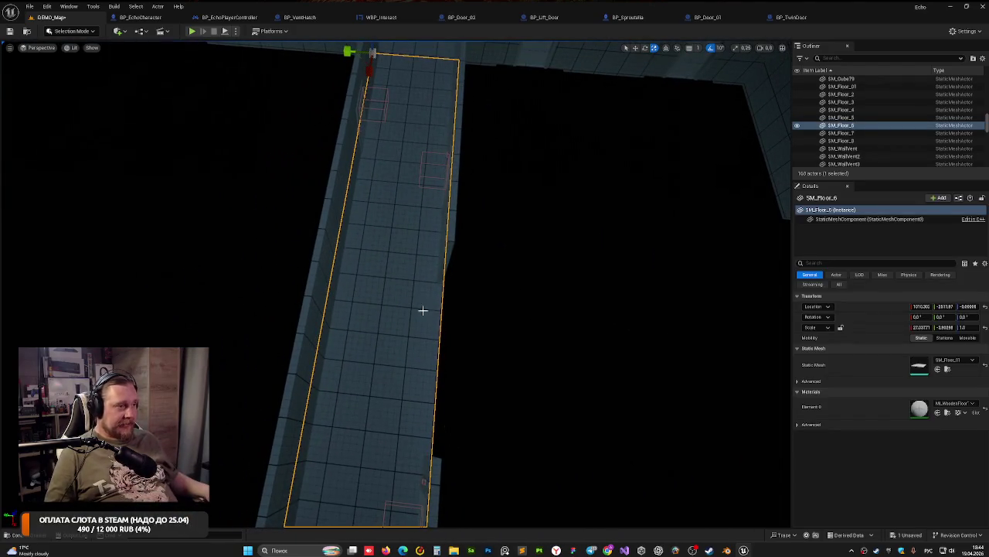
Step: Duplicate SM_Cube56 as wall SM_Cube80 and position it for the side room
{"action": "mouse_move", "coordinate": [422, 310]}
{"action": "left_mouse_down"}
{"action": "mouse_move", "coordinate": [104, 95]}
{"action": "mouse_move", "coordinate": [36, 110]}
{"action": "mouse_move", "coordinate": [376, 287]}
{"action": "left_mouse_up"}
{"action": "left_click", "coordinate": [376, 294]}
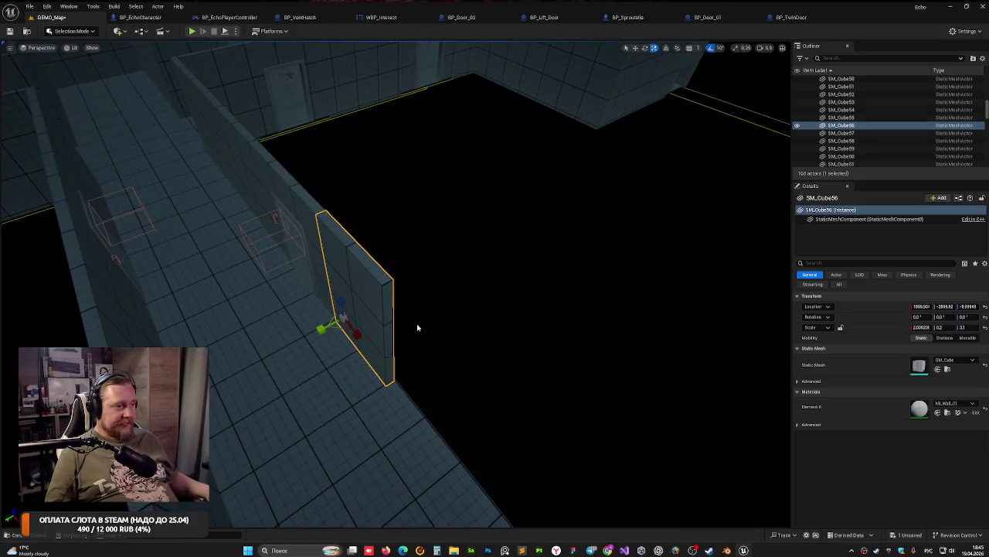
{"action": "mouse_move", "coordinate": [322, 330]}
{"action": "left_mouse_down", "text": "alt"}
{"action": "mouse_move", "coordinate": [435, 309]}
{"action": "mouse_move", "coordinate": [397, 305]}
{"action": "mouse_move", "coordinate": [421, 311]}
{"action": "mouse_move", "coordinate": [461, 353]}
{"action": "mouse_move", "coordinate": [395, 388]}
{"action": "left_mouse_up", "text": "alt"}
{"action": "scroll", "coordinate": [395, 388], "scroll_direction": "up", "scroll_amount": 6}
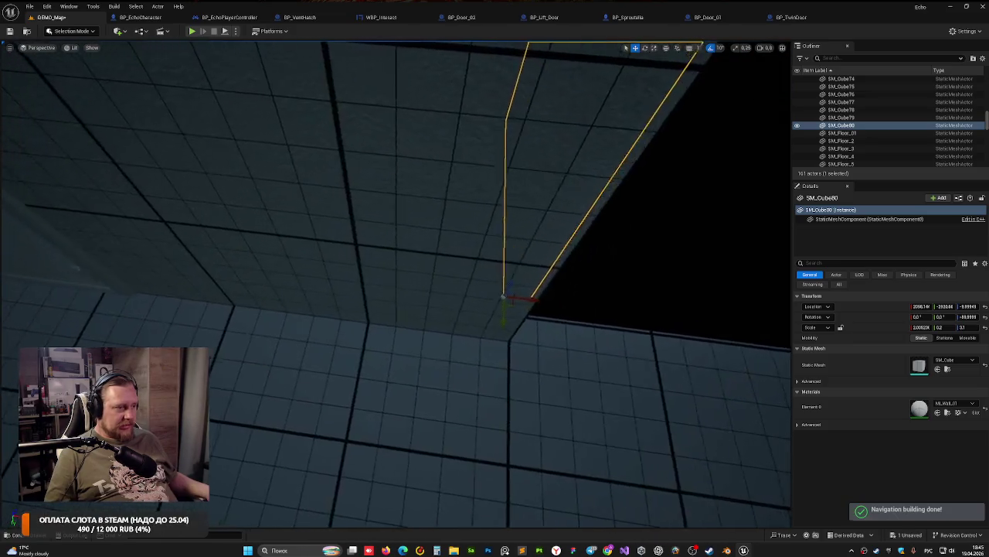
{"action": "mouse_move", "coordinate": [373, 309]}
{"action": "left_mouse_down"}
{"action": "mouse_move", "coordinate": [386, 310]}
{"action": "mouse_move", "coordinate": [341, 315]}
{"action": "mouse_move", "coordinate": [322, 365]}
{"action": "left_mouse_up"}
{"action": "scroll", "coordinate": [333, 379], "scroll_direction": "up", "scroll_amount": 5}
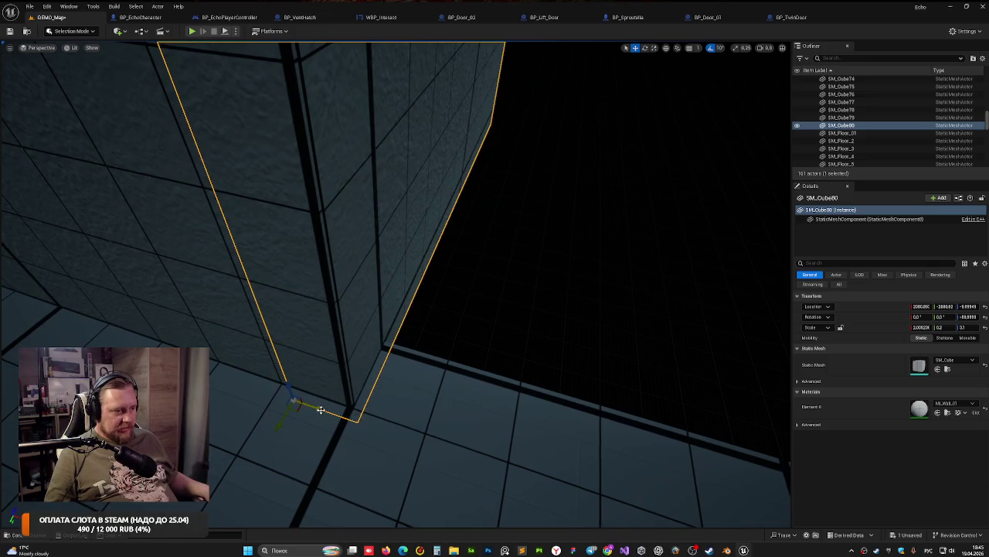
{"action": "mouse_move", "coordinate": [321, 410]}
{"action": "left_mouse_down"}
{"action": "mouse_move", "coordinate": [391, 328]}
{"action": "mouse_move", "coordinate": [494, 317]}
{"action": "left_mouse_up"}
{"action": "key", "text": "f"}
{"action": "mouse_move", "coordinate": [323, 328]}
{"action": "left_mouse_down", "text": "alt"}
{"action": "mouse_move", "coordinate": [387, 331]}
{"action": "mouse_move", "coordinate": [323, 328]}
{"action": "left_mouse_up", "text": "alt"}
Step: Make another wall copy, SM_Cube81, offset along X
{"action": "left_click_drag", "start_coordinate": [296, 386], "coordinate": [503, 384], "text": "alt"}
{"action": "mouse_move", "coordinate": [598, 321]}
{"action": "left_mouse_down", "text": "alt"}
{"action": "mouse_move", "coordinate": [504, 354]}
{"action": "mouse_move", "coordinate": [533, 363]}
{"action": "mouse_move", "coordinate": [474, 348]}
{"action": "mouse_move", "coordinate": [483, 352]}
{"action": "left_mouse_up", "text": "alt"}
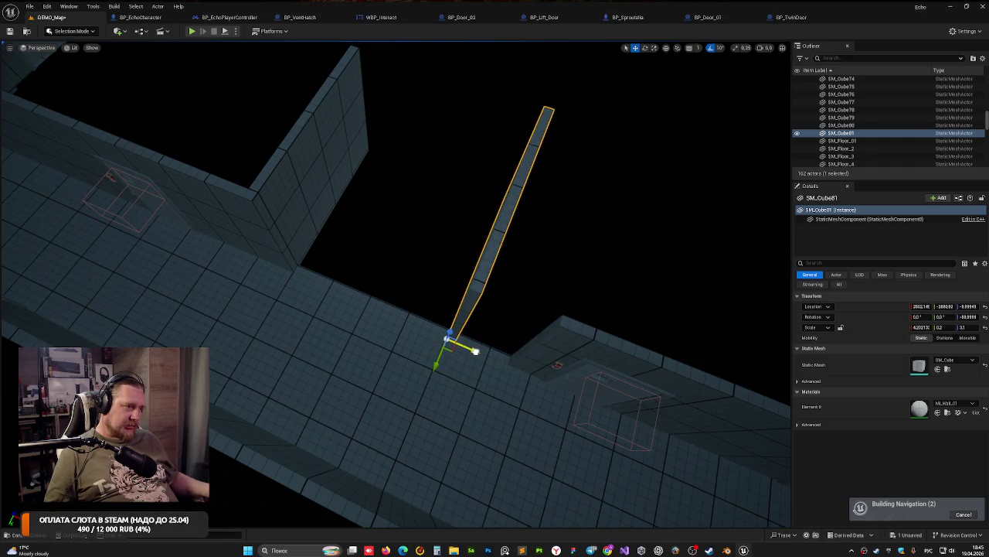
{"action": "left_click_drag", "start_coordinate": [397, 351], "coordinate": [352, 334], "text": "alt"}
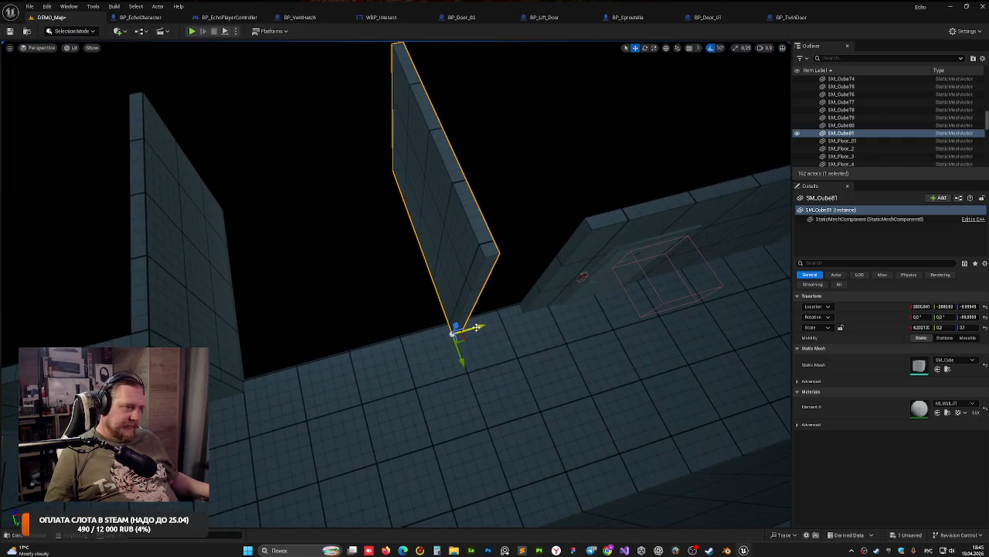
{"action": "mouse_move", "coordinate": [487, 325]}
{"action": "left_mouse_down"}
{"action": "mouse_move", "coordinate": [499, 323]}
{"action": "mouse_move", "coordinate": [400, 325]}
{"action": "left_mouse_up"}
{"action": "scroll", "coordinate": [361, 344], "scroll_direction": "up", "scroll_amount": 2}
{"action": "scroll", "coordinate": [209, 305], "scroll_direction": "down", "scroll_amount": 3}
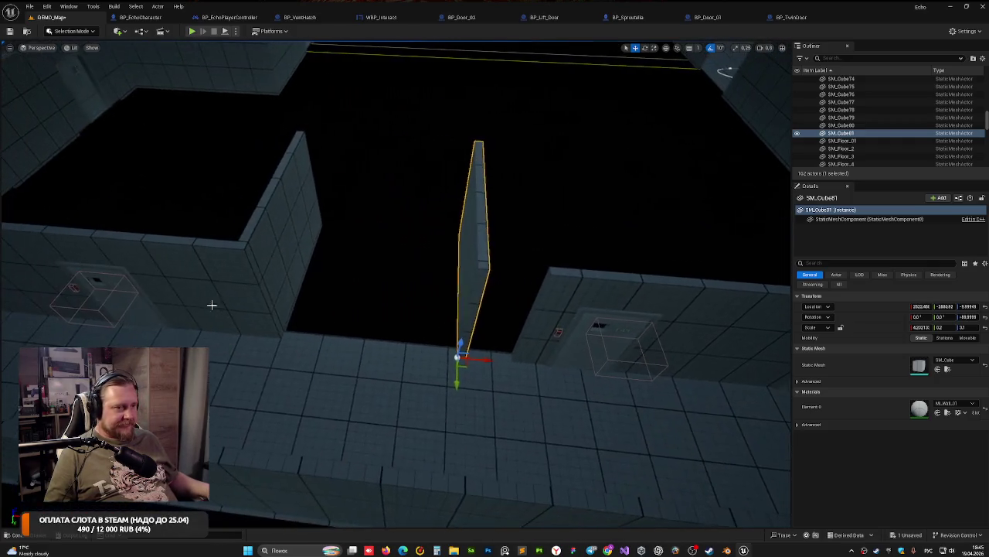
Step: Duplicate SM_Cube56 as SM_Cube82, slide it along X and shorten it
{"action": "left_click", "coordinate": [232, 320]}
{"action": "left_click_drag", "start_coordinate": [238, 330], "coordinate": [464, 354], "text": "alt"}
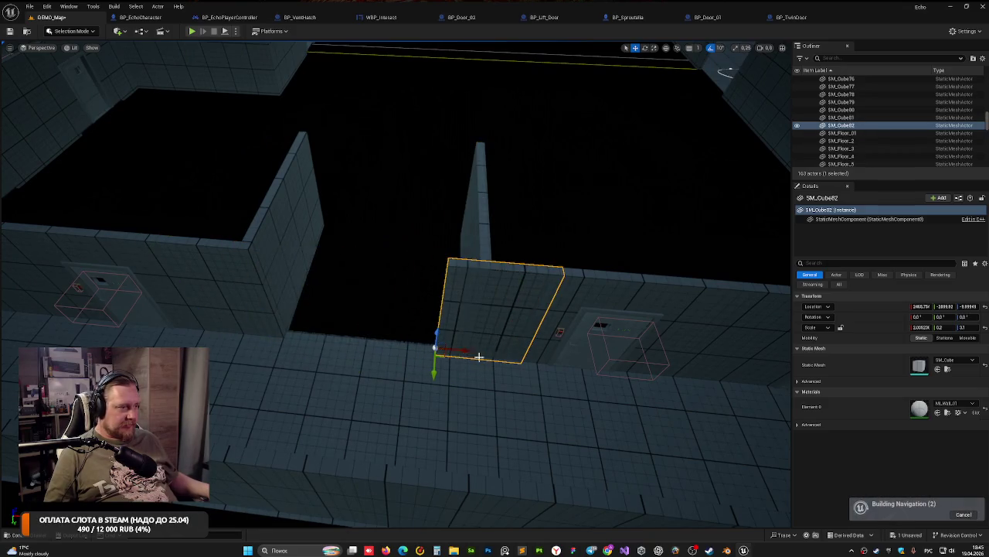
{"action": "scroll", "coordinate": [464, 354], "scroll_direction": "up", "scroll_amount": 5}
{"action": "scroll", "coordinate": [364, 326], "scroll_direction": "up", "scroll_amount": 3}
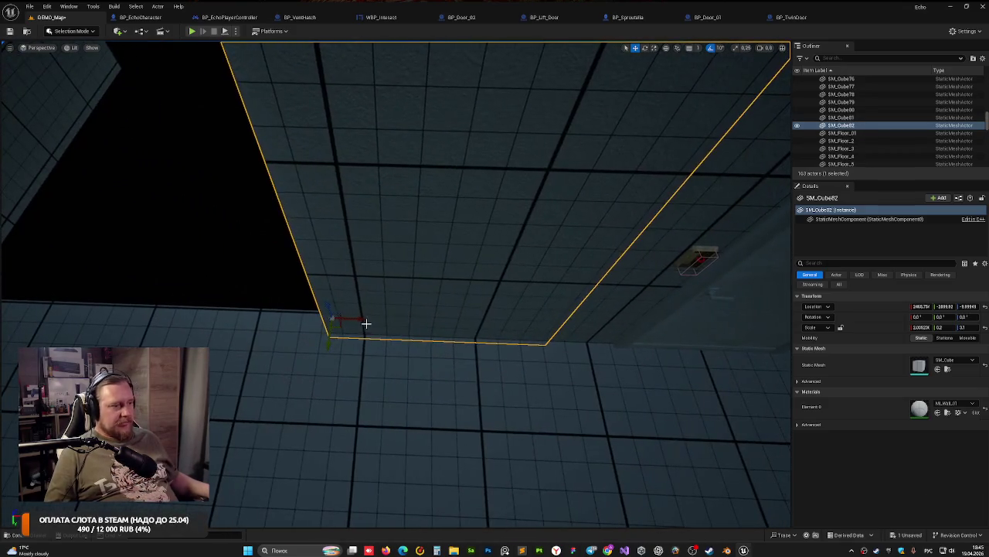
{"action": "mouse_move", "coordinate": [364, 327]}
{"action": "left_mouse_down"}
{"action": "mouse_move", "coordinate": [444, 323]}
{"action": "mouse_move", "coordinate": [420, 327]}
{"action": "left_mouse_up"}
{"action": "scroll", "coordinate": [420, 326], "scroll_direction": "up", "scroll_amount": 2}
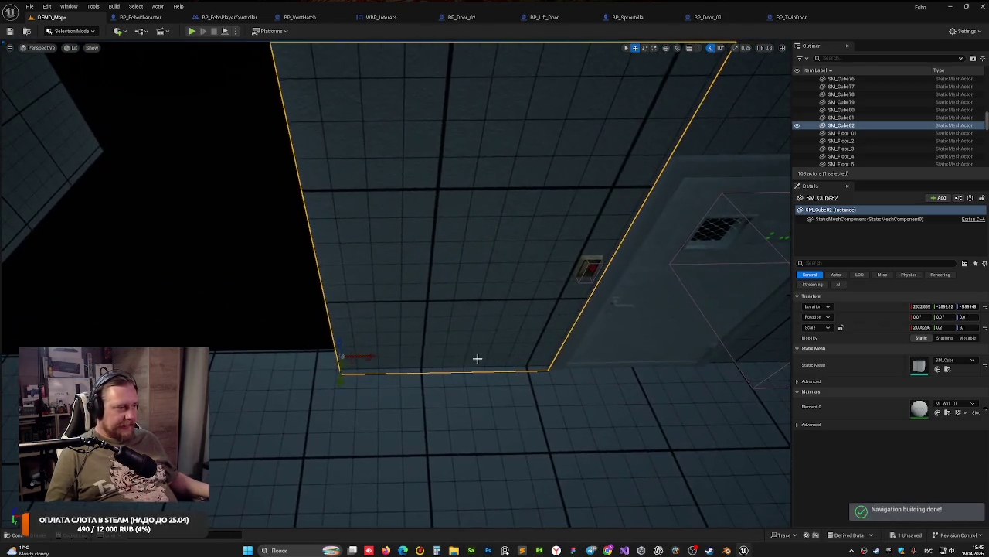
{"action": "key", "text": "r"}
{"action": "left_click_drag", "start_coordinate": [369, 357], "coordinate": [344, 358]}
{"action": "left_click", "coordinate": [309, 296]}
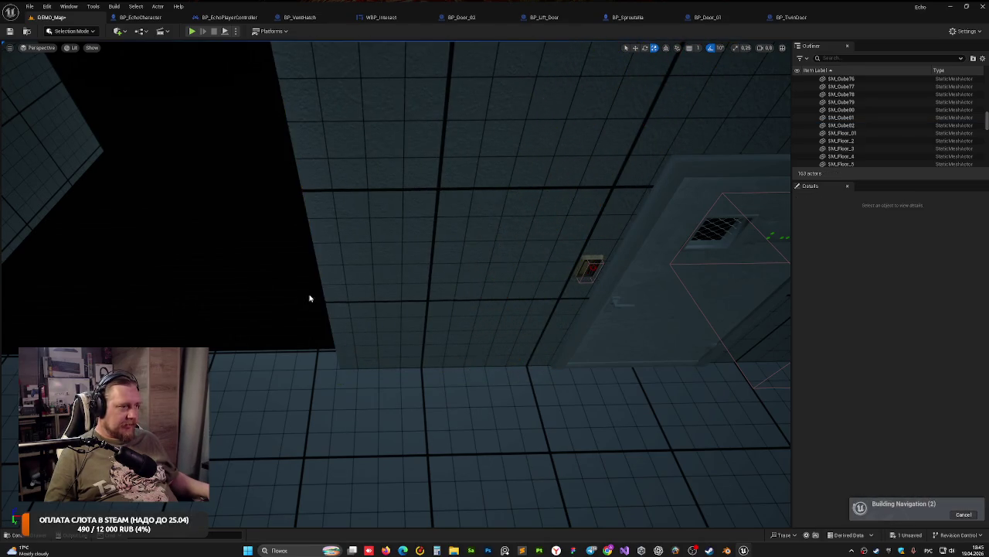
{"action": "scroll", "coordinate": [342, 265], "scroll_direction": "down", "scroll_amount": 3}
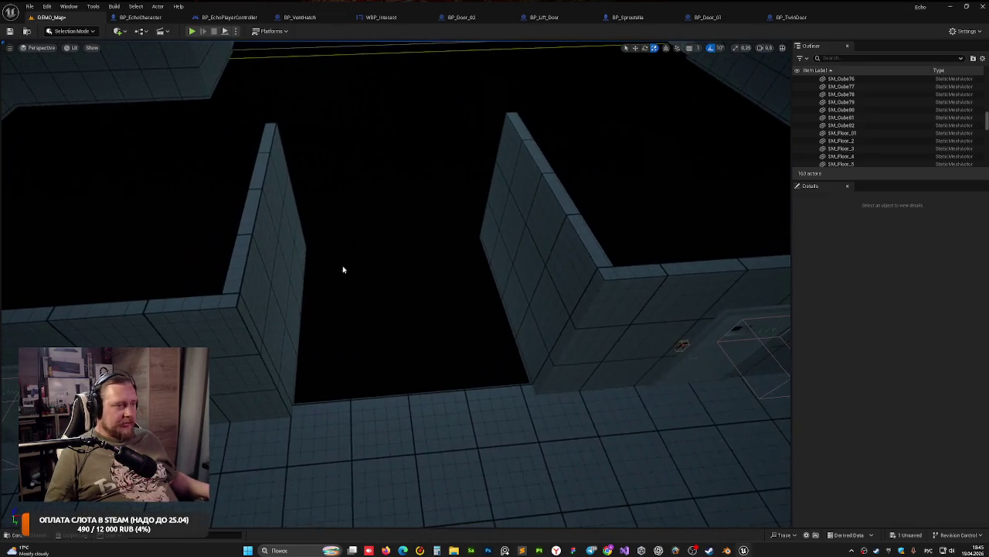
Step: Raise a copy as lintel SM_Cube83 and stretch its X scale to about 4.67
{"action": "left_click", "coordinate": [217, 378]}
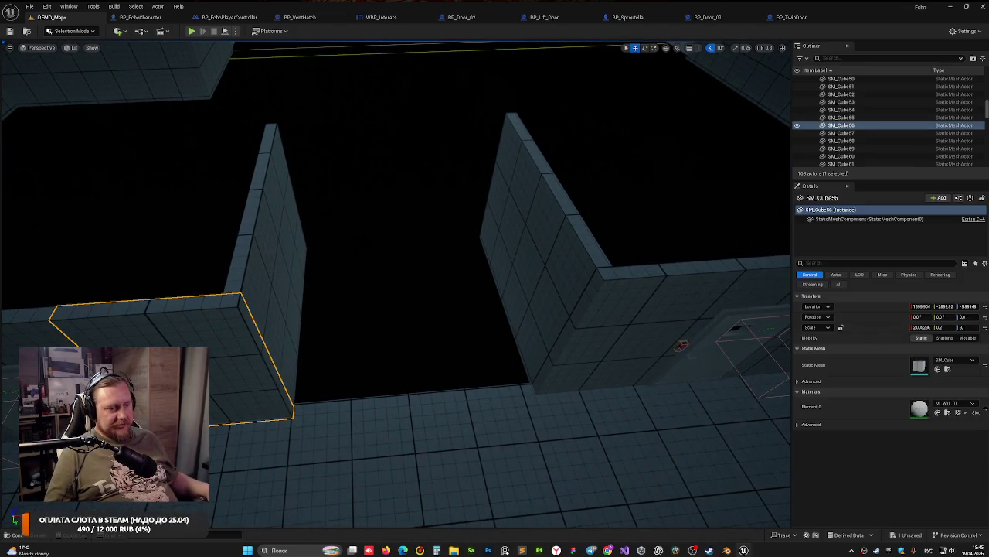
{"action": "mouse_move", "coordinate": [201, 433]}
{"action": "left_mouse_down", "text": "alt"}
{"action": "mouse_move", "coordinate": [210, 258]}
{"action": "mouse_move", "coordinate": [200, 268]}
{"action": "mouse_move", "coordinate": [174, 216]}
{"action": "left_mouse_up", "text": "alt"}
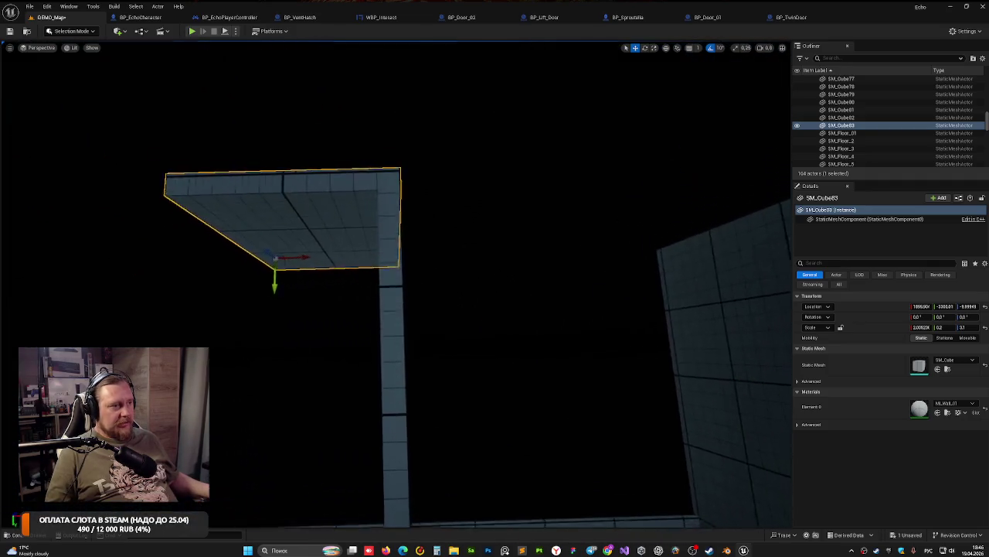
{"action": "mouse_move", "coordinate": [250, 263]}
{"action": "left_mouse_down"}
{"action": "mouse_move", "coordinate": [241, 257]}
{"action": "mouse_move", "coordinate": [250, 266]}
{"action": "mouse_move", "coordinate": [426, 249]}
{"action": "mouse_move", "coordinate": [415, 254]}
{"action": "mouse_move", "coordinate": [466, 271]}
{"action": "left_mouse_up"}
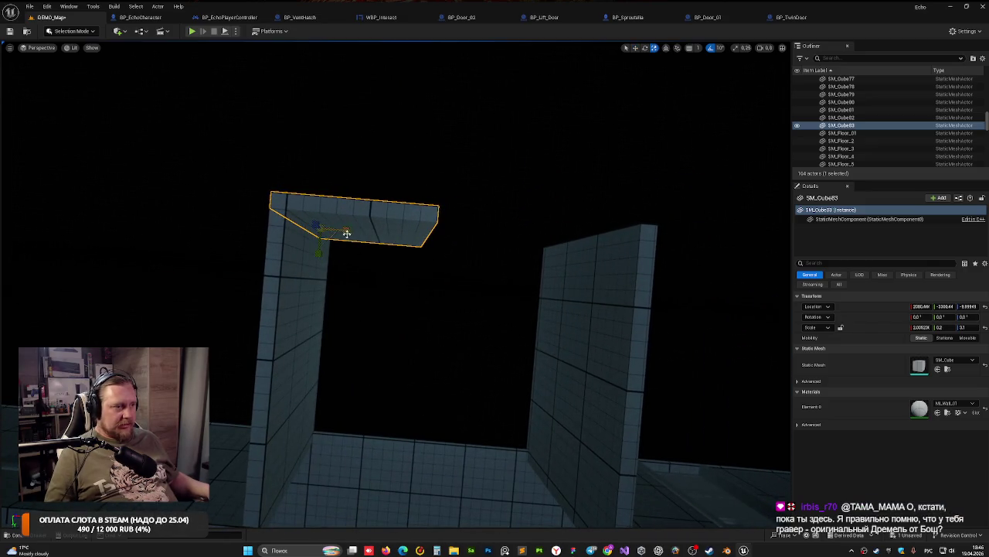
{"action": "left_click_drag", "start_coordinate": [344, 230], "coordinate": [417, 232]}
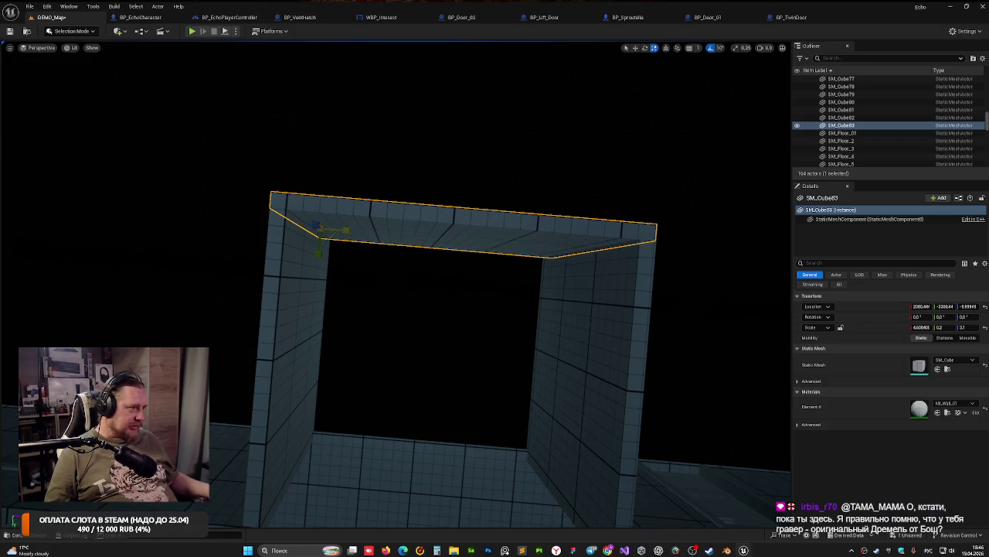
{"action": "left_click", "coordinate": [700, 307]}
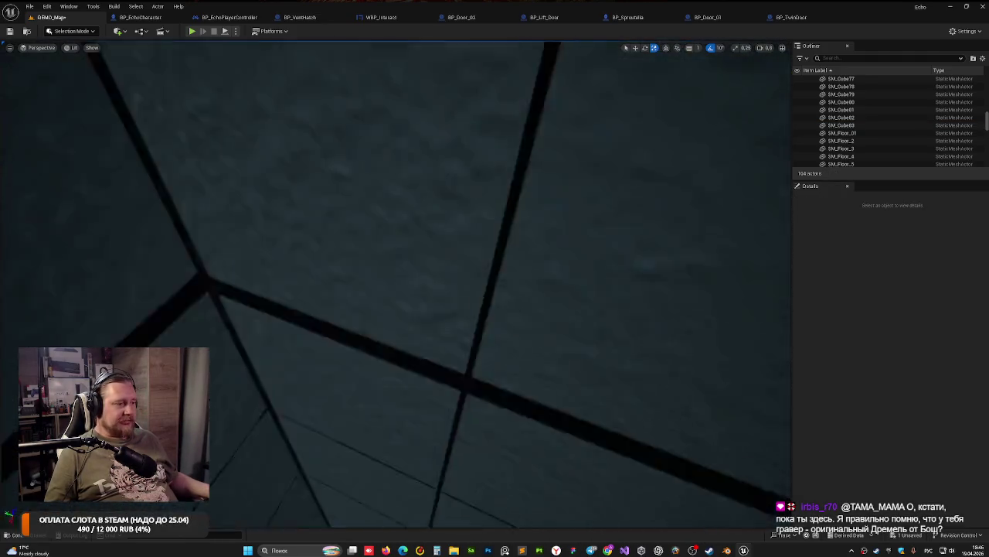
{"action": "left_click_drag", "start_coordinate": [558, 346], "coordinate": [558, 347]}
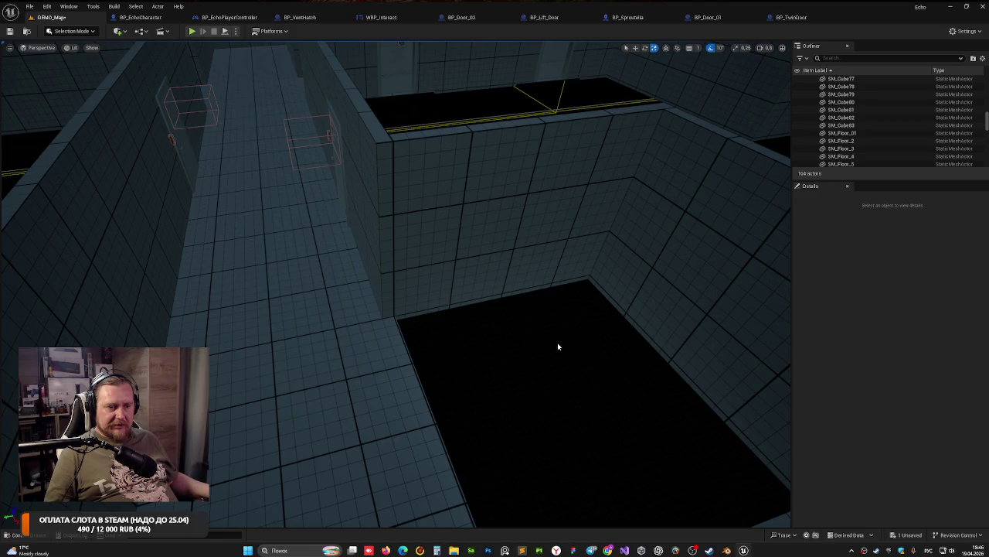
Step: Duplicate a corridor floor piece, undoing a misplaced first copy
{"action": "left_click_drag", "start_coordinate": [557, 347], "coordinate": [559, 338]}
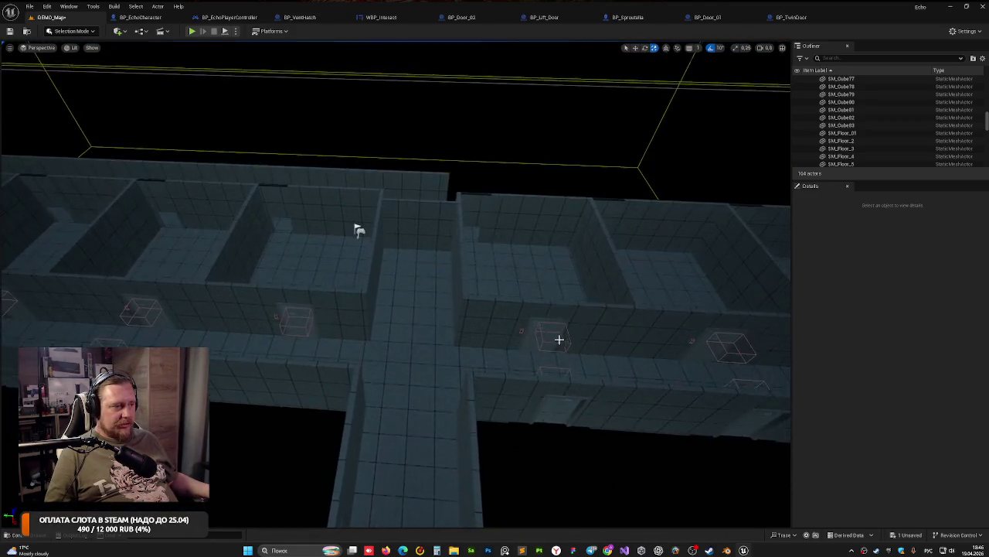
{"action": "left_click", "coordinate": [358, 232]}
{"action": "mouse_move", "coordinate": [353, 227]}
{"action": "left_mouse_down"}
{"action": "mouse_move", "coordinate": [203, 287]}
{"action": "mouse_move", "coordinate": [113, 307]}
{"action": "left_mouse_up"}
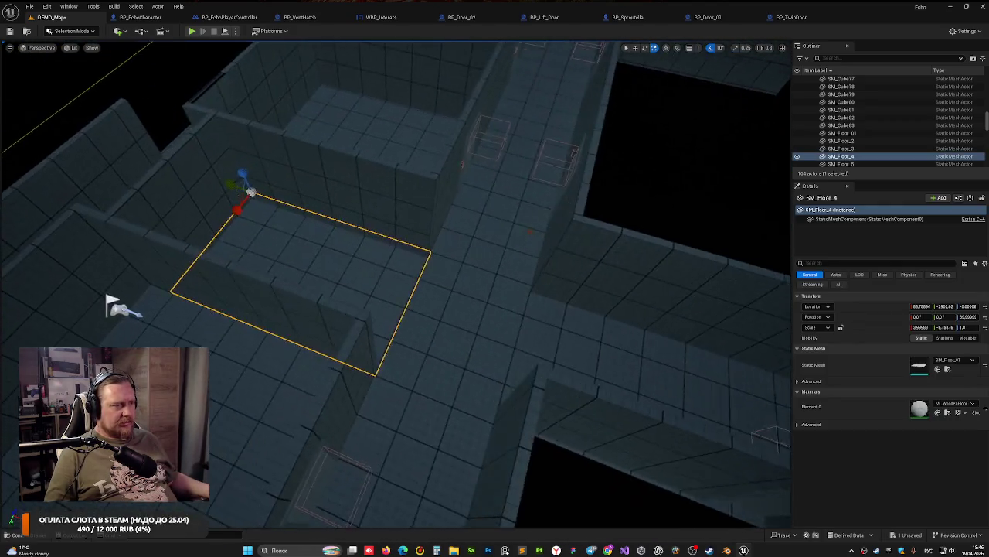
{"action": "left_click_drag", "start_coordinate": [265, 215], "coordinate": [265, 215]}
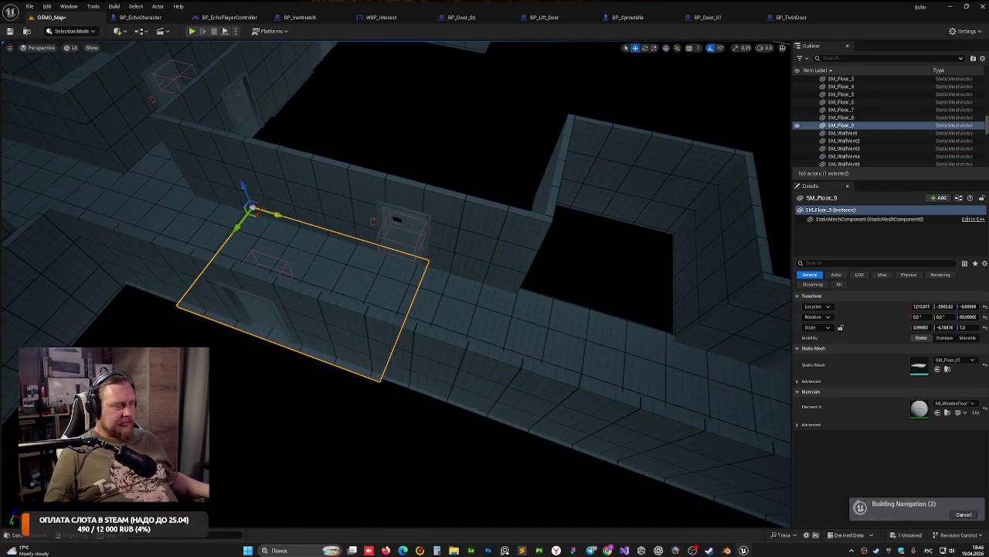
{"action": "key", "text": "ctrl+z"}
{"action": "left_click_drag", "start_coordinate": [376, 227], "coordinate": [376, 228]}
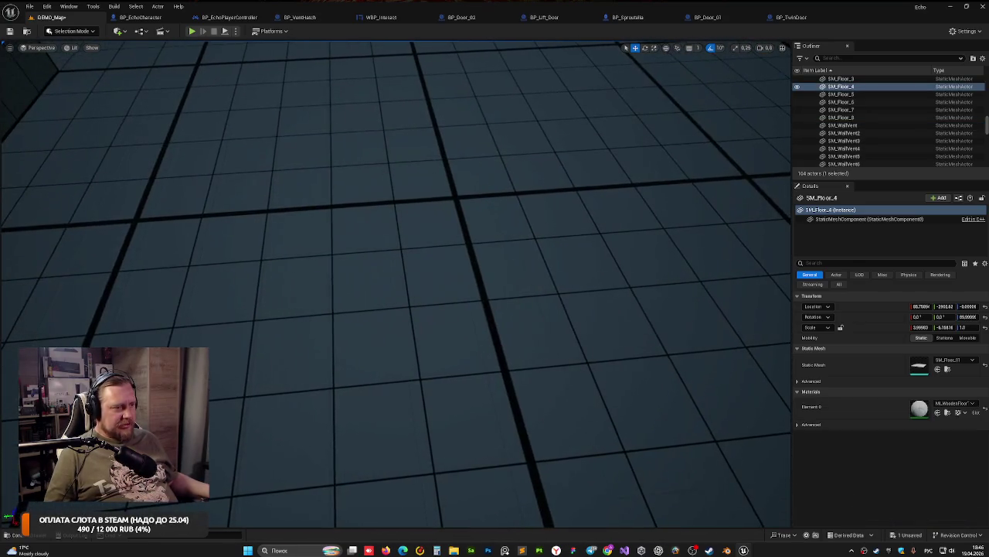
{"action": "left_click_drag", "start_coordinate": [285, 171], "coordinate": [305, 162]}
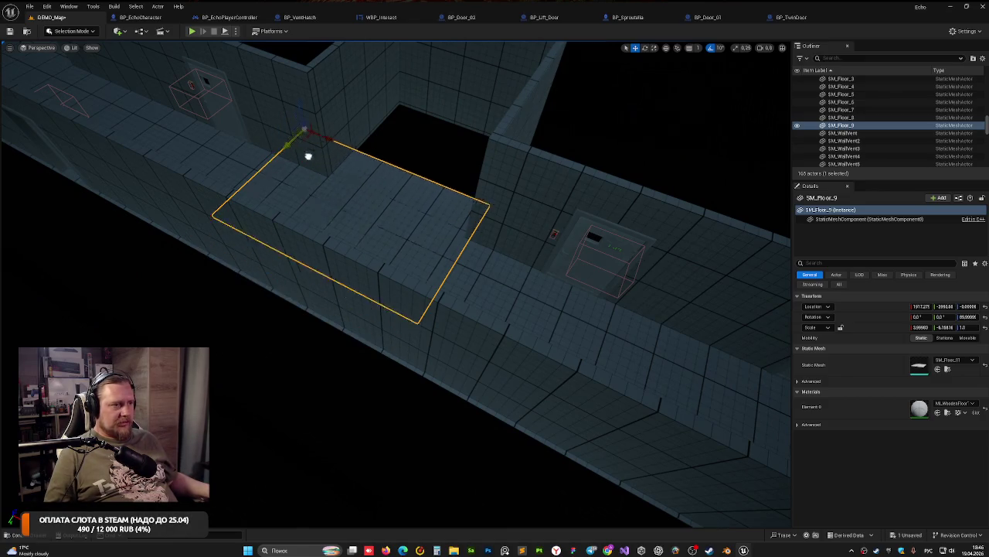
{"action": "left_click_drag", "start_coordinate": [374, 126], "coordinate": [374, 126]}
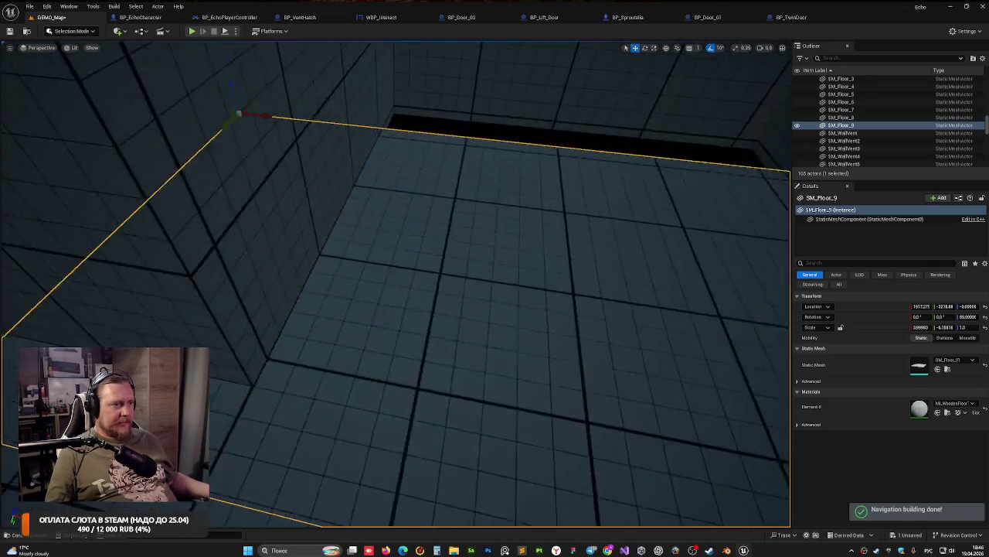
{"action": "left_click_drag", "start_coordinate": [402, 165], "coordinate": [402, 166]}
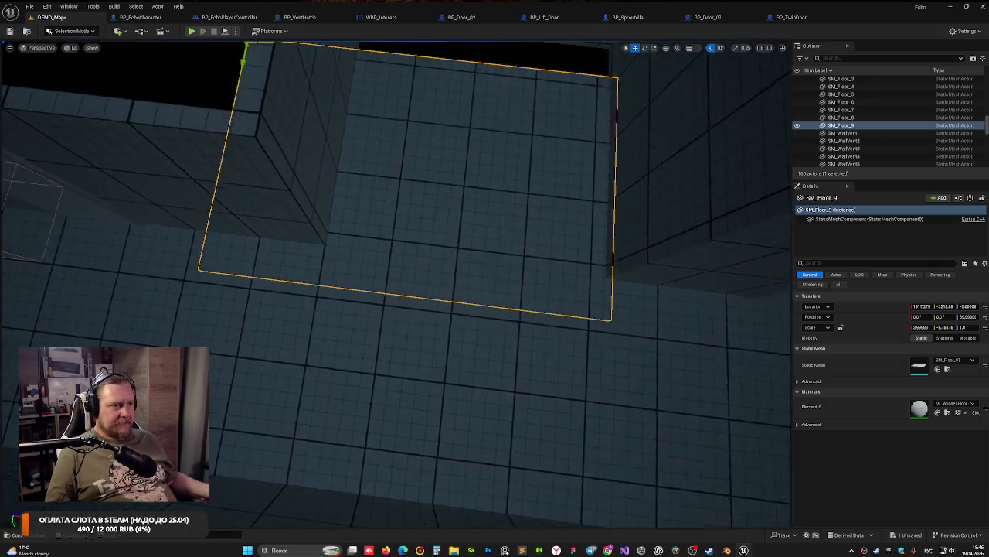
Step: Fit floor copy SM_Floor_9 between the room walls in Top wireframe, scaled about 4.19 by -4.43
{"action": "mouse_move", "coordinate": [289, 166]}
{"action": "left_mouse_down"}
{"action": "mouse_move", "coordinate": [392, 195]}
{"action": "mouse_move", "coordinate": [382, 196]}
{"action": "left_mouse_up"}
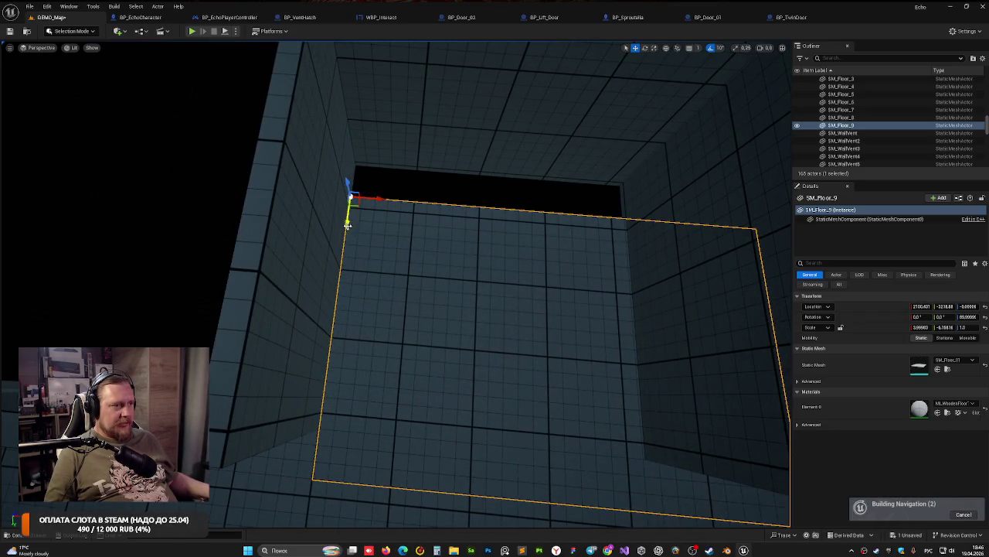
{"action": "left_click_drag", "start_coordinate": [347, 224], "coordinate": [349, 186]}
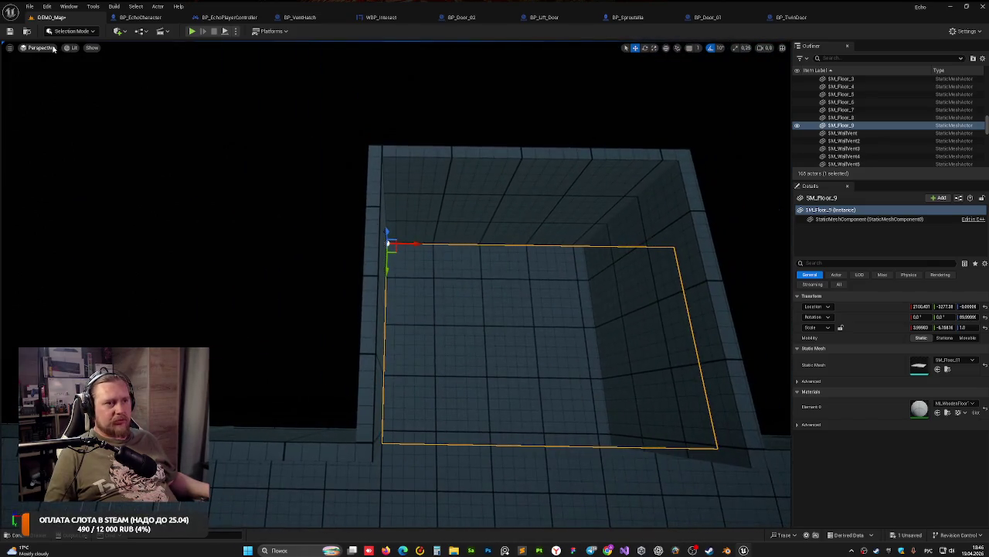
{"action": "left_click", "coordinate": [40, 48]}
{"action": "left_click", "coordinate": [69, 79]}
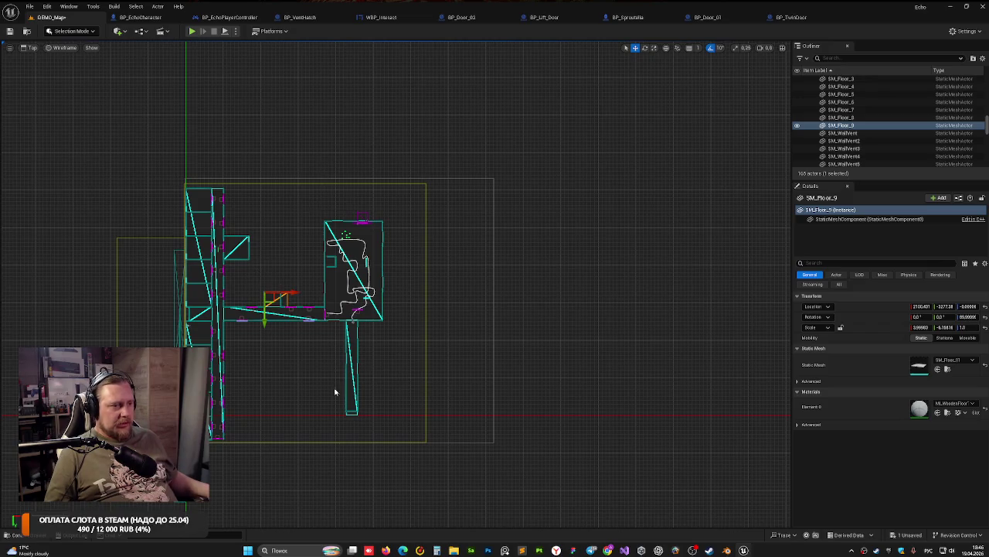
{"action": "scroll", "coordinate": [263, 278], "scroll_direction": "up", "scroll_amount": 10}
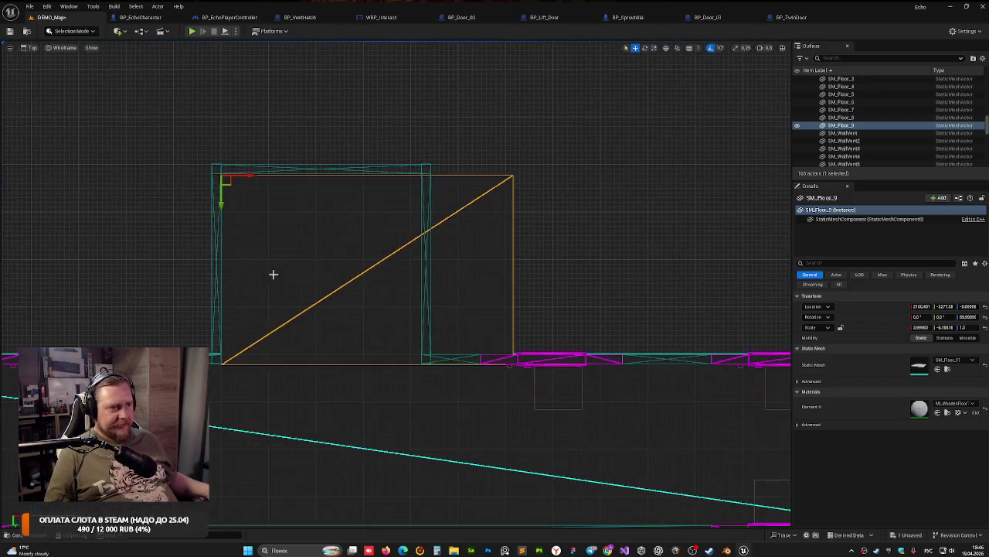
{"action": "scroll", "coordinate": [273, 274], "scroll_direction": "up", "scroll_amount": 1}
{"action": "left_click_drag", "start_coordinate": [247, 161], "coordinate": [238, 161]}
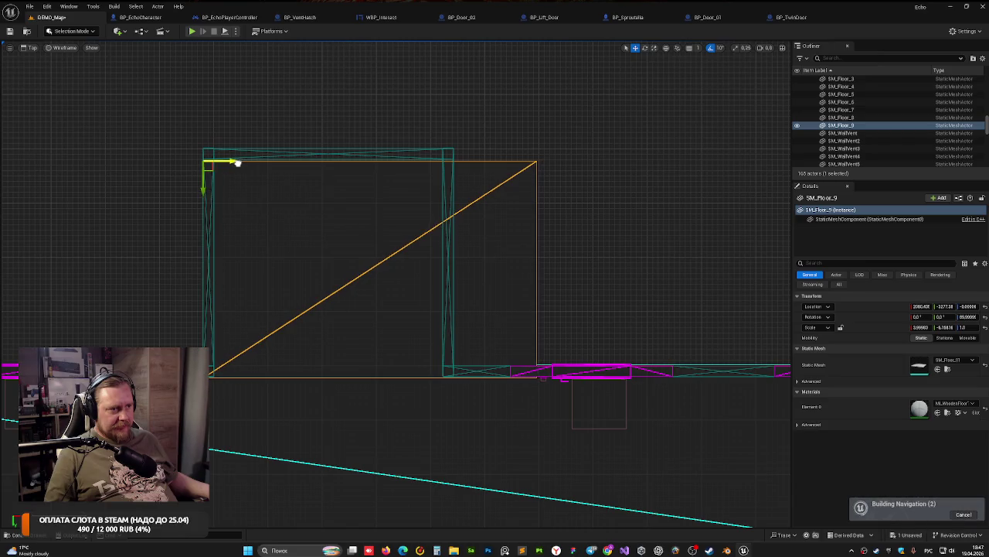
{"action": "left_click_drag", "start_coordinate": [202, 192], "coordinate": [205, 180]}
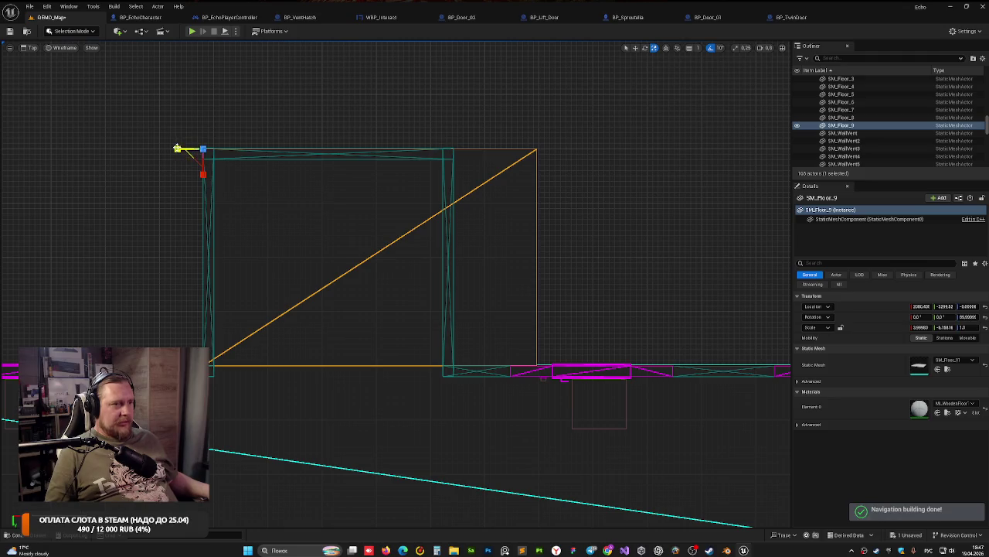
{"action": "left_click_drag", "start_coordinate": [177, 147], "coordinate": [144, 148]}
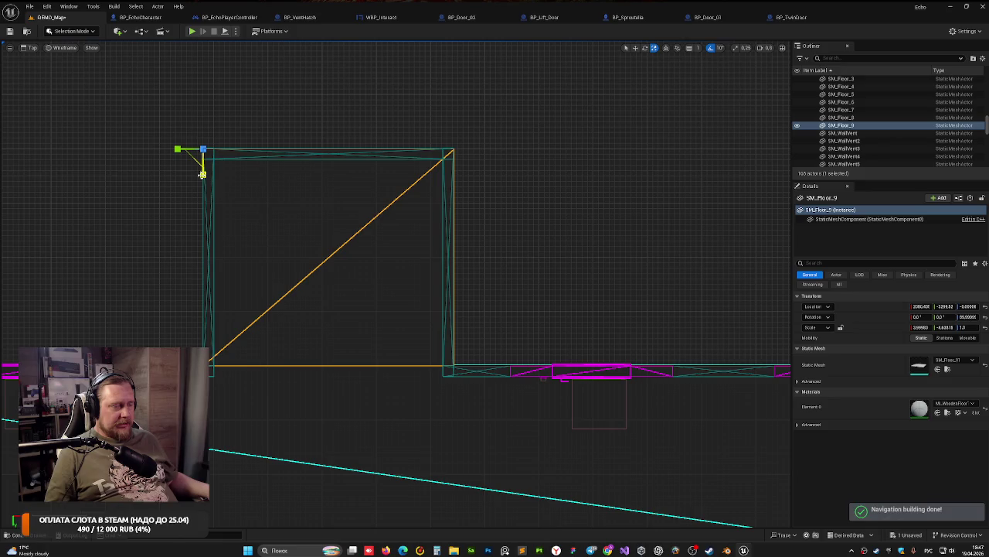
{"action": "left_click_drag", "start_coordinate": [202, 174], "coordinate": [202, 176]}
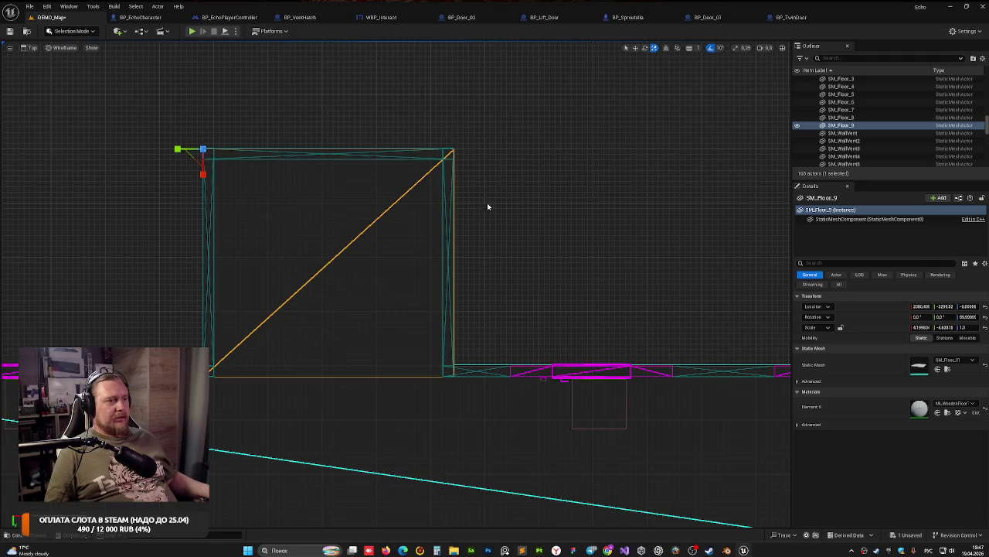
Step: Return to the lit Perspective view and select the existing twin door
{"action": "left_click", "coordinate": [37, 48]}
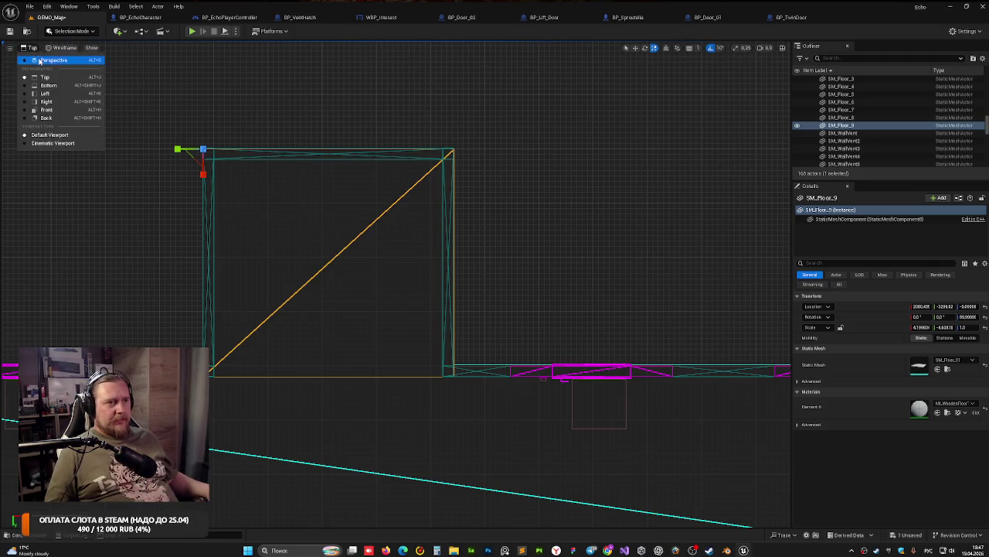
{"action": "left_click", "coordinate": [46, 61]}
{"action": "mouse_move", "coordinate": [462, 179]}
{"action": "left_mouse_down"}
{"action": "mouse_move", "coordinate": [479, 201]}
{"action": "mouse_move", "coordinate": [456, 189]}
{"action": "mouse_move", "coordinate": [471, 185]}
{"action": "mouse_move", "coordinate": [463, 178]}
{"action": "mouse_move", "coordinate": [444, 197]}
{"action": "mouse_move", "coordinate": [460, 185]}
{"action": "mouse_move", "coordinate": [452, 195]}
{"action": "mouse_move", "coordinate": [460, 189]}
{"action": "mouse_move", "coordinate": [468, 256]}
{"action": "left_mouse_up"}
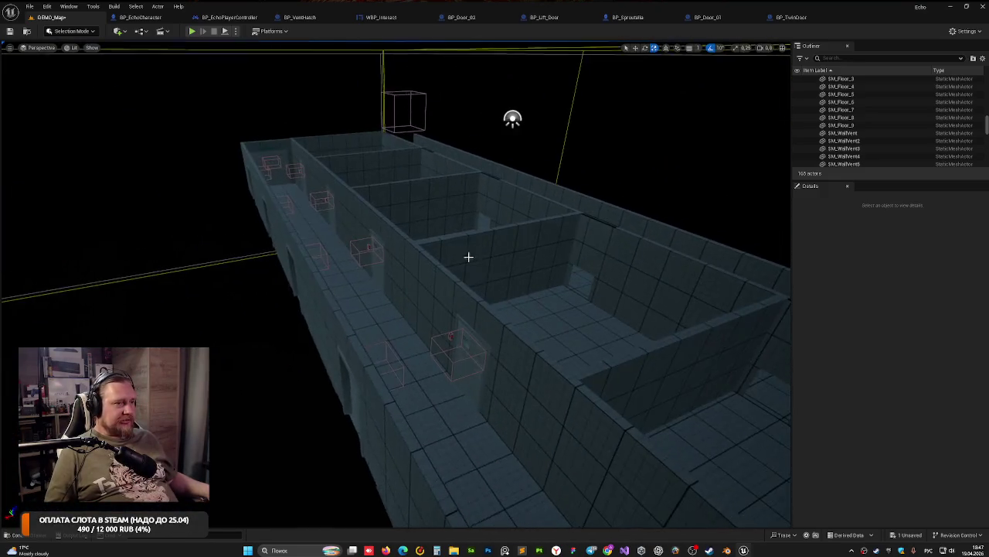
{"action": "left_click", "coordinate": [270, 163]}
Step: Alt-drag a copy of the twin door, BP_TwinDoor3, further down the corridor
{"action": "left_click_drag", "start_coordinate": [269, 162], "coordinate": [788, 319]}
{"action": "left_click_drag", "start_coordinate": [256, 180], "coordinate": [256, 179]}
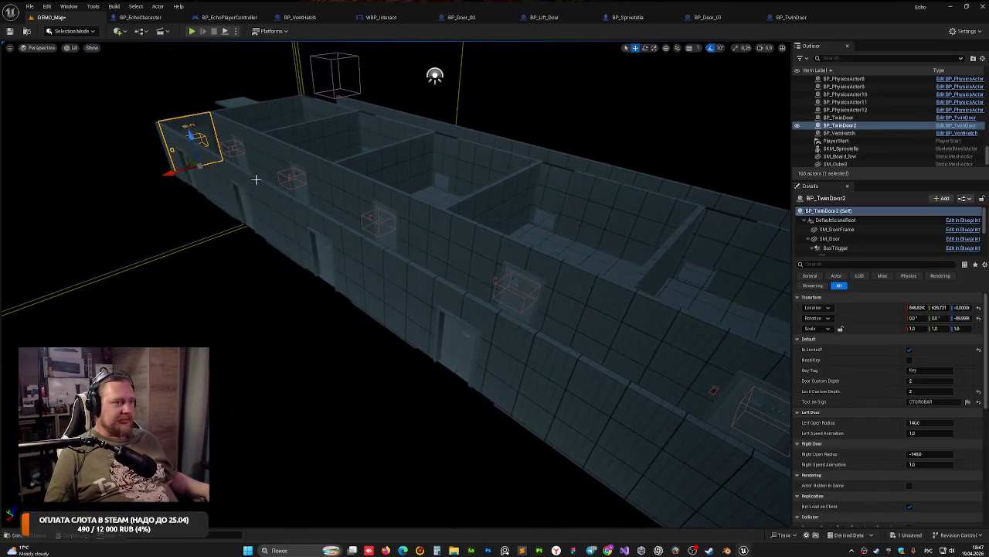
{"action": "left_click_drag", "start_coordinate": [185, 155], "coordinate": [189, 150]}
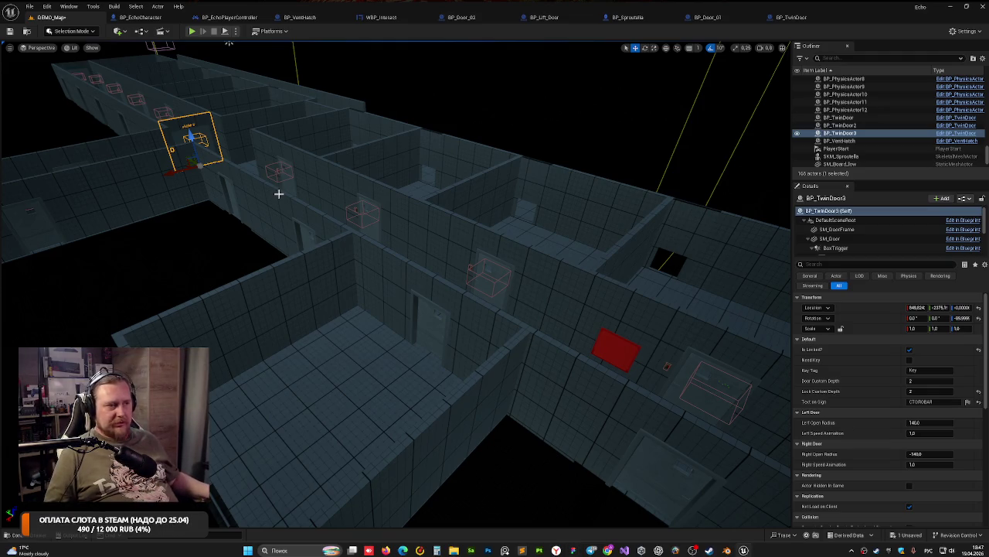
{"action": "left_click_drag", "start_coordinate": [232, 159], "coordinate": [232, 159]}
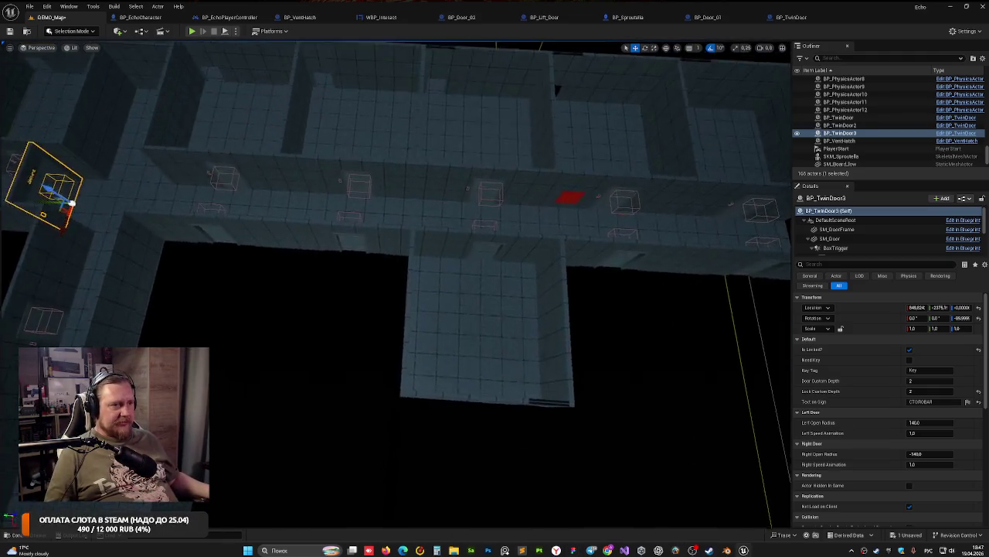
{"action": "left_click_drag", "start_coordinate": [55, 167], "coordinate": [54, 167]}
{"action": "left_click_drag", "start_coordinate": [18, 208], "coordinate": [6, 209]}
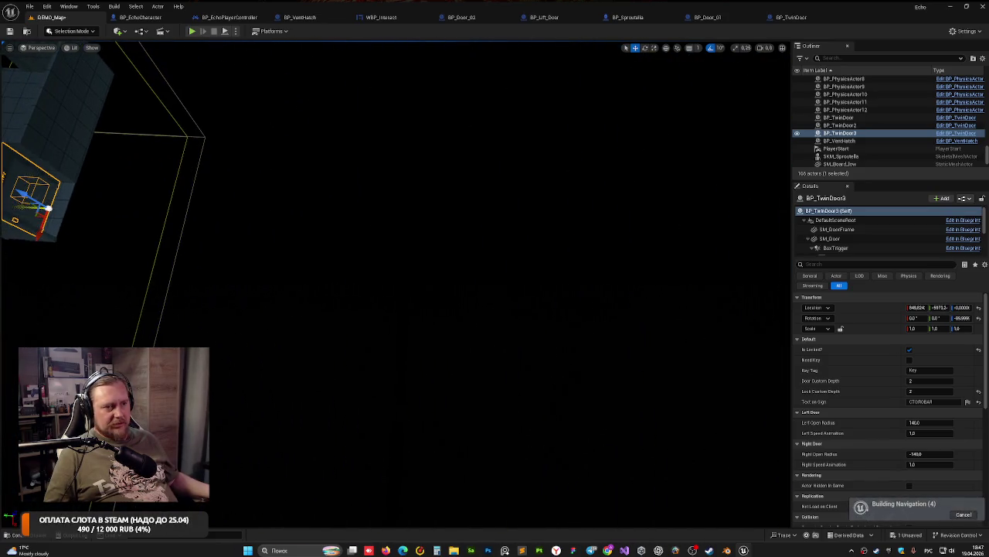
{"action": "scroll", "coordinate": [187, 182], "scroll_direction": "down", "scroll_amount": 5}
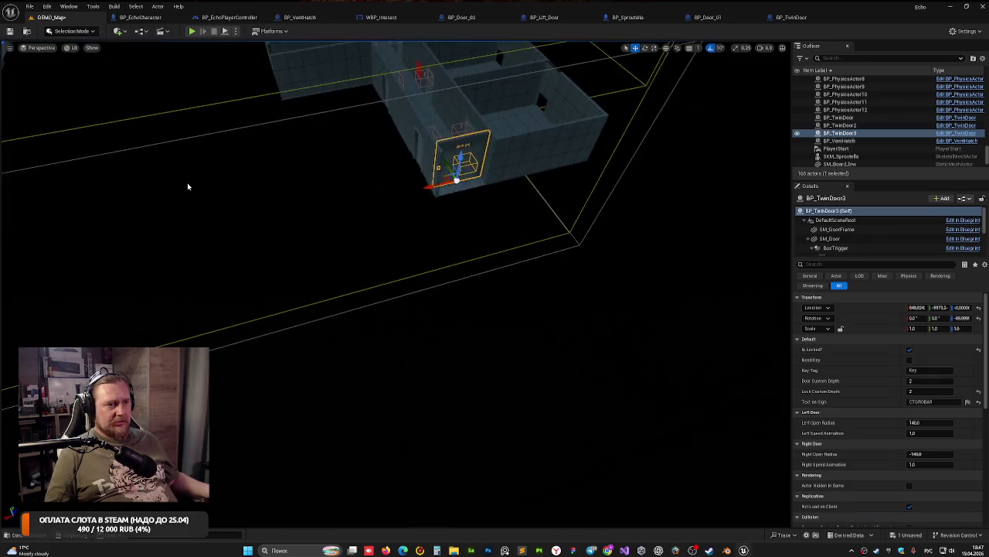
{"action": "left_click_drag", "start_coordinate": [187, 183], "coordinate": [187, 183]}
{"action": "left_click_drag", "start_coordinate": [322, 232], "coordinate": [319, 96]}
Step: Turn BP_TwinDoor3 90° and slide it into the side room's doorway
{"action": "key", "text": "f"}
{"action": "mouse_move", "coordinate": [402, 402]}
{"action": "left_mouse_down"}
{"action": "mouse_move", "coordinate": [340, 384]}
{"action": "mouse_move", "coordinate": [333, 399]}
{"action": "left_mouse_up"}
{"action": "key", "text": "e"}
{"action": "left_click_drag", "start_coordinate": [385, 329], "coordinate": [373, 274]}
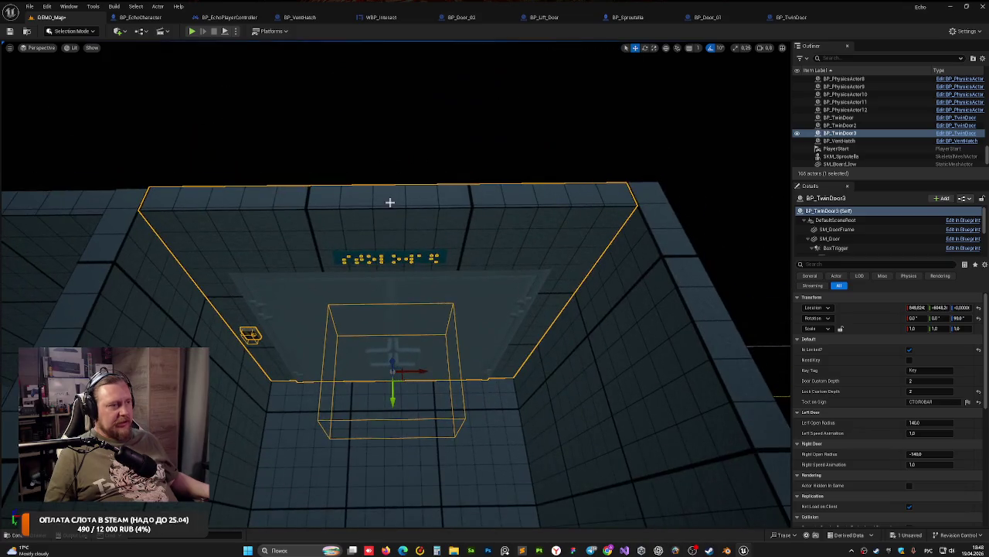
{"action": "left_click", "coordinate": [387, 183]}
{"action": "left_click_drag", "start_coordinate": [396, 309], "coordinate": [333, 325]}
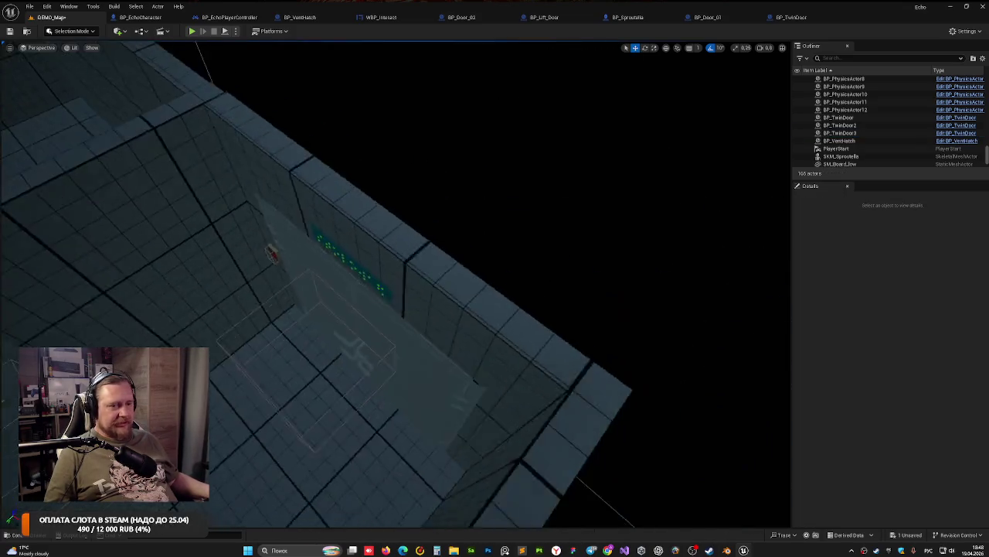
{"action": "mouse_move", "coordinate": [499, 404]}
{"action": "left_mouse_down"}
{"action": "mouse_move", "coordinate": [463, 386]}
{"action": "mouse_move", "coordinate": [429, 348]}
{"action": "left_mouse_up"}
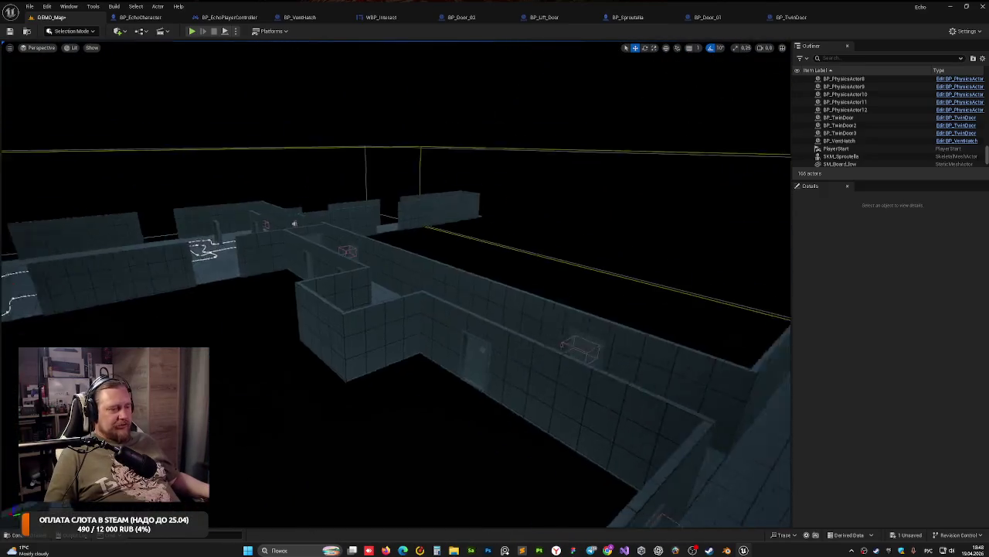
{"action": "scroll", "coordinate": [344, 411], "scroll_direction": "up", "scroll_amount": 3}
{"action": "mouse_move", "coordinate": [345, 411]}
{"action": "left_mouse_down"}
{"action": "mouse_move", "coordinate": [235, 248]}
{"action": "mouse_move", "coordinate": [347, 391]}
{"action": "left_mouse_up"}
Step: Select the side room's four wall pieces in the viewport
{"action": "left_click", "coordinate": [322, 263]}
{"action": "left_click", "coordinate": [347, 221], "text": "ctrl"}
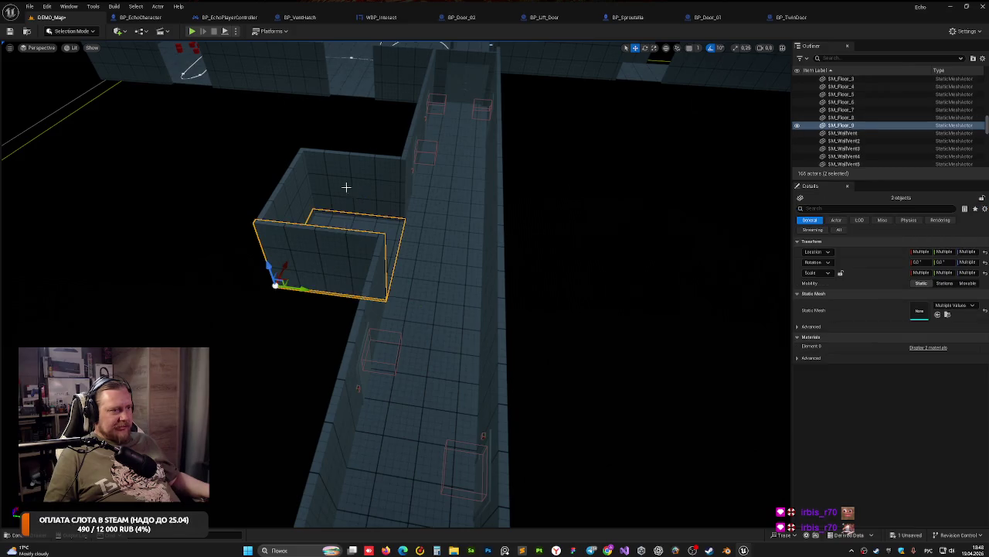
{"action": "left_click", "coordinate": [345, 187], "text": "ctrl"}
{"action": "left_click", "coordinate": [290, 201], "text": "ctrl"}
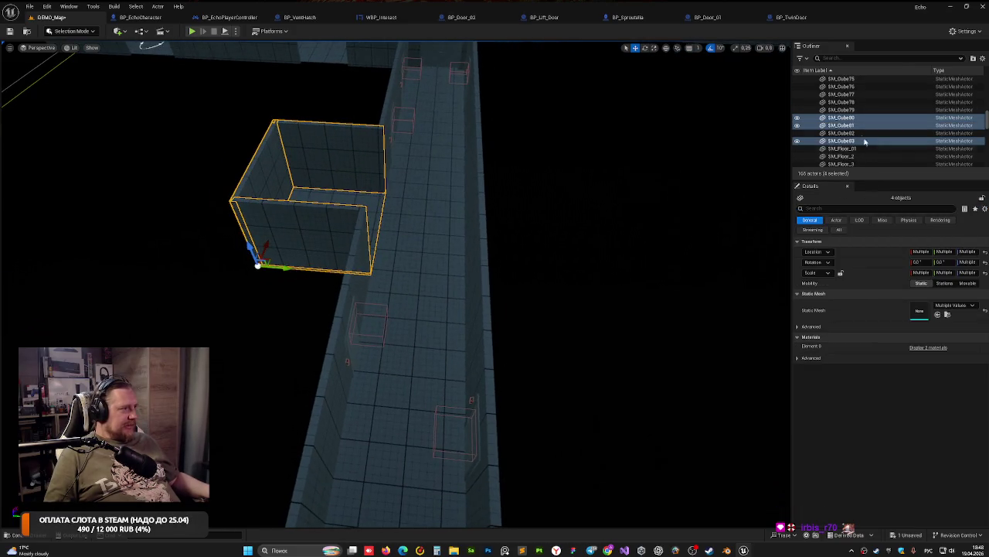
Step: Group the selected walls into GroupActor0 from the Outliner context menu
{"action": "right_click", "coordinate": [855, 127]}
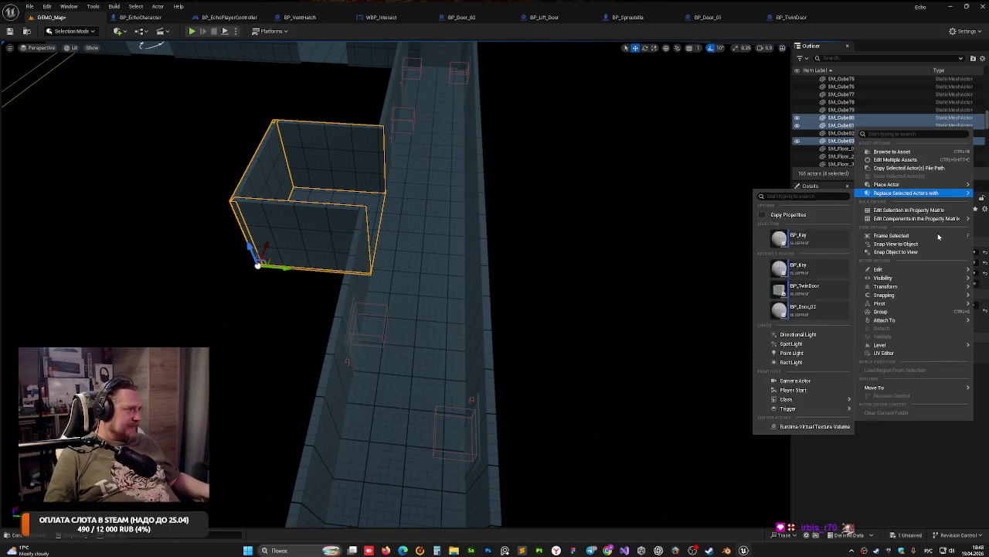
{"action": "left_click", "coordinate": [882, 311]}
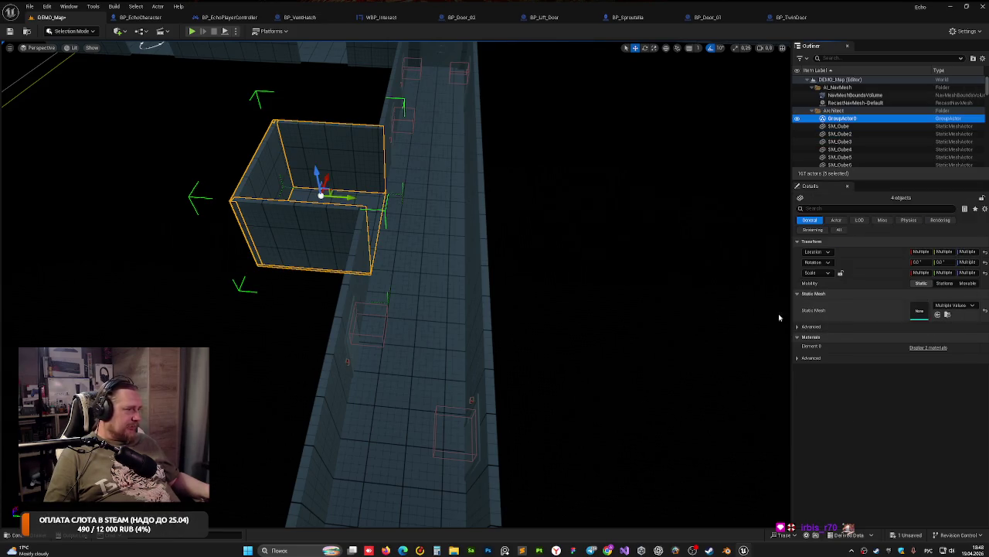
{"action": "double_click", "coordinate": [834, 120]}
{"action": "right_click", "coordinate": [835, 122]}
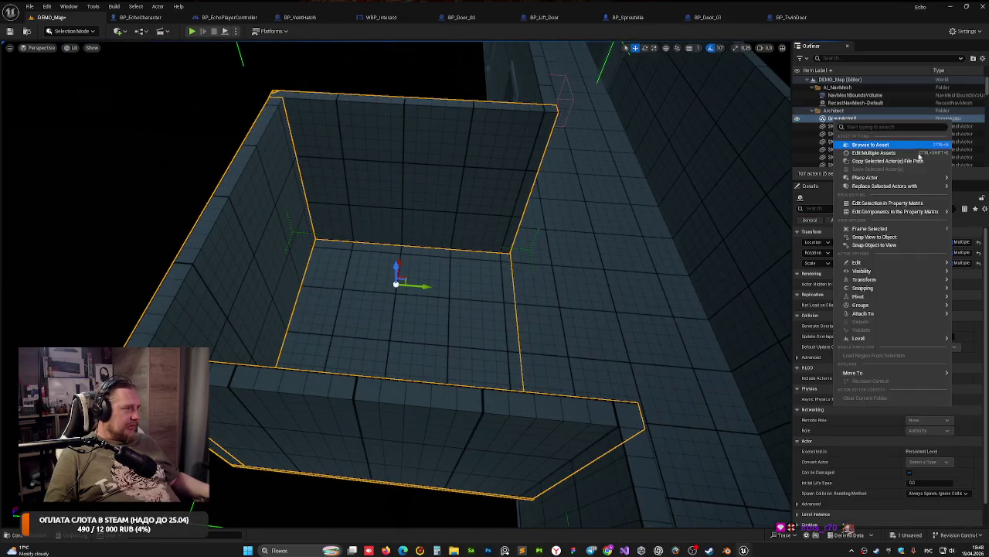
{"action": "mouse_move", "coordinate": [879, 283]}
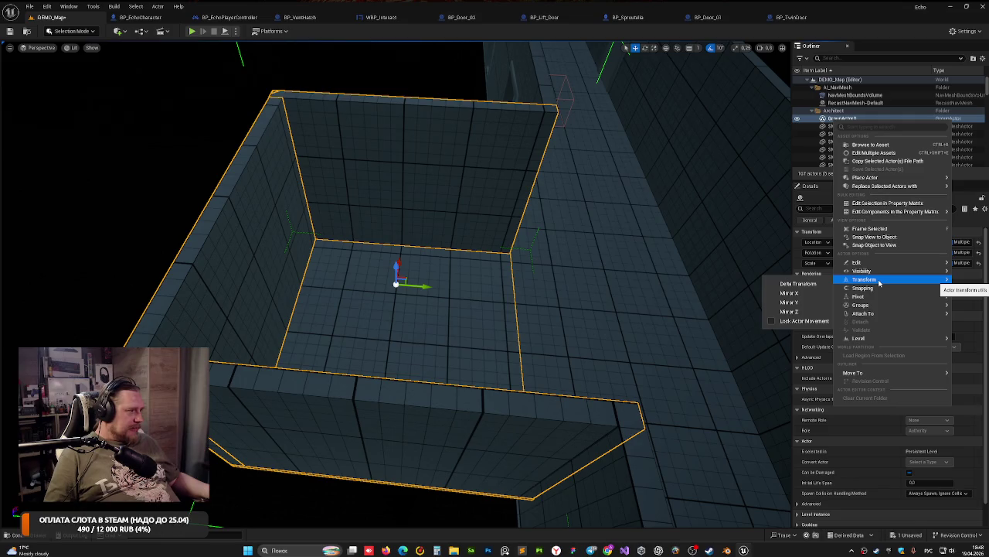
{"action": "mouse_move", "coordinate": [887, 307]}
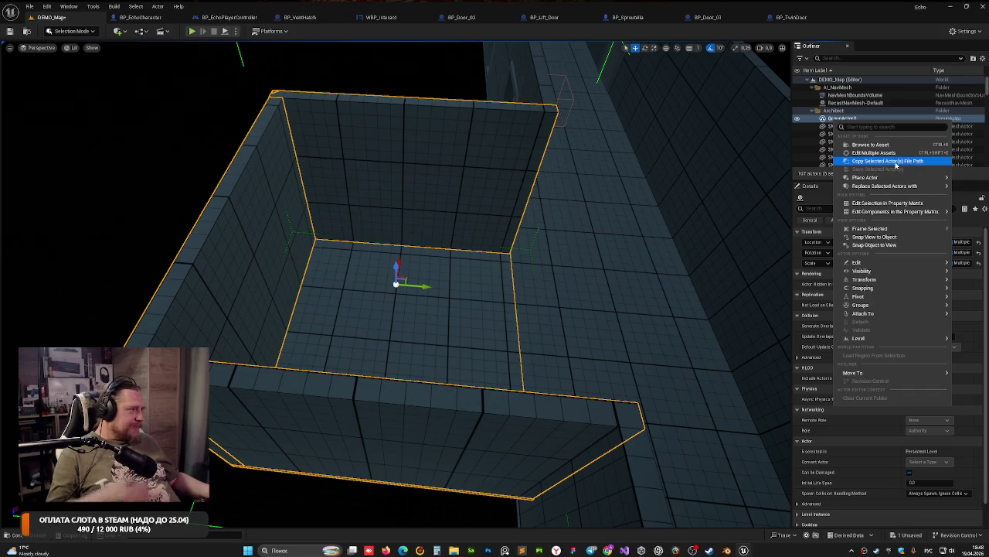
{"action": "mouse_move", "coordinate": [889, 177]}
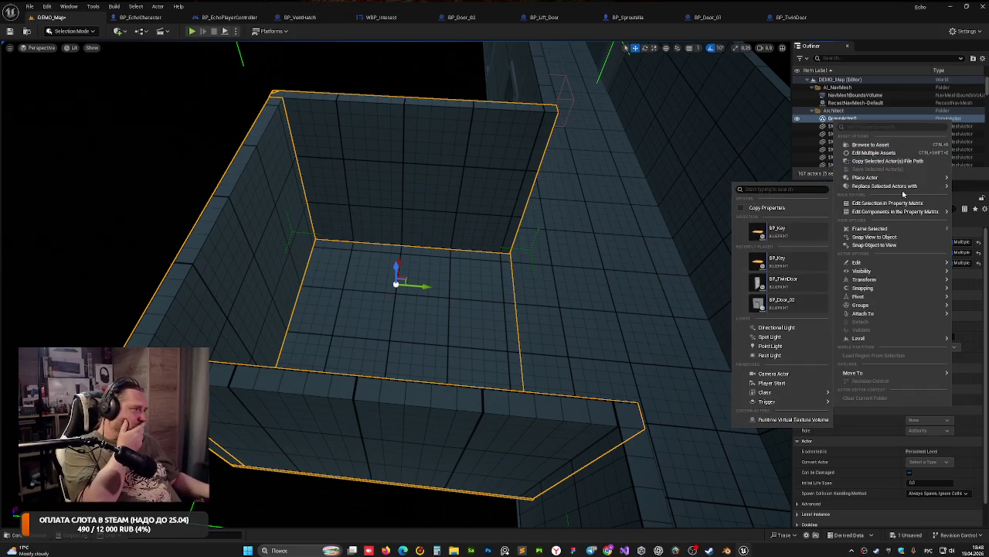
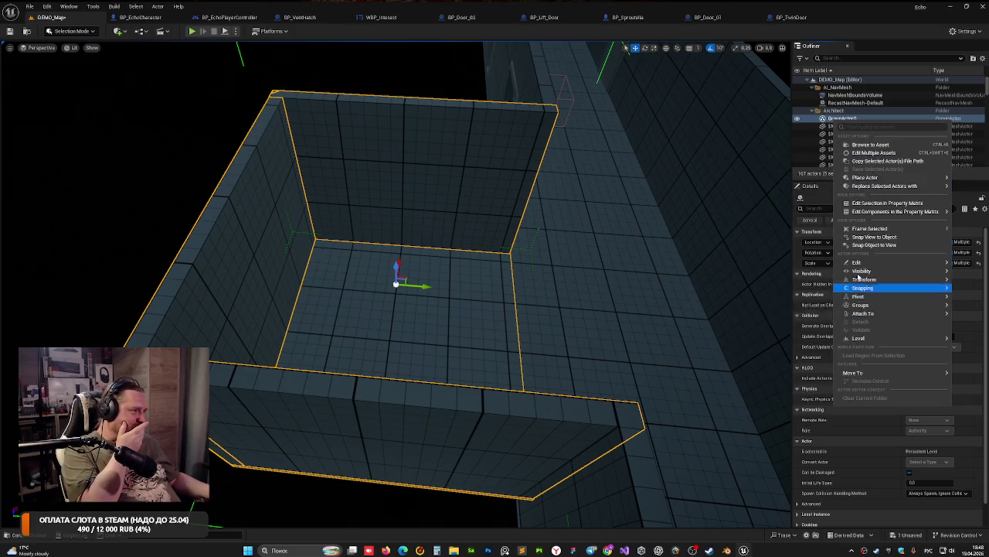
Step: From GroupActor0's actions list, open and cancel batch renaming, then copy the actors' file path
{"action": "right_click", "coordinate": [830, 122]}
{"action": "left_click", "coordinate": [832, 122]}
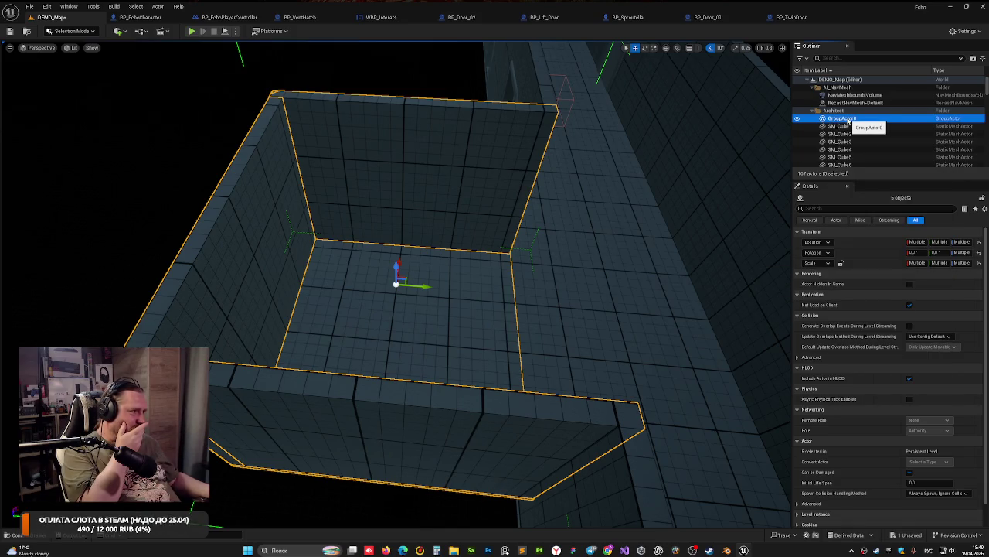
{"action": "right_click", "coordinate": [849, 120]}
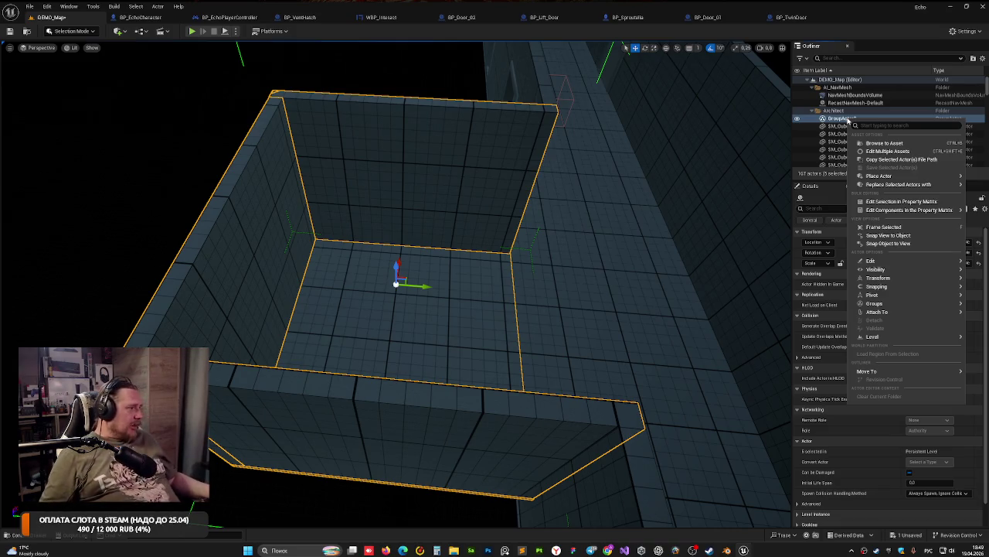
{"action": "mouse_move", "coordinate": [887, 262]}
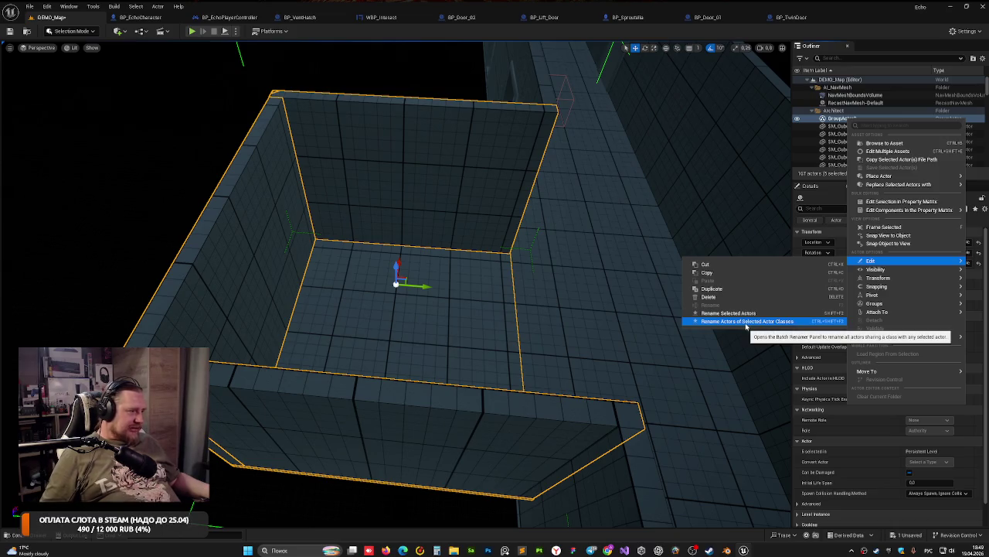
{"action": "left_click", "coordinate": [747, 322]}
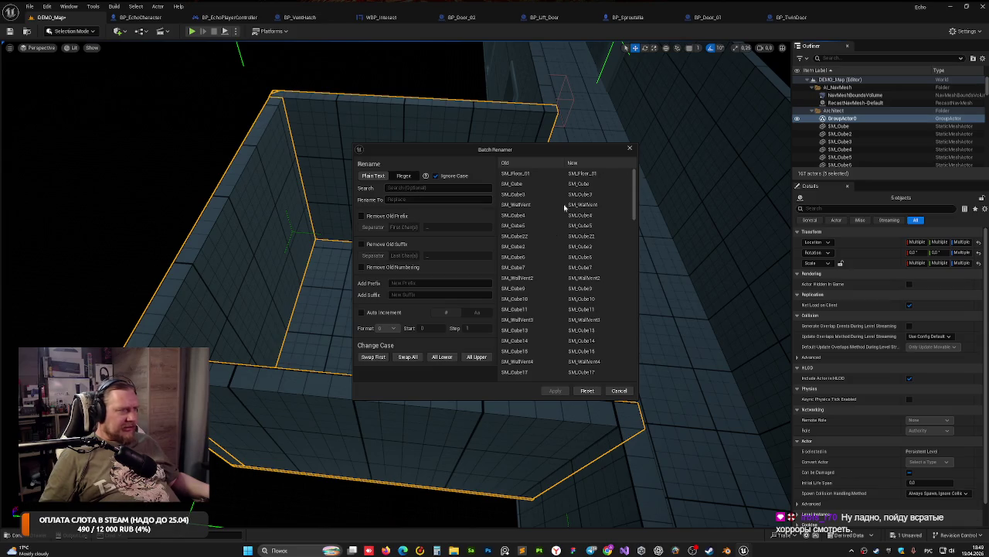
{"action": "left_click", "coordinate": [629, 148]}
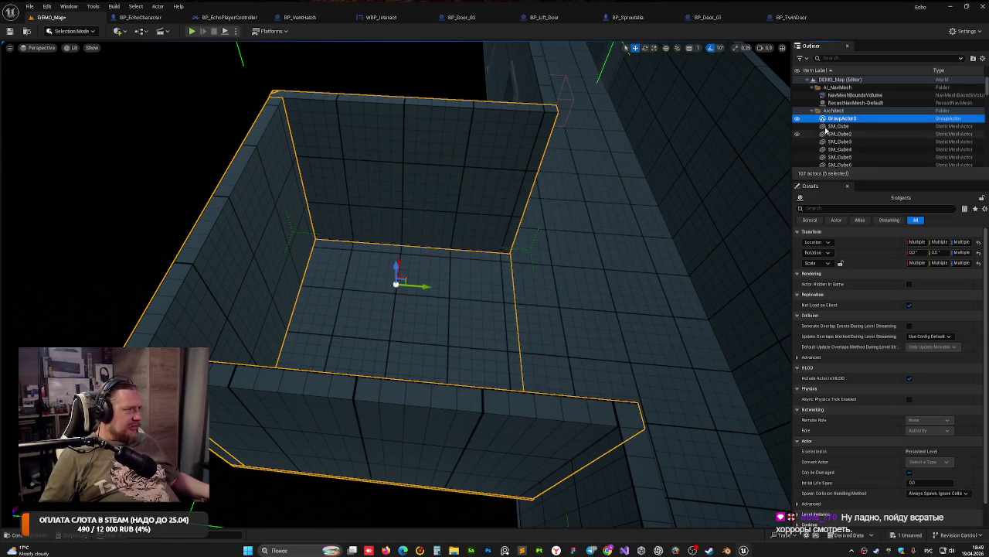
{"action": "right_click", "coordinate": [832, 119]}
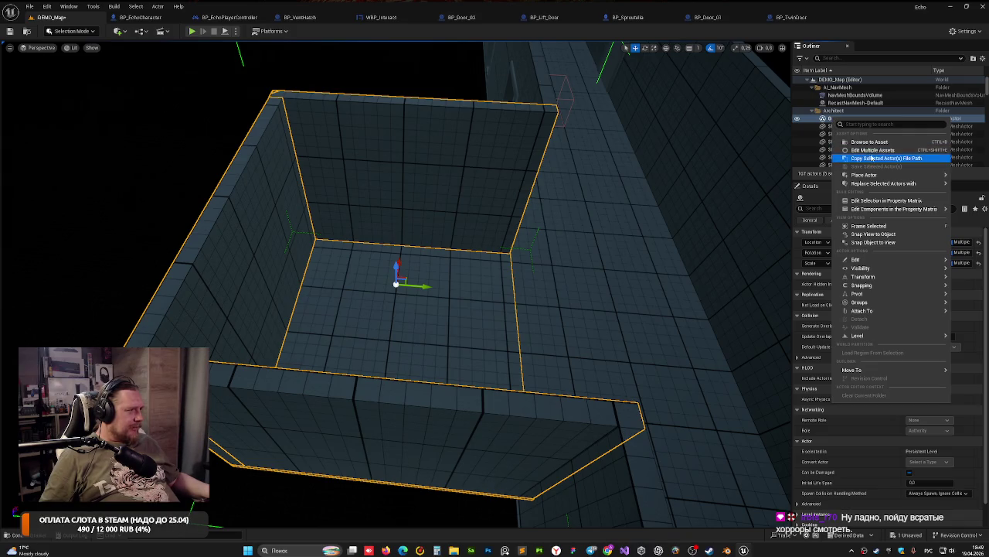
{"action": "left_click", "coordinate": [871, 158]}
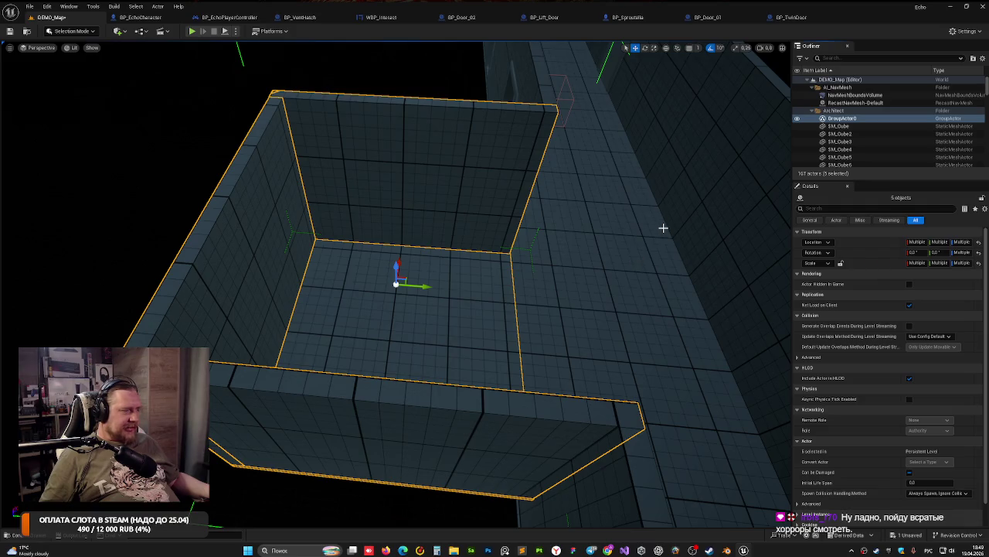
Step: Open SM_Cube with Ctrl+E, then close the SM_Cube, BP_TwinDoor, BP_Door_01 and remaining door tabs
{"action": "key", "text": "ctrl+e"}
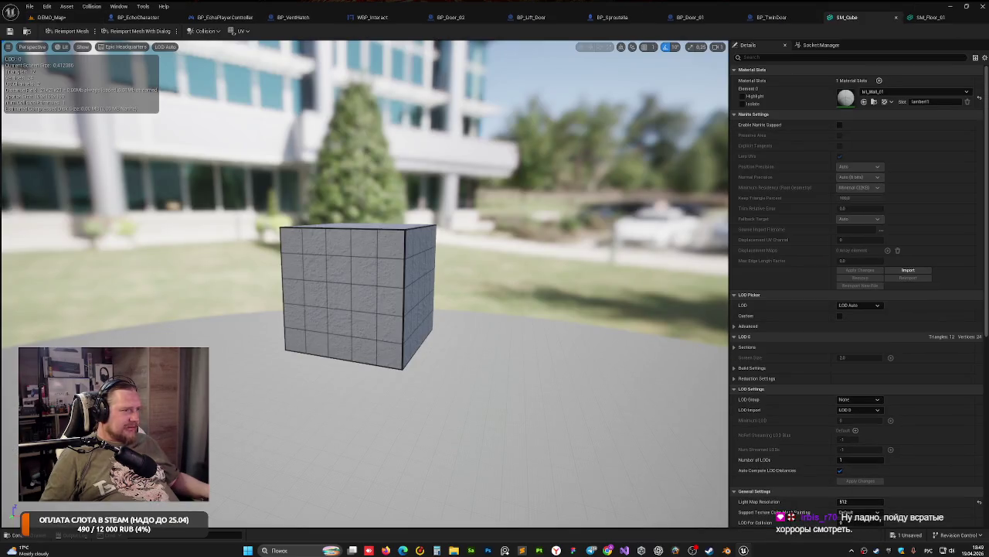
{"action": "mouse_move", "coordinate": [364, 294]}
{"action": "left_mouse_down"}
{"action": "mouse_move", "coordinate": [367, 352]}
{"action": "mouse_move", "coordinate": [541, 227]}
{"action": "left_mouse_up"}
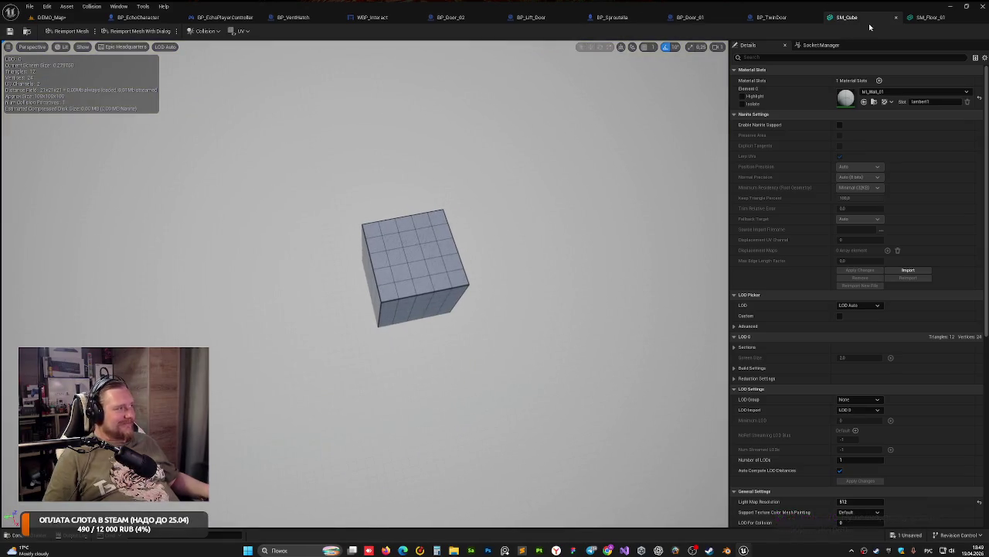
{"action": "left_click", "coordinate": [896, 17]}
{"action": "mouse_move", "coordinate": [464, 271]}
{"action": "left_mouse_down"}
{"action": "mouse_move", "coordinate": [526, 278]}
{"action": "mouse_move", "coordinate": [541, 309]}
{"action": "mouse_move", "coordinate": [618, 316]}
{"action": "mouse_move", "coordinate": [588, 340]}
{"action": "mouse_move", "coordinate": [464, 232]}
{"action": "mouse_move", "coordinate": [347, 162]}
{"action": "left_mouse_up"}
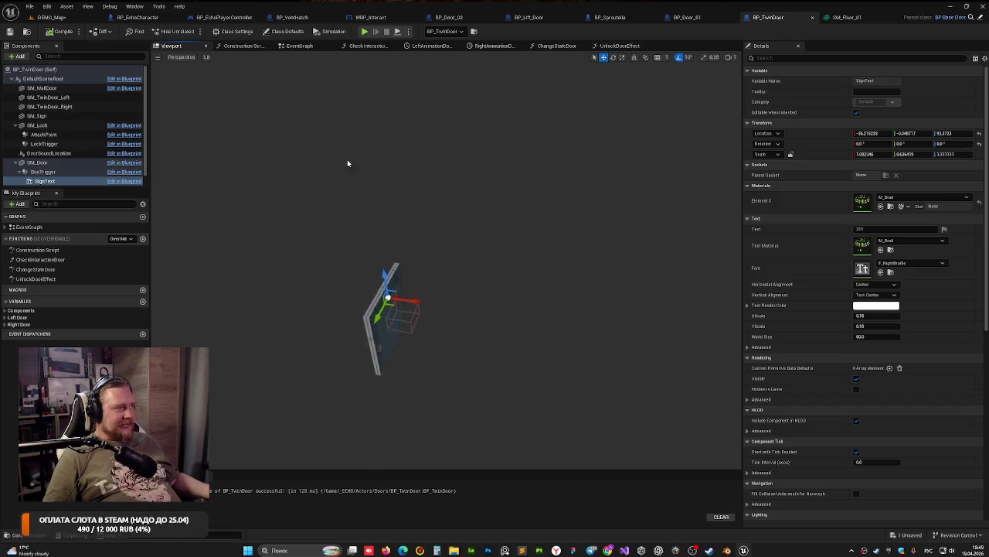
{"action": "left_click", "coordinate": [813, 18]}
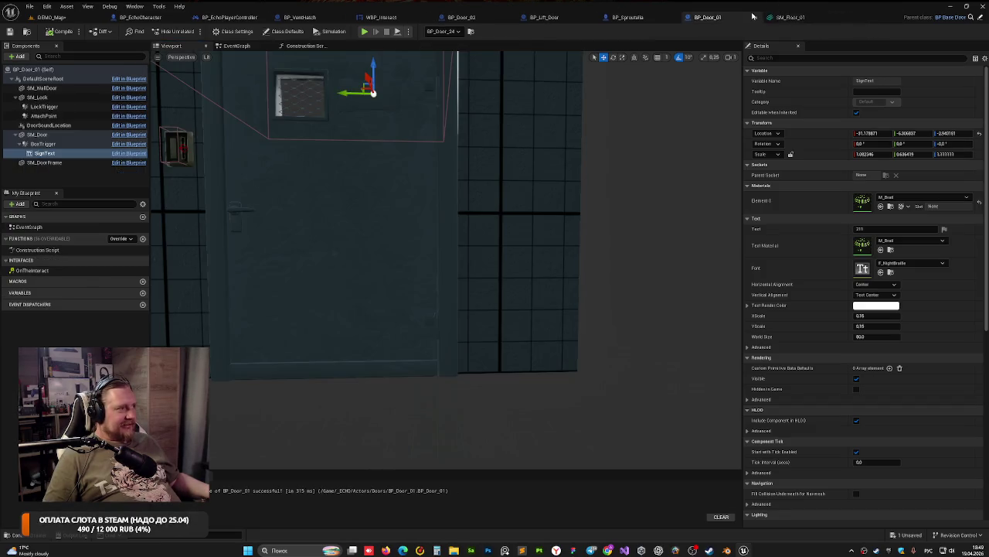
{"action": "middle_click", "coordinate": [724, 17]}
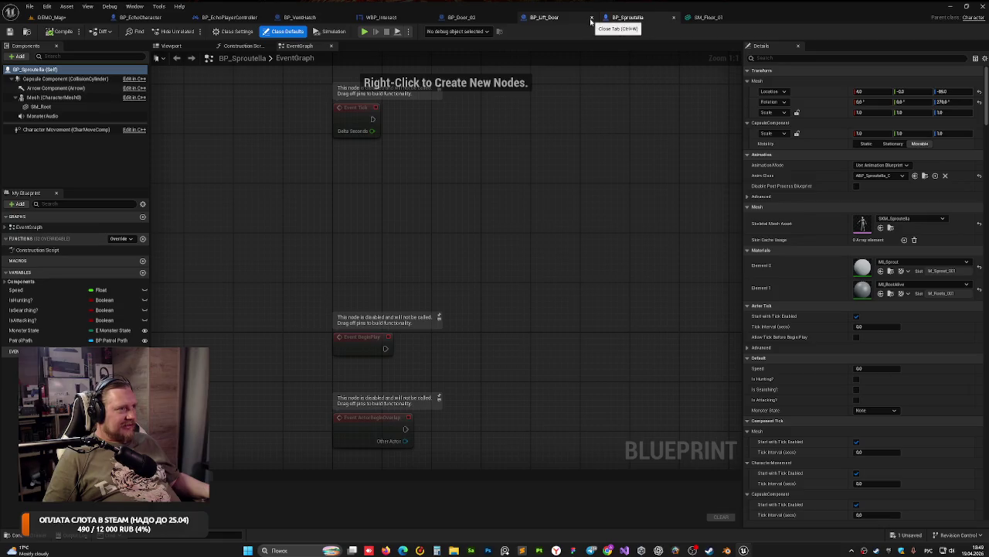
{"action": "left_click", "coordinate": [510, 18]}
{"action": "left_click", "coordinate": [50, 17]}
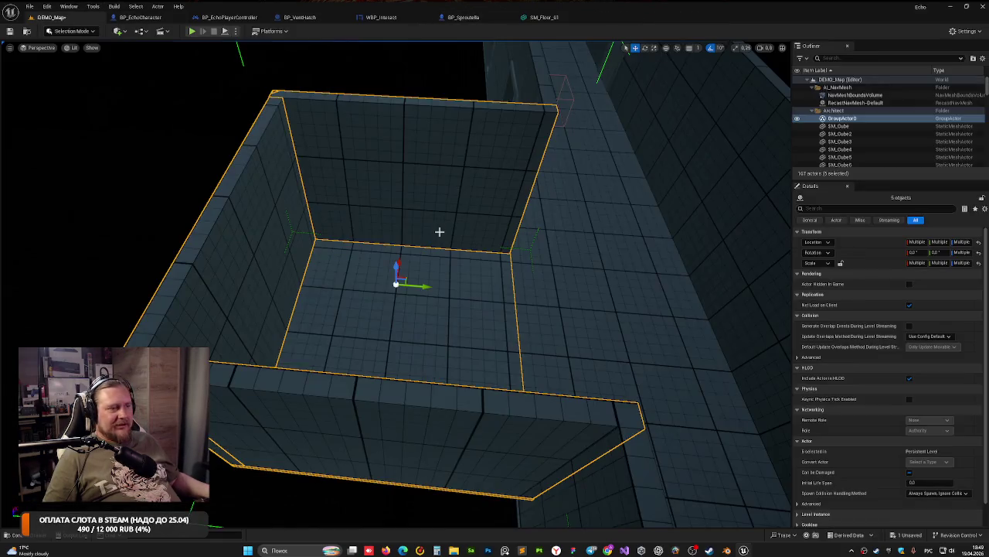
{"action": "mouse_move", "coordinate": [440, 232]}
{"action": "left_mouse_down"}
{"action": "mouse_move", "coordinate": [495, 262]}
{"action": "mouse_move", "coordinate": [464, 247]}
{"action": "mouse_move", "coordinate": [453, 223]}
{"action": "mouse_move", "coordinate": [463, 232]}
{"action": "left_mouse_up"}
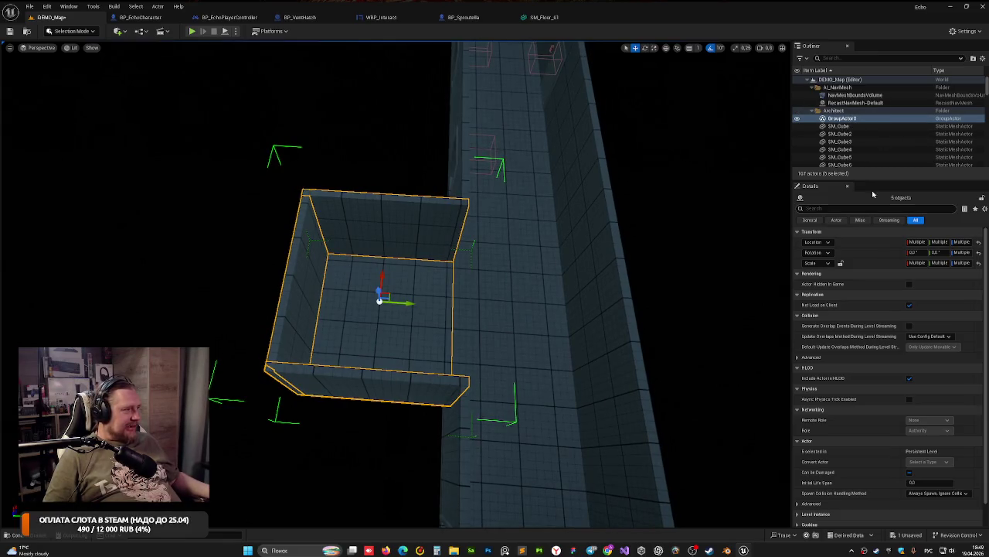
{"action": "left_click", "coordinate": [829, 119]}
{"action": "right_click", "coordinate": [830, 120]}
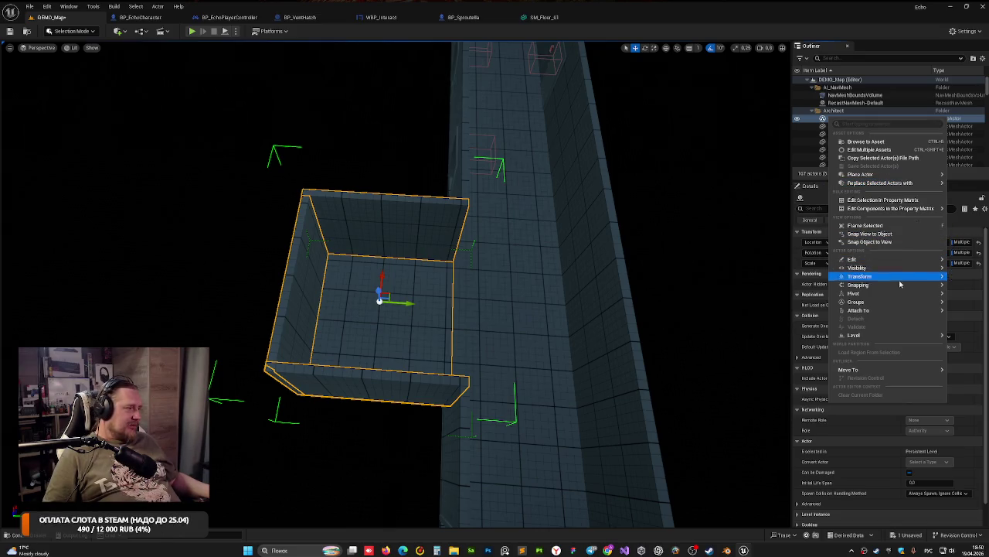
{"action": "mouse_move", "coordinate": [898, 271]}
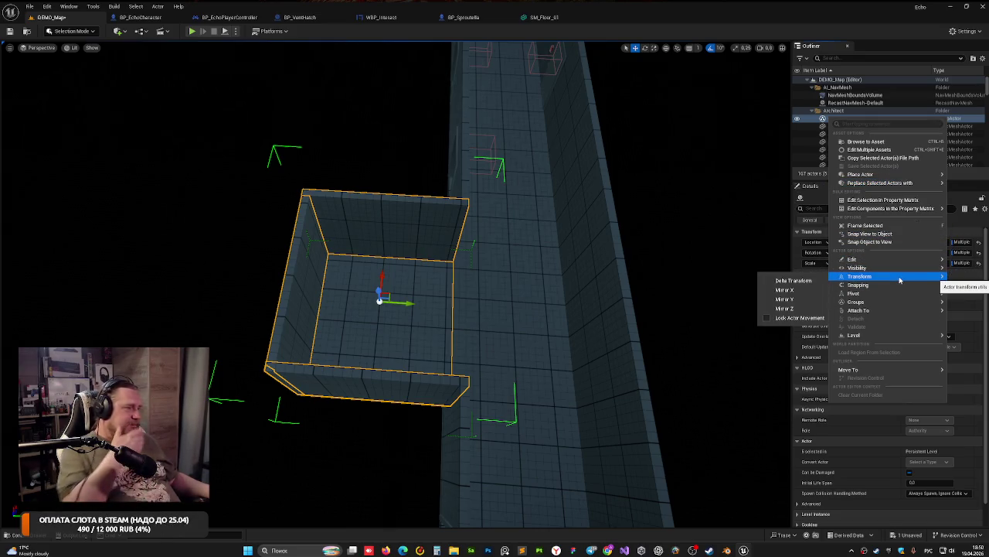
{"action": "mouse_move", "coordinate": [889, 310]}
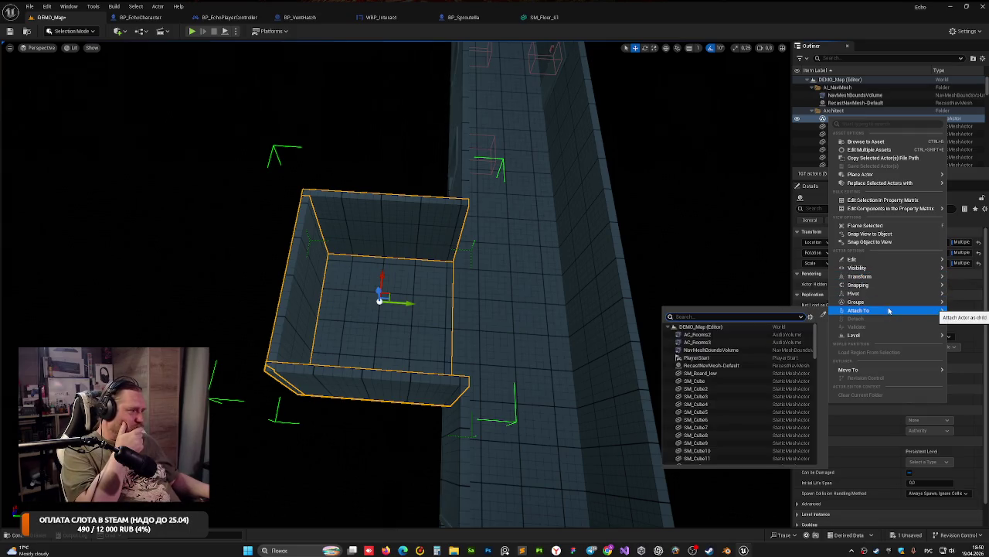
{"action": "mouse_move", "coordinate": [881, 335]}
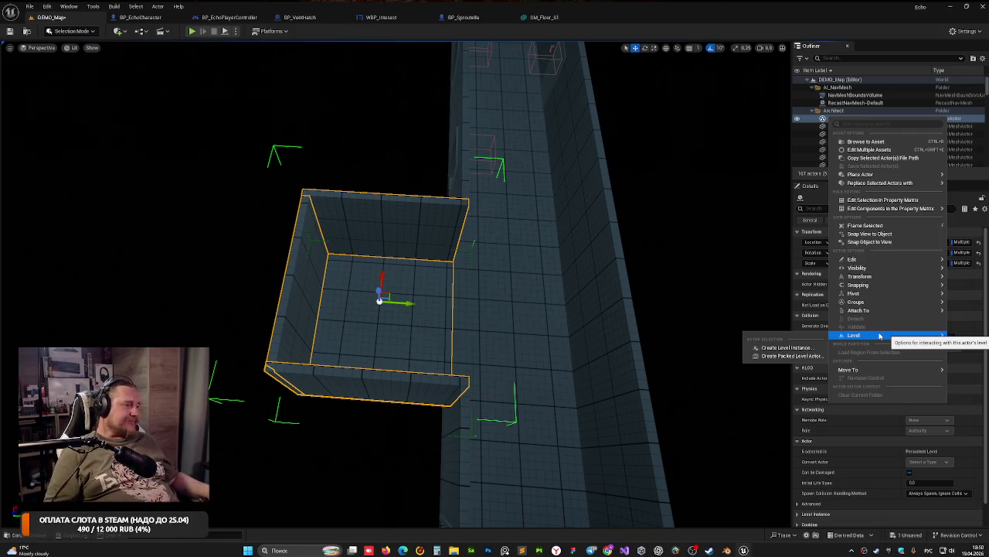
{"action": "left_click", "coordinate": [408, 305]}
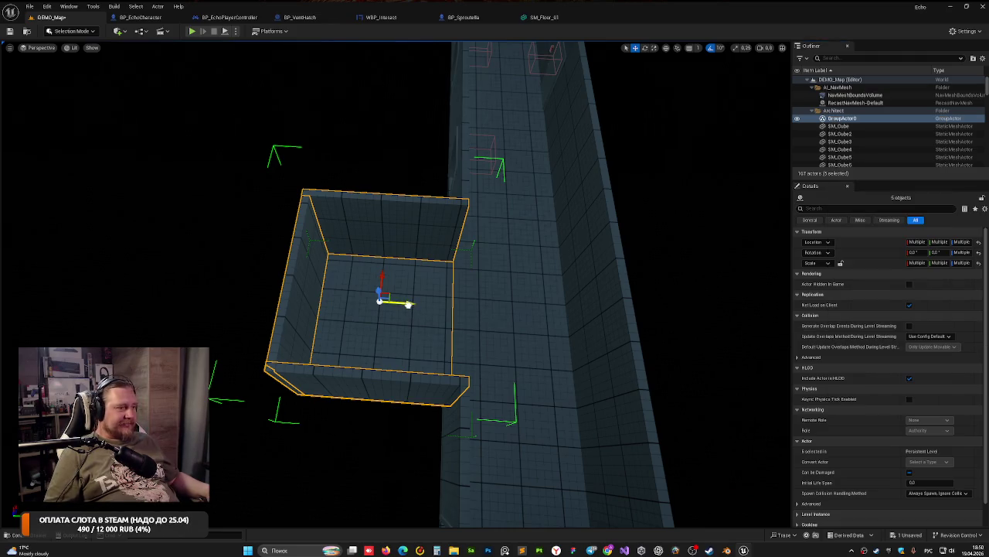
{"action": "key", "text": "ctrl+z"}
{"action": "key", "text": "ctrl+z"}
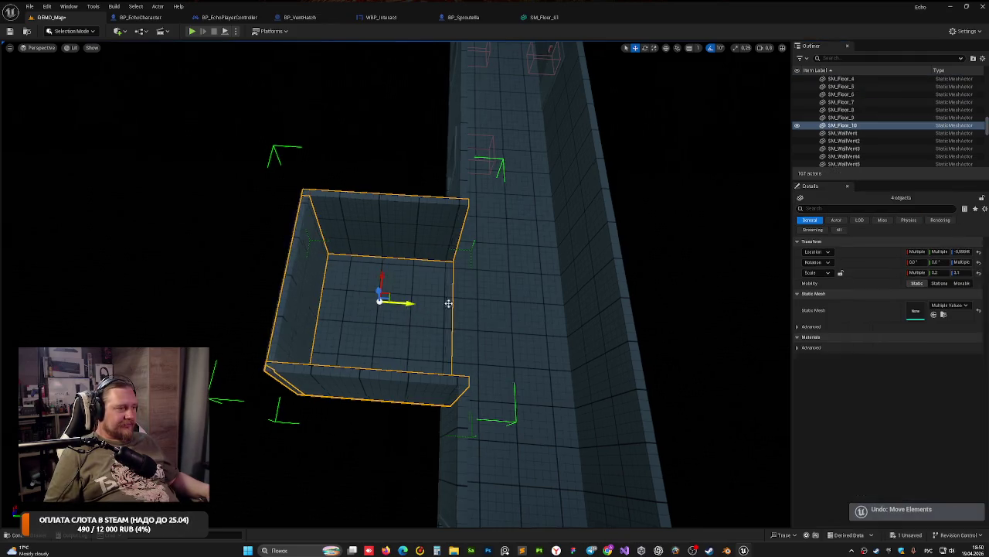
Step: Rotate the selected room pieces 90° around Z
{"action": "key", "text": "e"}
{"action": "left_click_drag", "start_coordinate": [409, 343], "coordinate": [425, 306]}
{"action": "scroll", "coordinate": [396, 278], "scroll_direction": "down", "scroll_amount": 5}
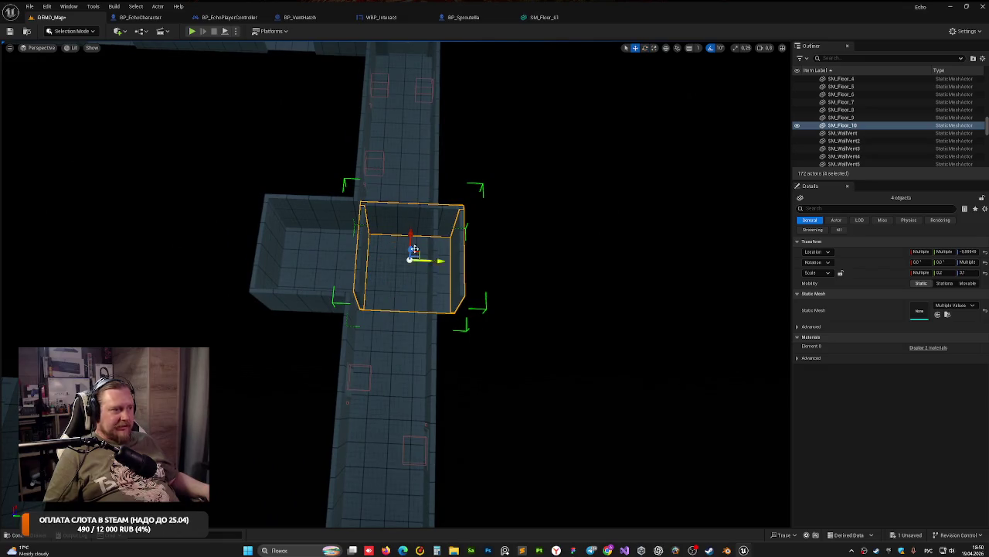
{"action": "left_click_drag", "start_coordinate": [415, 249], "coordinate": [461, 521]}
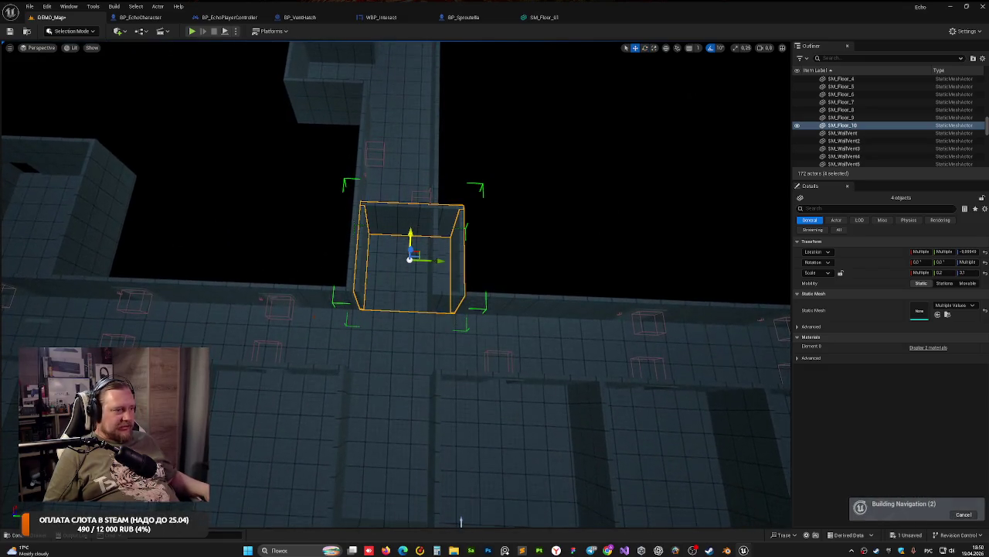
{"action": "mouse_move", "coordinate": [537, 228]}
{"action": "left_mouse_down"}
{"action": "mouse_move", "coordinate": [415, 426]}
{"action": "mouse_move", "coordinate": [595, 236]}
{"action": "left_mouse_up"}
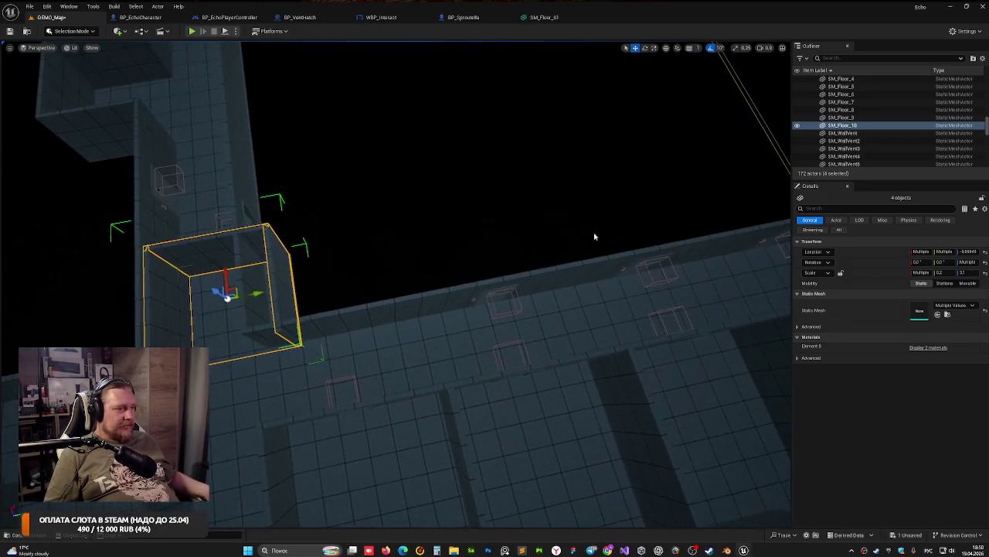
Step: Shorten slab SM_Cube48 to about Scale X 1.05
{"action": "left_click", "coordinate": [463, 298]}
{"action": "key", "text": "r"}
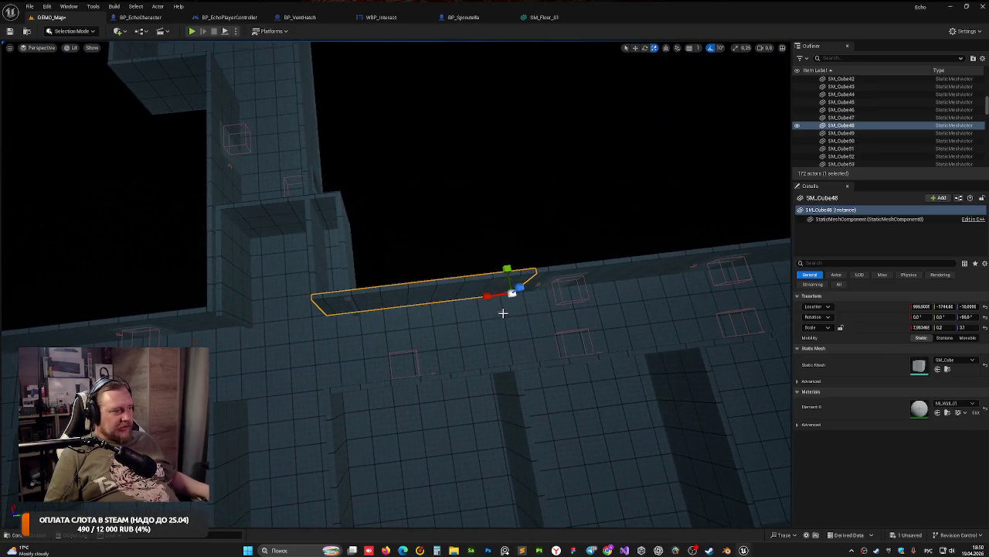
{"action": "left_click_drag", "start_coordinate": [487, 296], "coordinate": [531, 309]}
{"action": "key", "text": "w"}
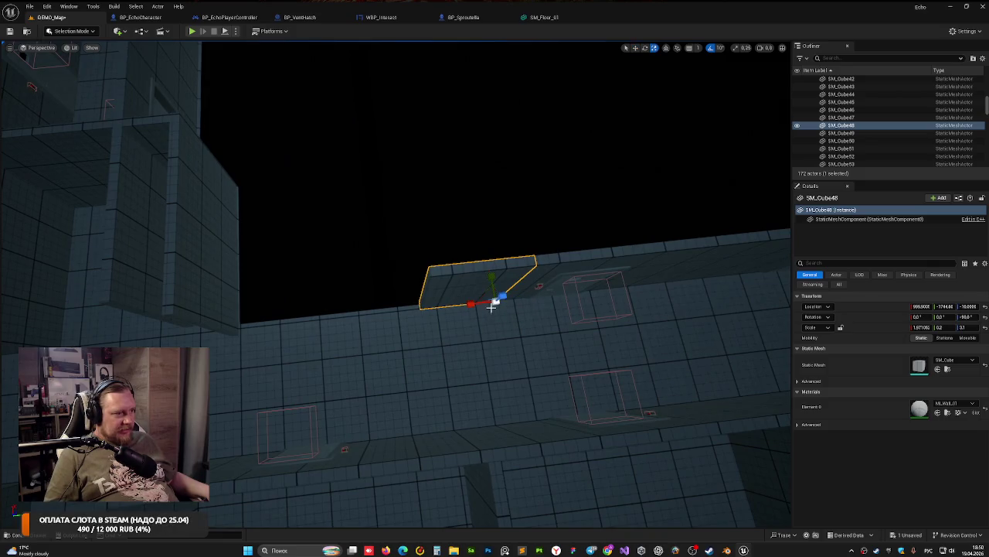
{"action": "left_click_drag", "start_coordinate": [470, 303], "coordinate": [474, 302]}
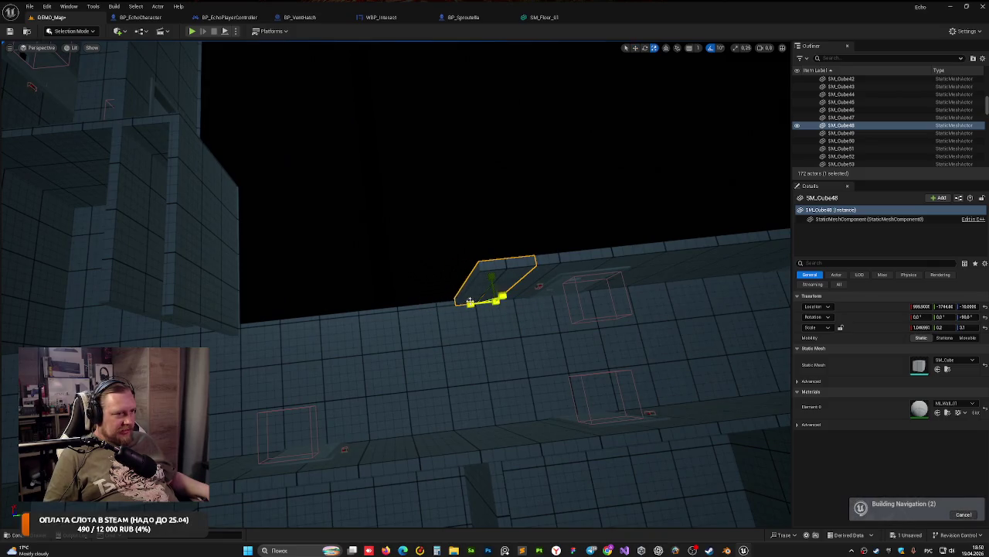
Step: Move the upper-left wall structure to the right
{"action": "left_click", "coordinate": [76, 136]}
{"action": "left_click_drag", "start_coordinate": [143, 240], "coordinate": [379, 234]}
{"action": "left_click_drag", "start_coordinate": [425, 283], "coordinate": [220, 209]}
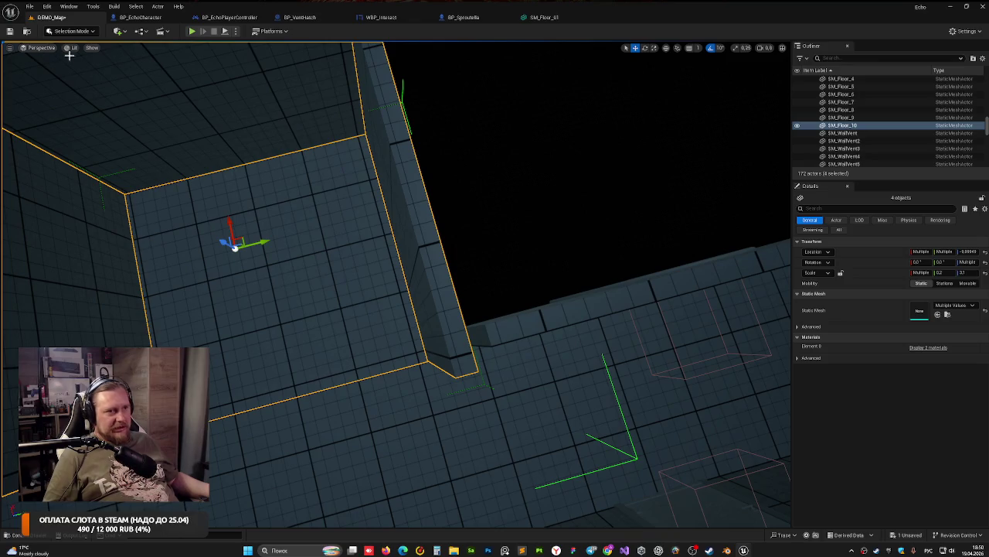
{"action": "left_click", "coordinate": [42, 48]}
Step: Show the level in Top wireframe view centred on the room
{"action": "left_click", "coordinate": [45, 78]}
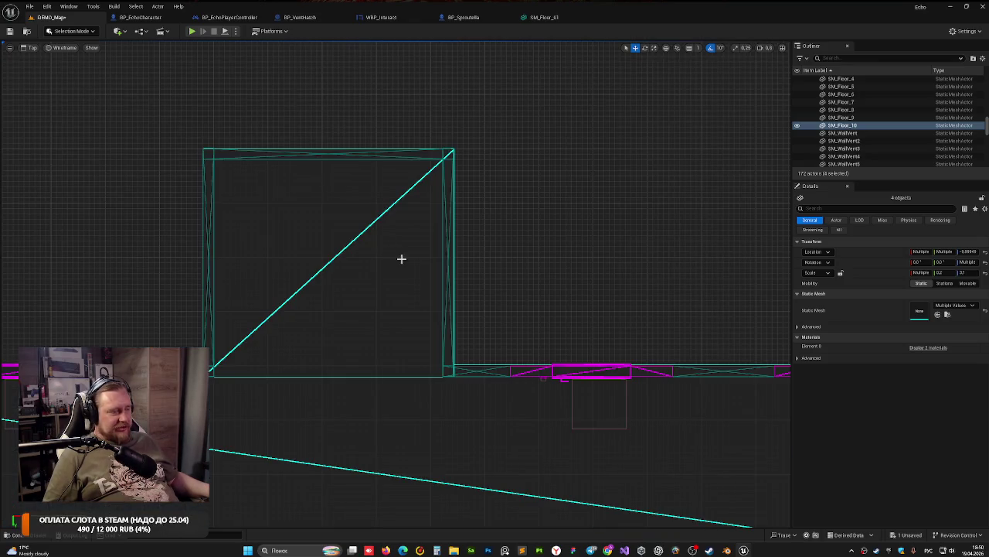
{"action": "scroll", "coordinate": [510, 348], "scroll_direction": "down", "scroll_amount": 5}
{"action": "scroll", "coordinate": [255, 479], "scroll_direction": "up", "scroll_amount": 3}
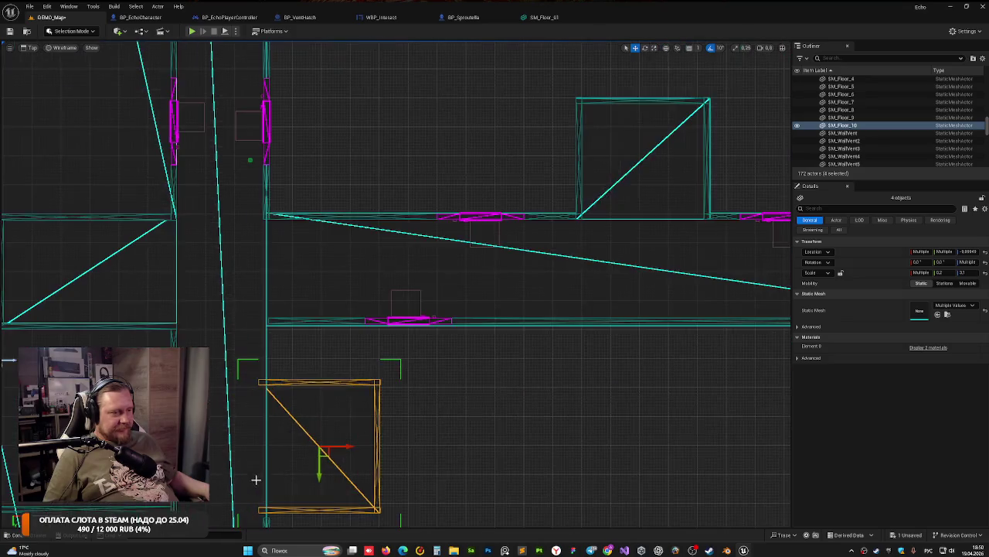
{"action": "scroll", "coordinate": [281, 456], "scroll_direction": "up", "scroll_amount": 2}
{"action": "scroll", "coordinate": [297, 457], "scroll_direction": "up", "scroll_amount": 3}
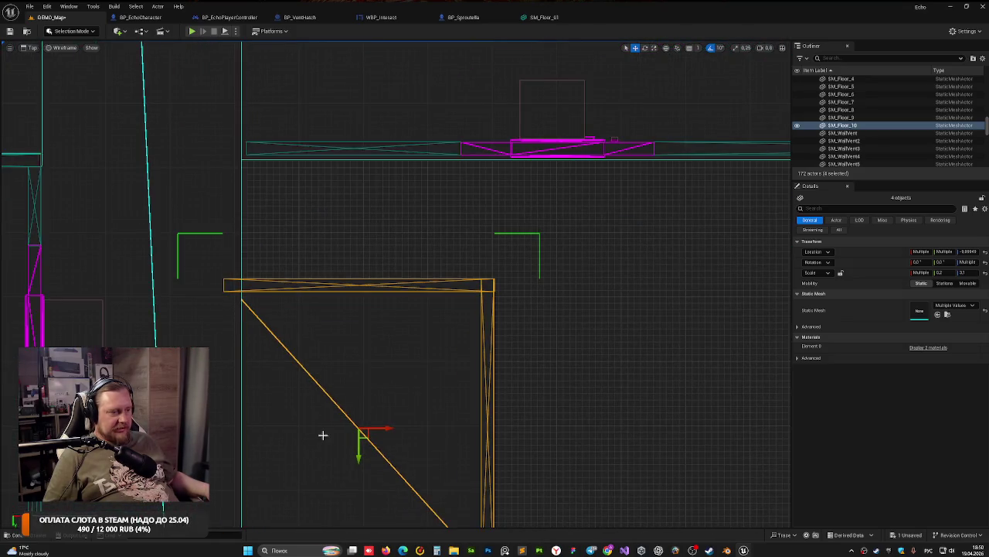
{"action": "left_click_drag", "start_coordinate": [316, 477], "coordinate": [351, 338]}
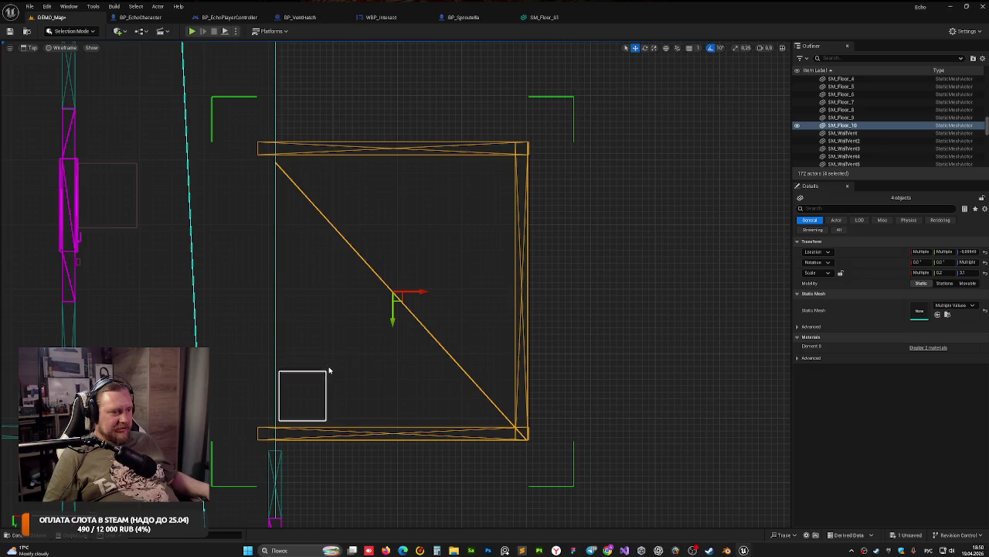
Step: Add the left wall to the selection and shift the whole room slightly right and down
{"action": "left_click_drag", "start_coordinate": [329, 371], "coordinate": [330, 370]}
{"action": "mouse_move", "coordinate": [416, 294]}
{"action": "left_mouse_down"}
{"action": "mouse_move", "coordinate": [441, 289]}
{"action": "mouse_move", "coordinate": [428, 290]}
{"action": "left_mouse_up"}
{"action": "left_click_drag", "start_coordinate": [404, 321], "coordinate": [406, 333]}
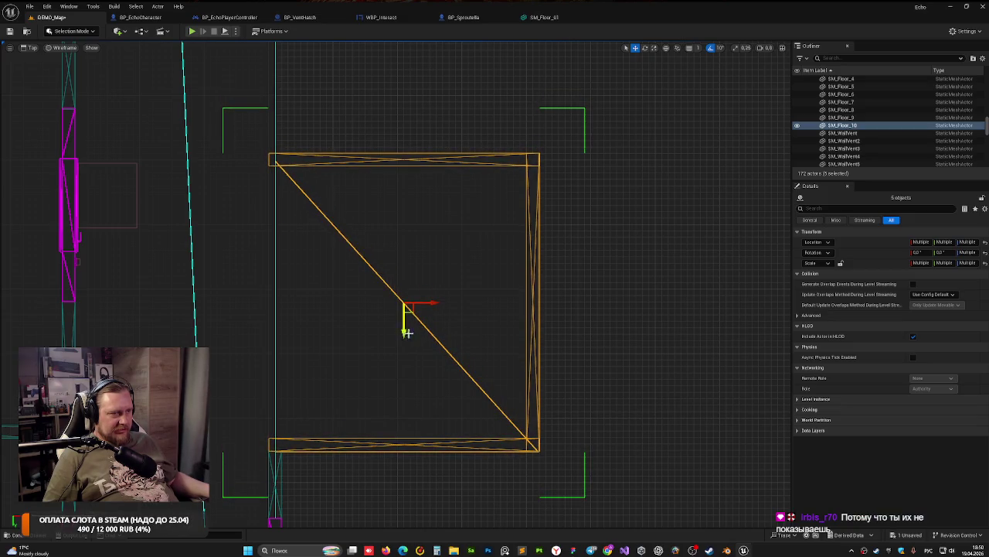
{"action": "left_click_drag", "start_coordinate": [433, 301], "coordinate": [446, 303]}
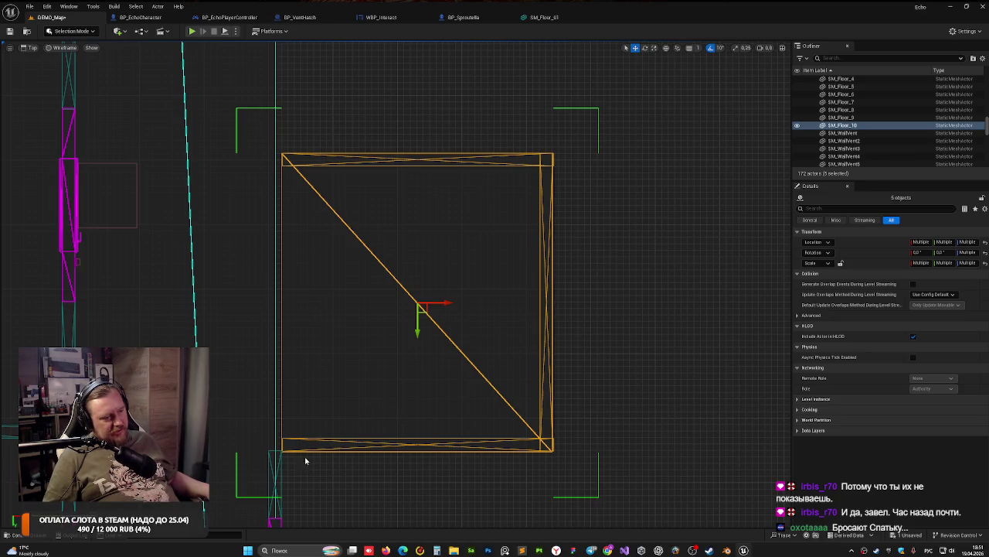
{"action": "left_click_drag", "start_coordinate": [444, 309], "coordinate": [440, 305]}
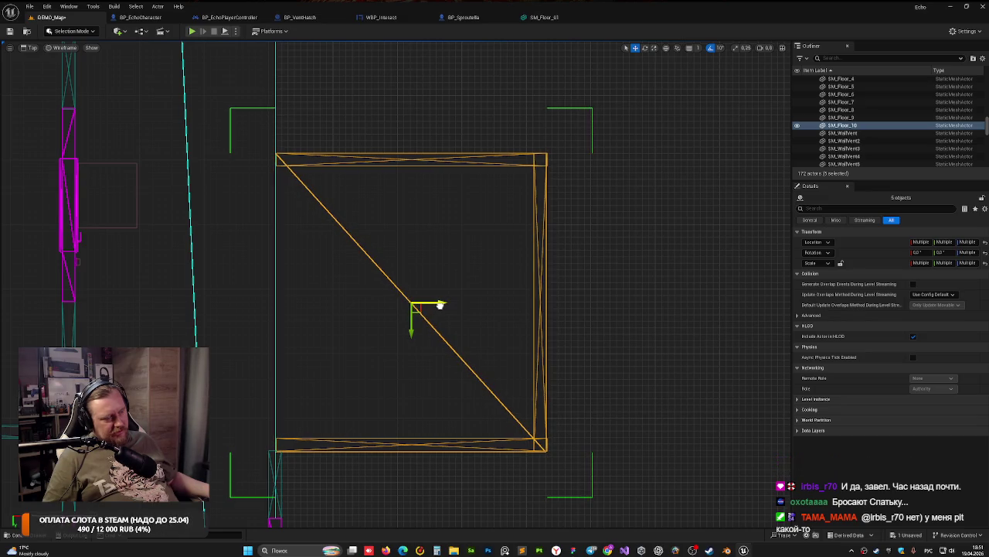
{"action": "left_click", "coordinate": [62, 47]}
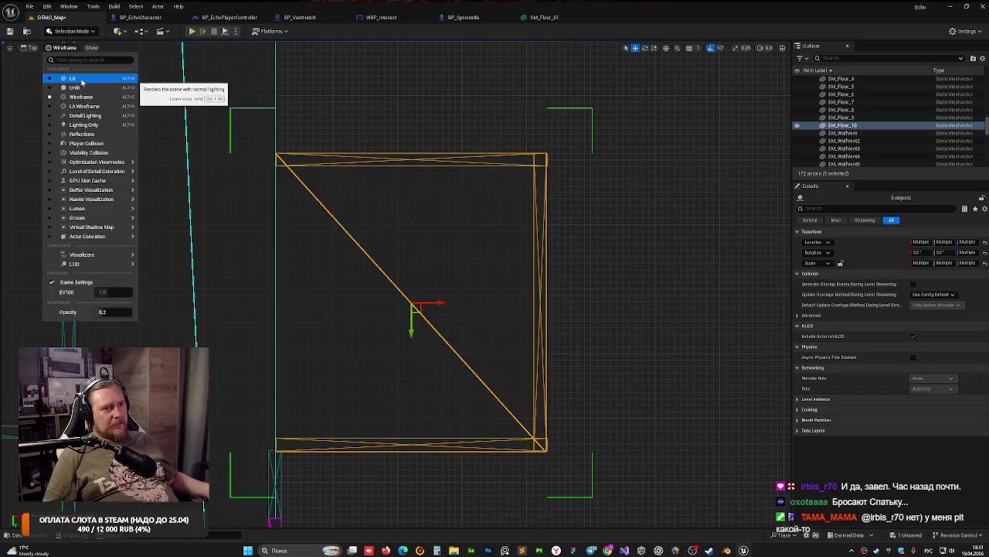
Step: Switch to a Lit Perspective view and fly the camera over the moved room's floor, deselecting the pieces
{"action": "left_click", "coordinate": [31, 47]}
{"action": "left_click", "coordinate": [45, 61]}
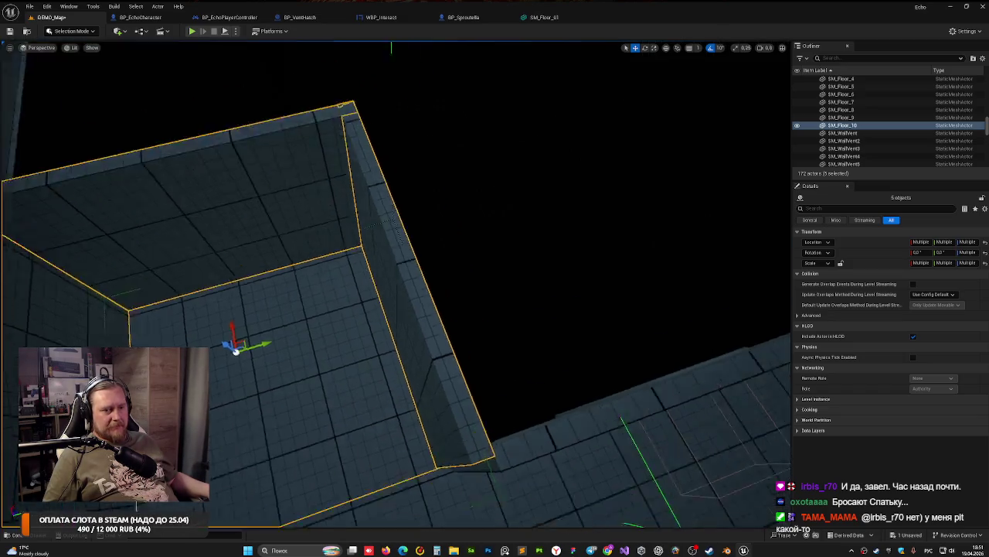
{"action": "key", "text": "w"}
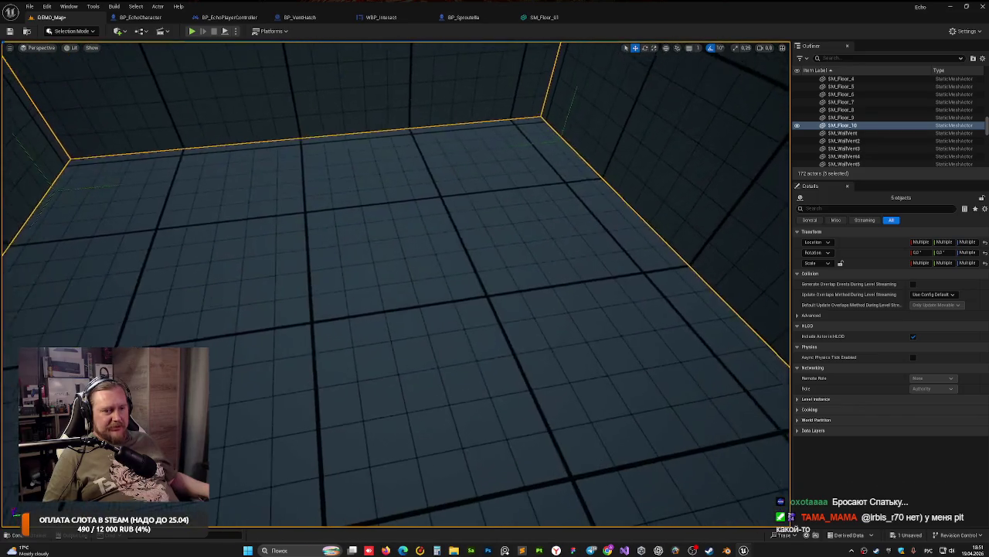
{"action": "key", "text": "s"}
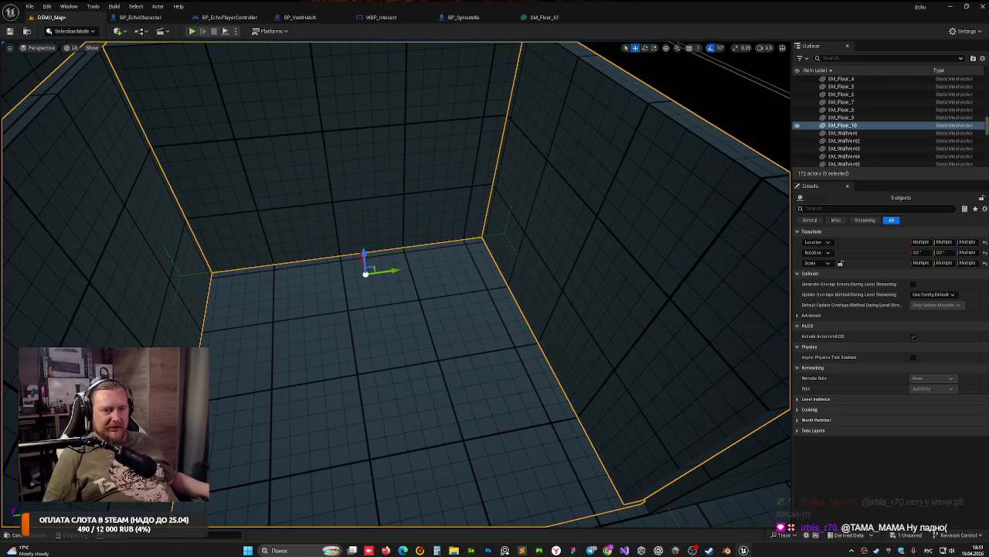
{"action": "key", "text": "s"}
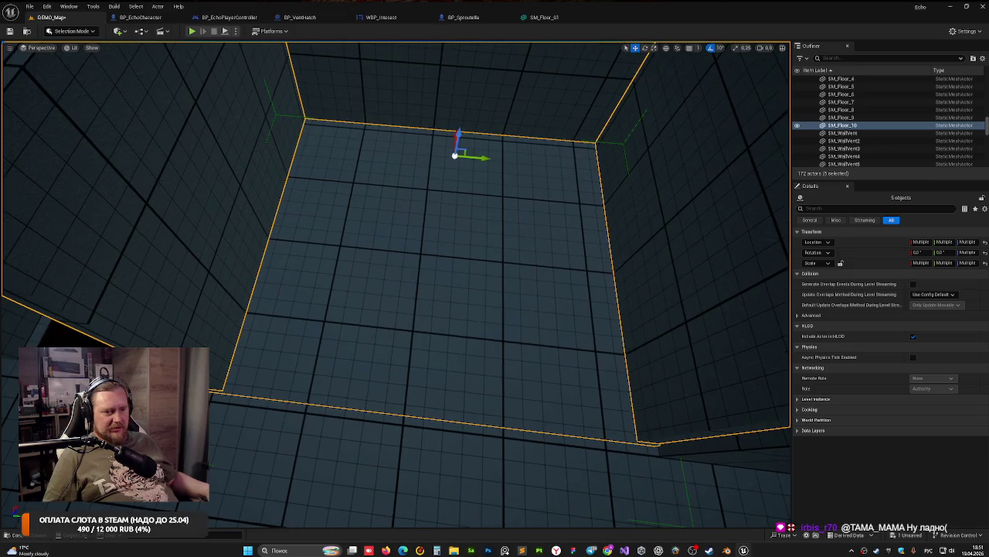
{"action": "key", "text": "Escape"}
{"action": "key", "text": "w"}
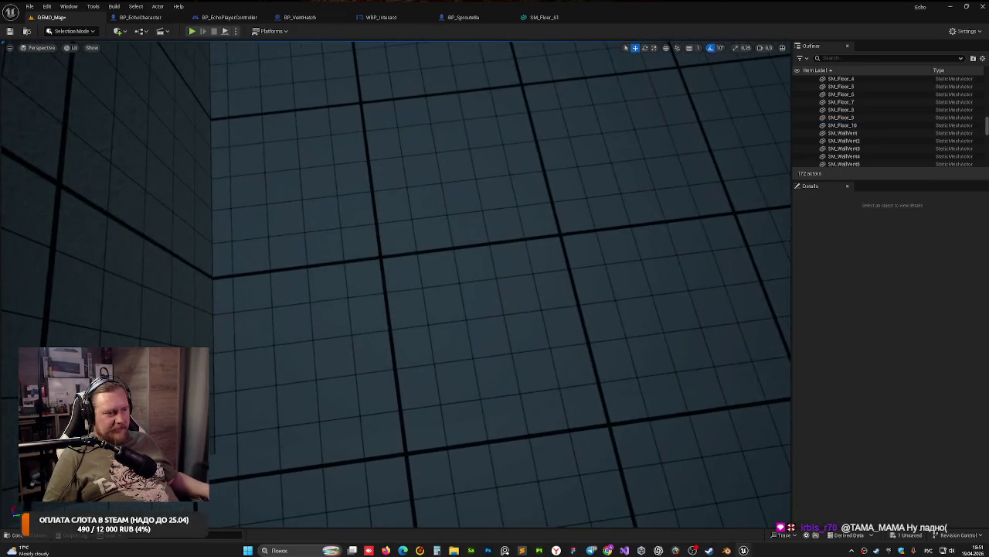
{"action": "key", "text": "d"}
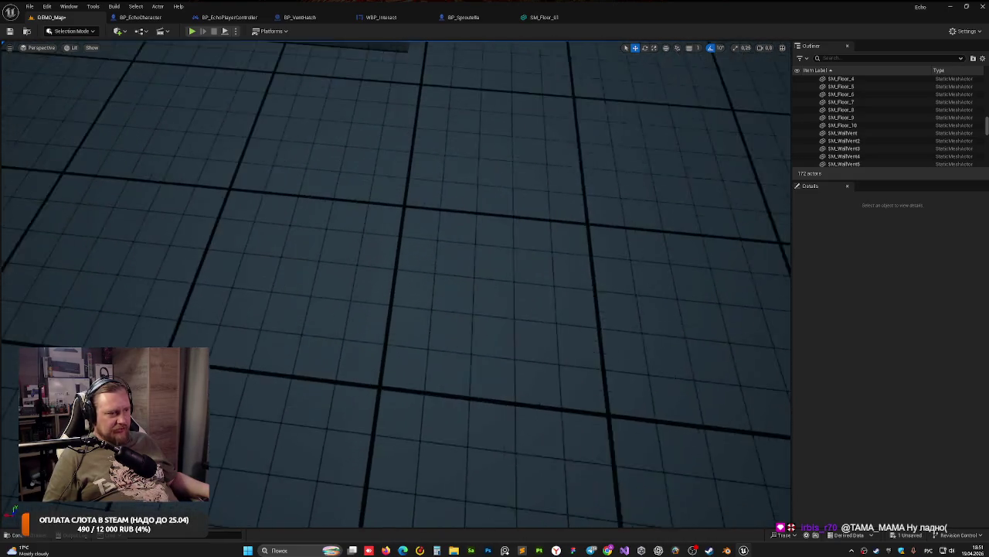
Step: Select wall piece SM_Cube48 and nudge it slightly with the gizmo
{"action": "left_click", "coordinate": [259, 404]}
{"action": "key", "text": "s"}
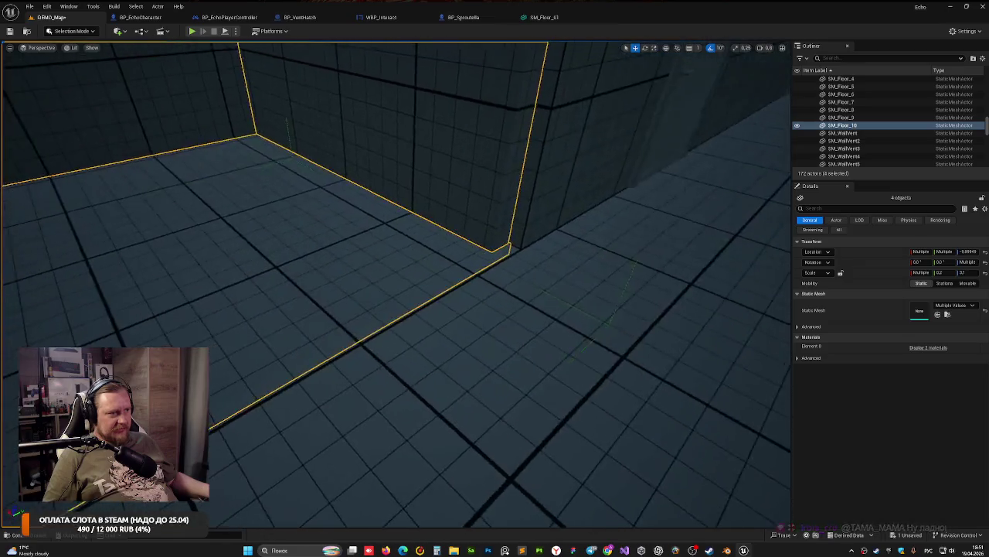
{"action": "key", "text": "w"}
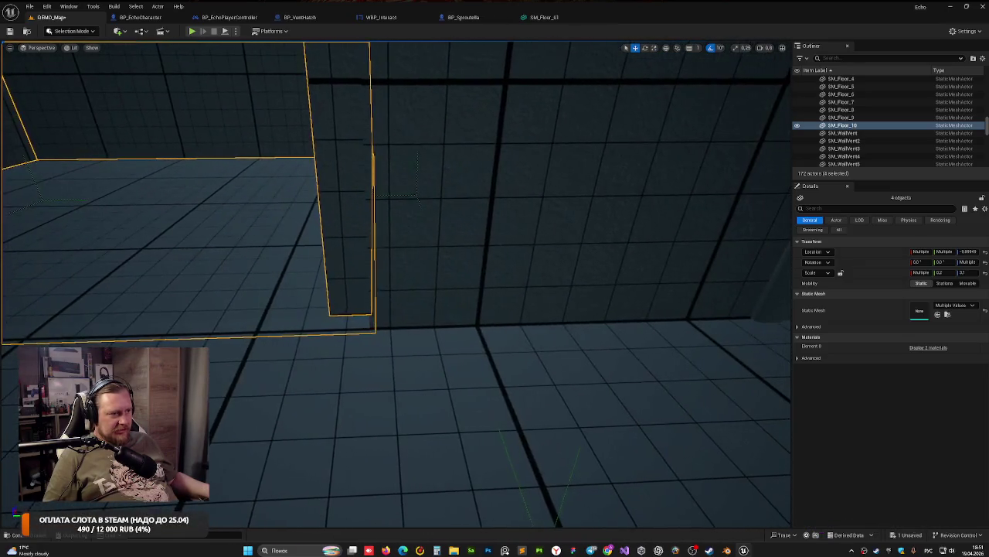
{"action": "key", "text": "e"}
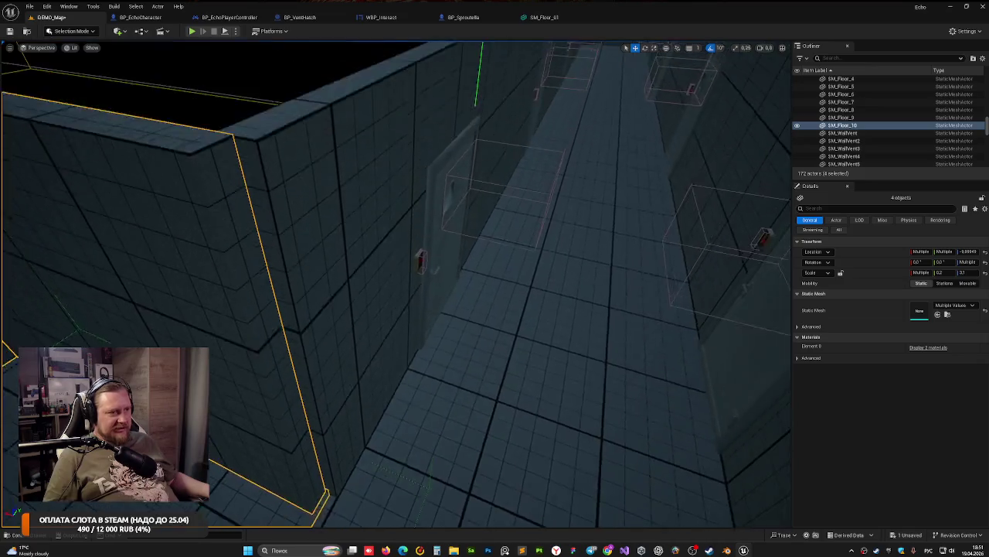
{"action": "key", "text": "q"}
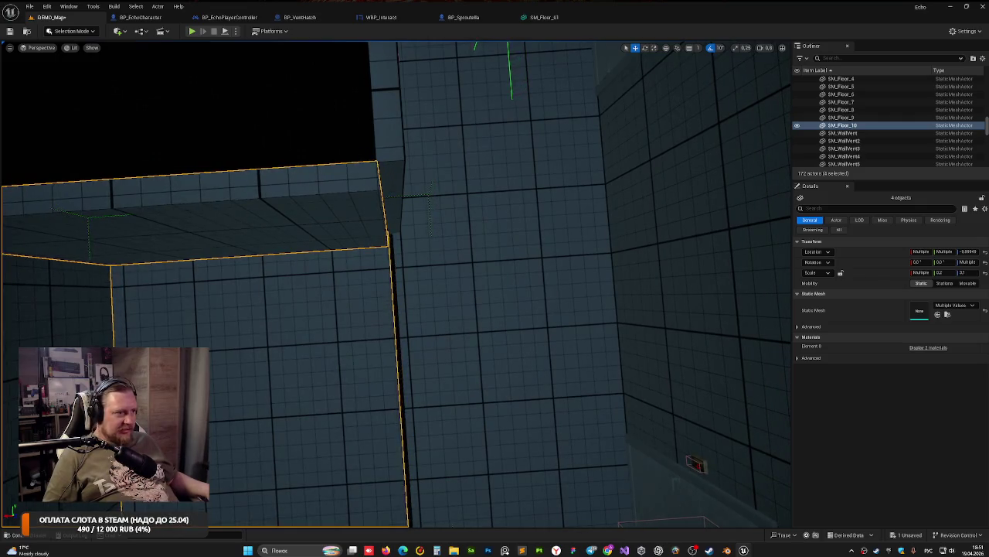
{"action": "key", "text": "a"}
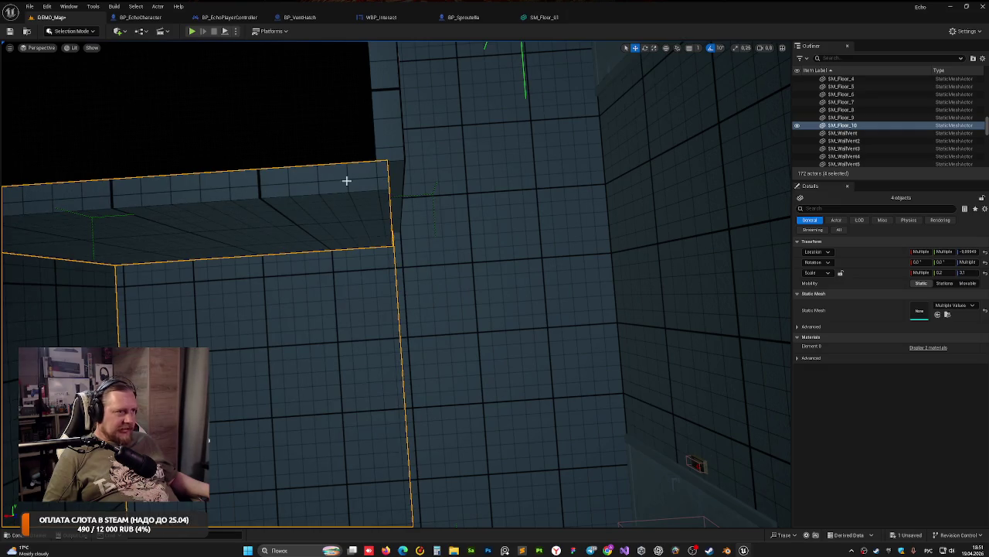
{"action": "left_click", "coordinate": [394, 162]}
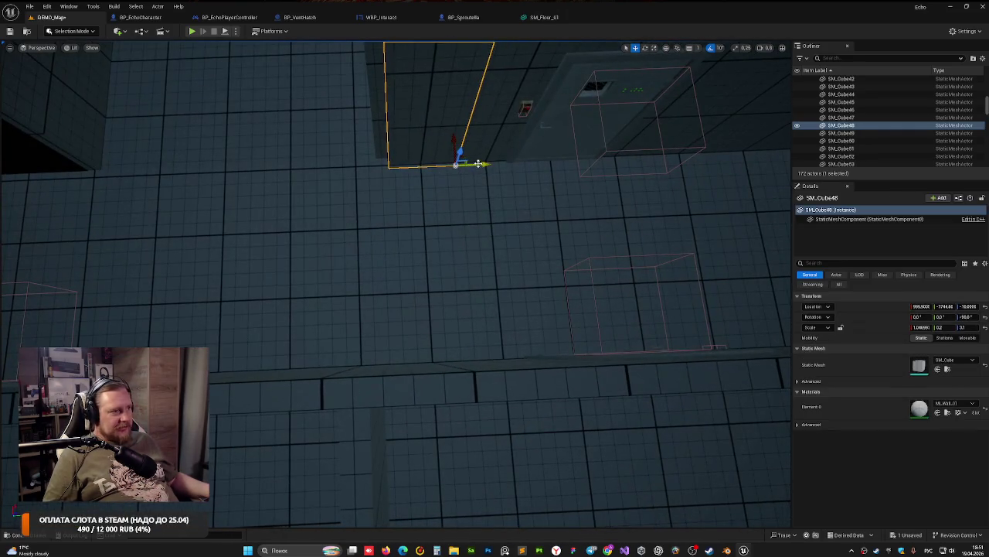
{"action": "key", "text": "e"}
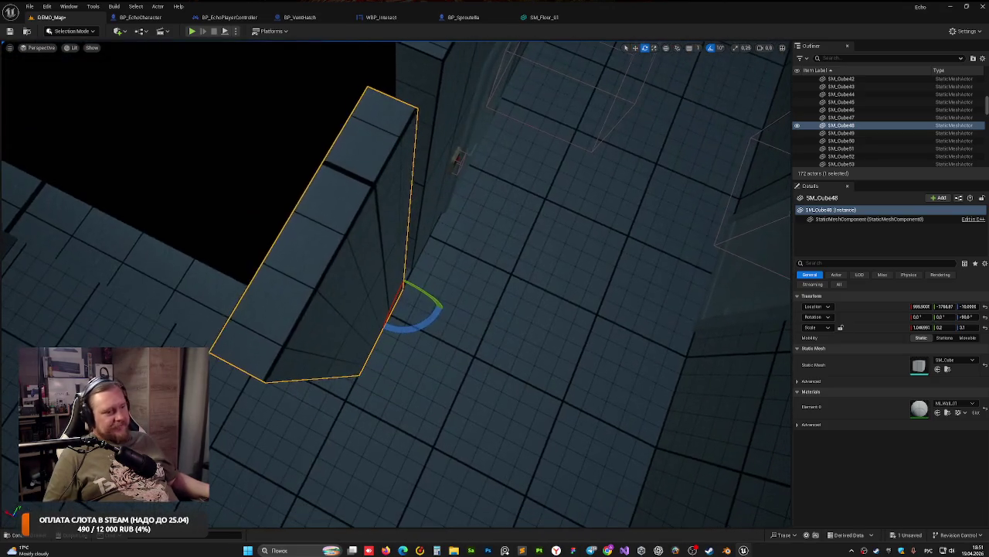
{"action": "left_click_drag", "start_coordinate": [415, 267], "coordinate": [415, 270]}
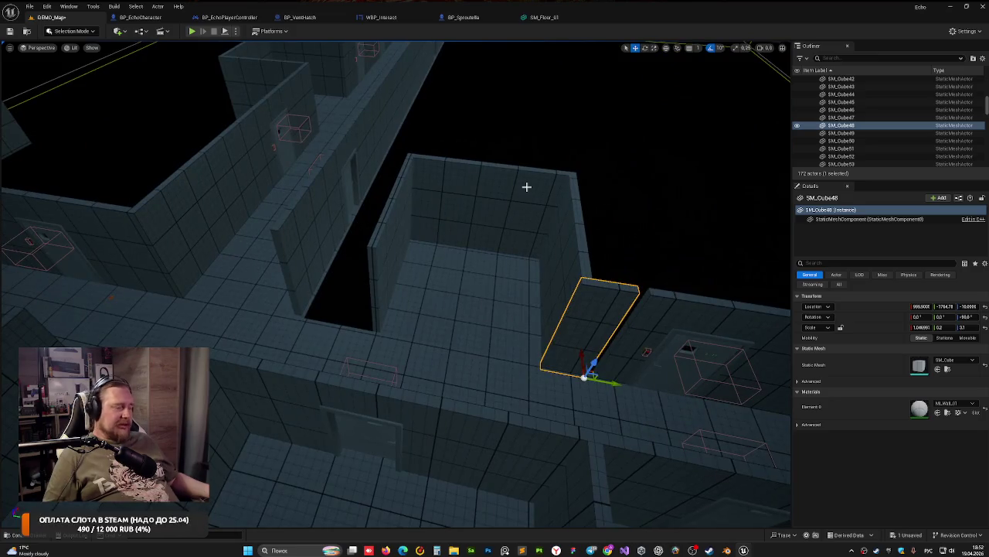
Step: Undo the recent wall scaling, room grouping and door move with repeated Ctrl+Z
{"action": "left_click", "coordinate": [526, 186]}
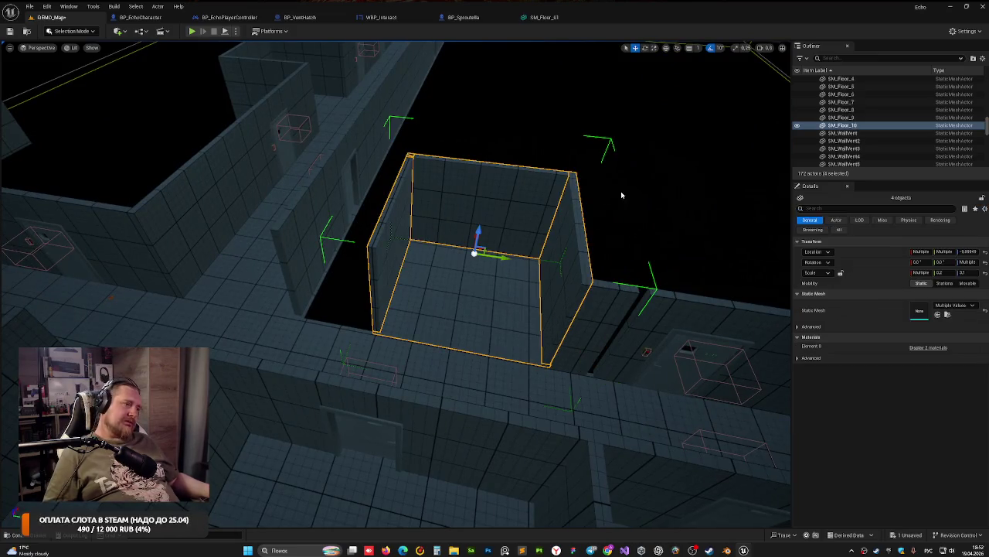
{"action": "key", "text": "Escape"}
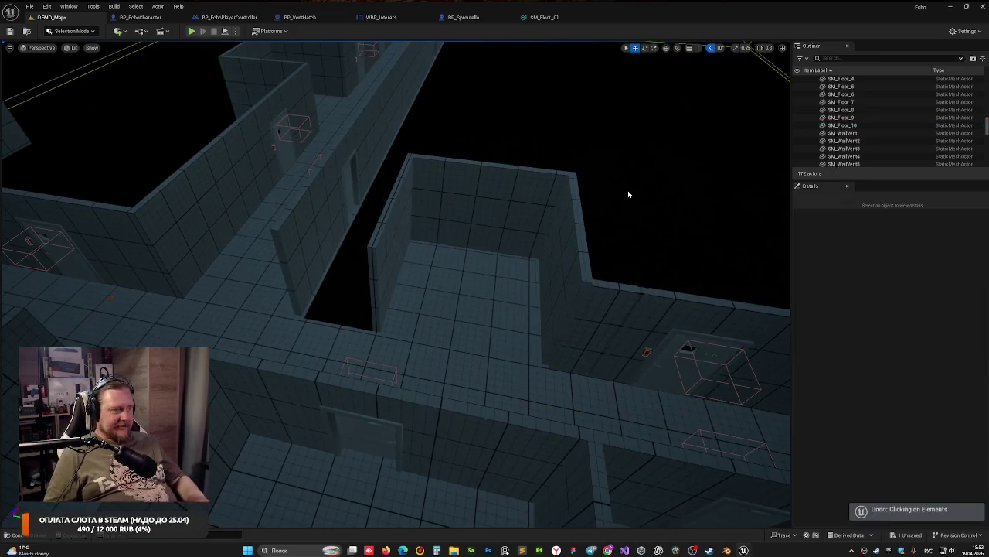
{"action": "key", "text": "ctrl+z"}
{"action": "key", "text": "ctrl+z"}
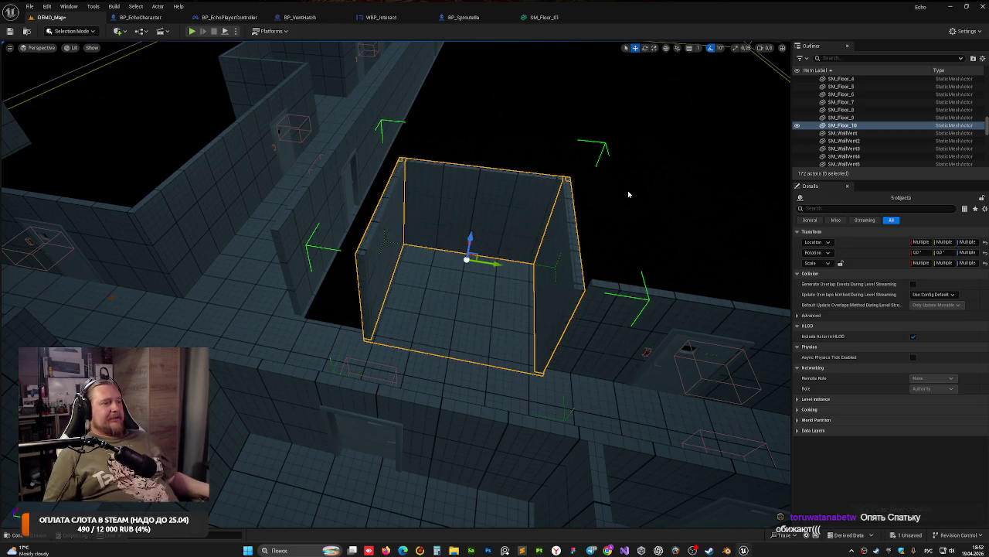
{"action": "key", "text": "ctrl+z"}
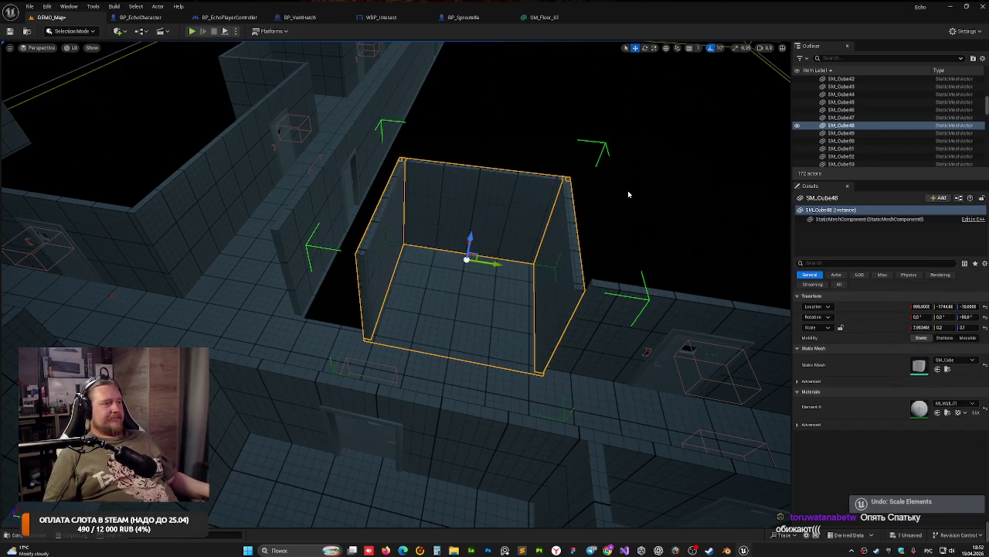
{"action": "key", "text": "ctrl+z"}
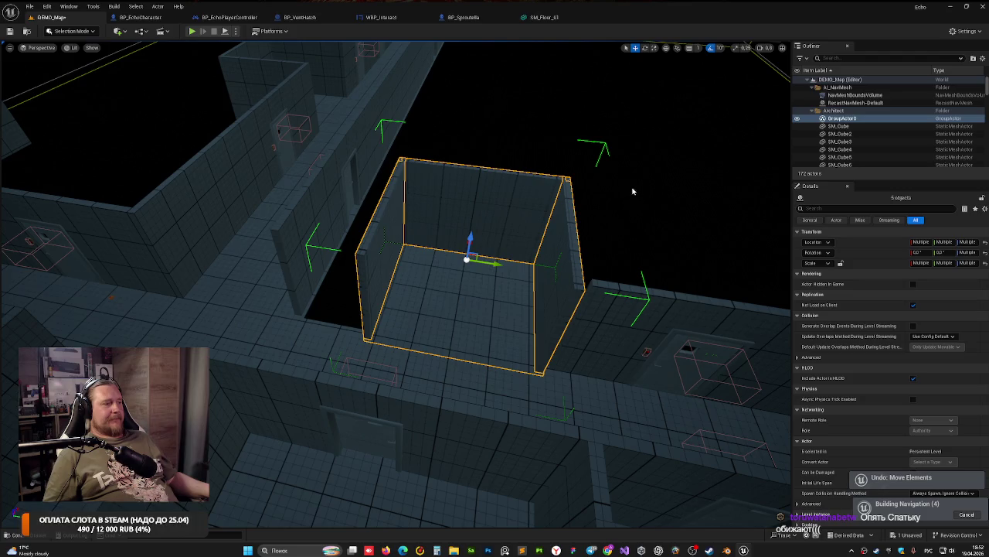
{"action": "key", "text": "ctrl+z"}
{"action": "key", "text": "ctrl+z"}
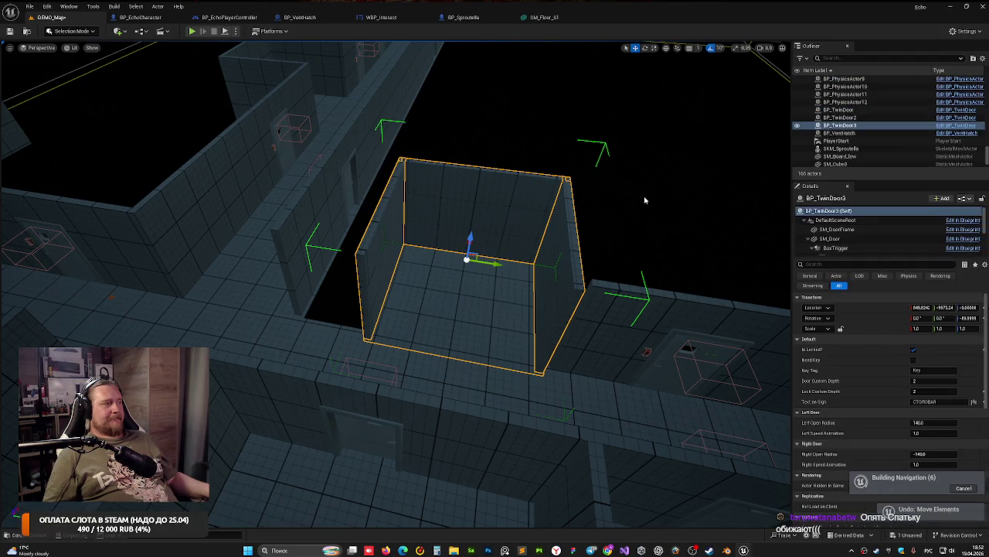
{"action": "key", "text": "ctrl+z"}
{"action": "mouse_move", "coordinate": [644, 200]}
{"action": "left_mouse_down"}
{"action": "mouse_move", "coordinate": [541, 170]}
{"action": "mouse_move", "coordinate": [541, 186]}
{"action": "left_mouse_up"}
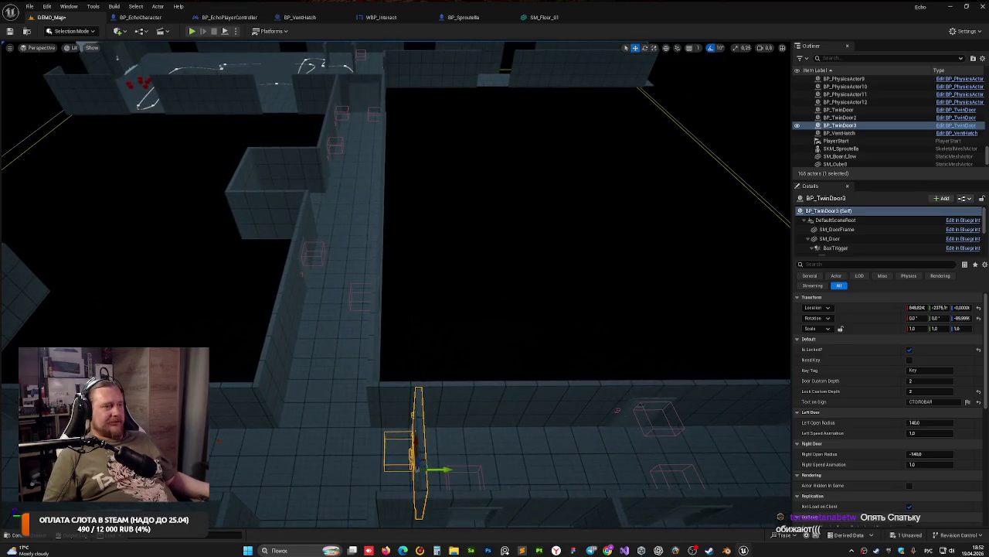
Step: Select the wall pieces beside the door, including SM_Cube83 and SM_Cube80
{"action": "left_click", "coordinate": [302, 194]}
{"action": "left_click", "coordinate": [302, 213]}
{"action": "left_click", "coordinate": [249, 186]}
{"action": "left_click", "coordinate": [275, 173]}
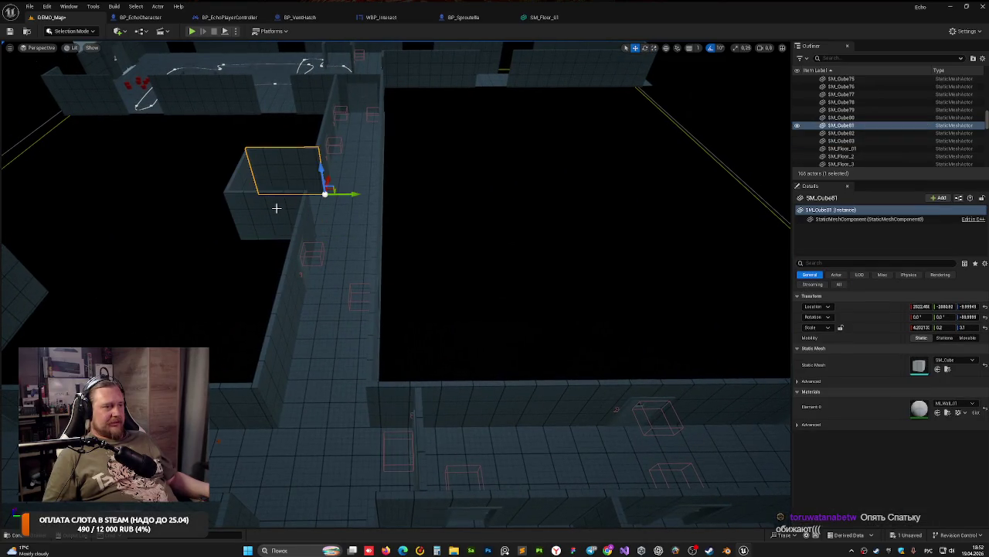
{"action": "left_click", "coordinate": [294, 217]}
{"action": "mouse_move", "coordinate": [379, 242]}
{"action": "left_mouse_down"}
{"action": "mouse_move", "coordinate": [363, 248]}
{"action": "mouse_move", "coordinate": [425, 359]}
{"action": "left_mouse_up"}
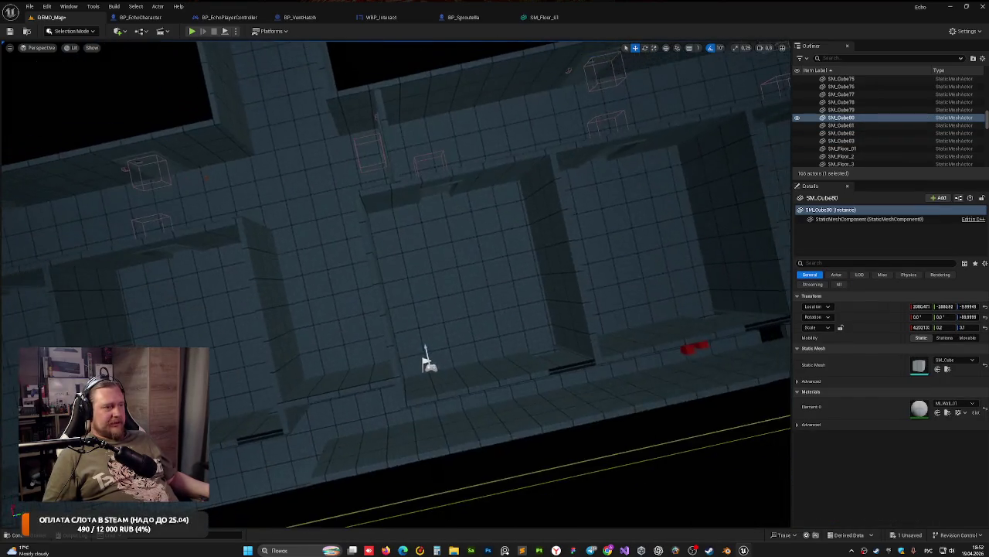
Step: Move BP_TwinDoor3 along Y into the new wall opening, turned to about 90°
{"action": "left_click", "coordinate": [392, 161]}
{"action": "left_click_drag", "start_coordinate": [433, 169], "coordinate": [432, 168]}
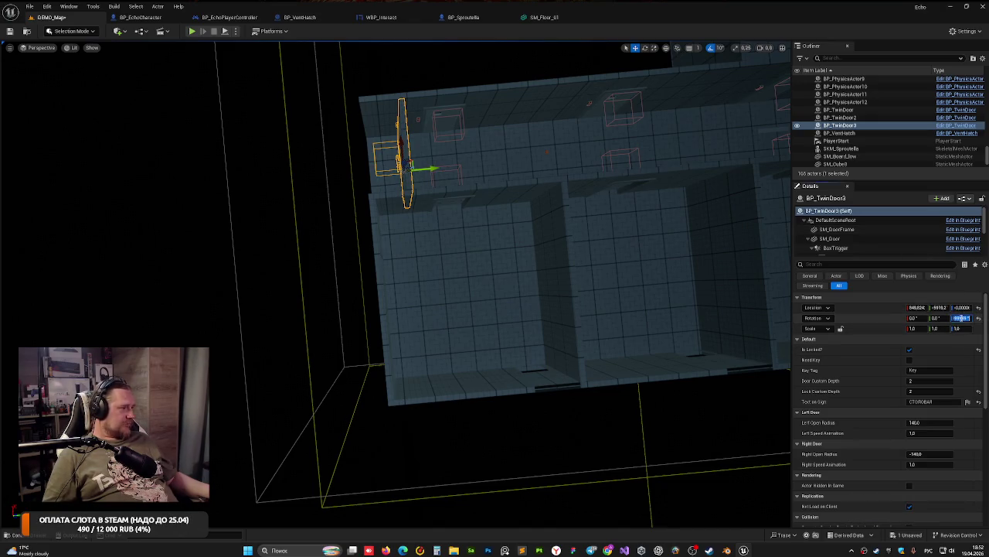
{"action": "key", "text": "Return"}
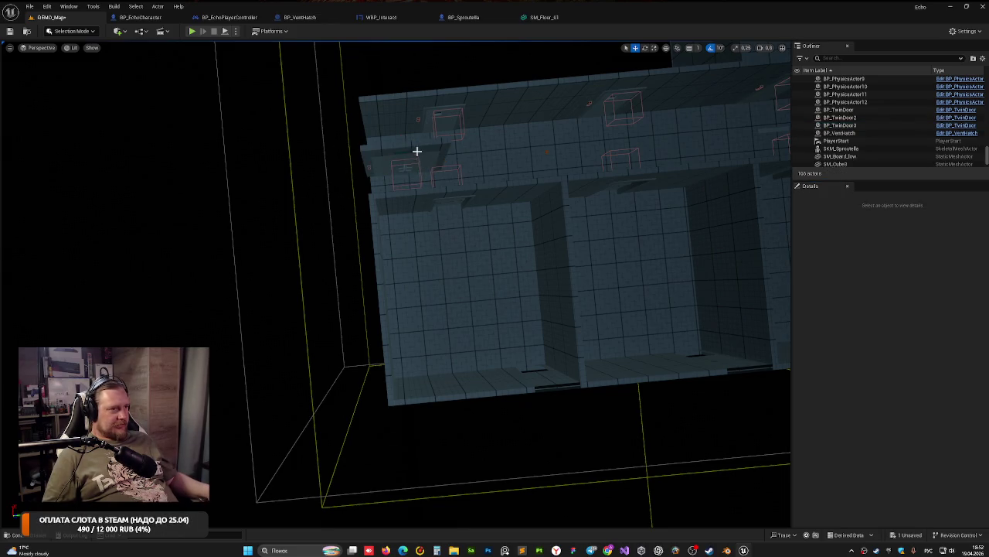
{"action": "key", "text": "ctrl+z"}
{"action": "key", "text": "ctrl+z"}
{"action": "key", "text": "ctrl+z"}
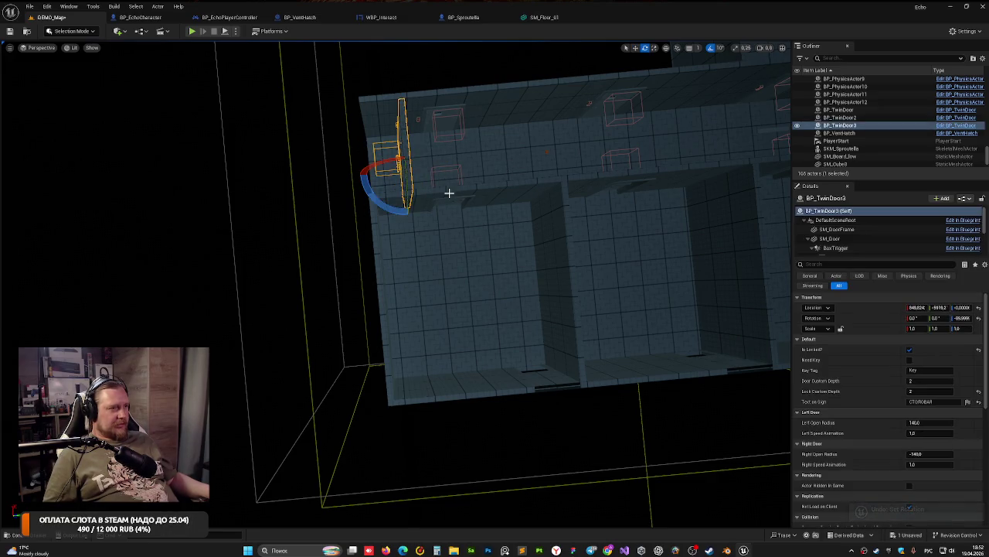
{"action": "mouse_move", "coordinate": [388, 209]}
{"action": "left_mouse_down"}
{"action": "mouse_move", "coordinate": [448, 162]}
{"action": "mouse_move", "coordinate": [446, 190]}
{"action": "mouse_move", "coordinate": [408, 216]}
{"action": "mouse_move", "coordinate": [440, 183]}
{"action": "mouse_move", "coordinate": [417, 178]}
{"action": "mouse_move", "coordinate": [386, 193]}
{"action": "mouse_move", "coordinate": [371, 127]}
{"action": "mouse_move", "coordinate": [477, 206]}
{"action": "mouse_move", "coordinate": [417, 192]}
{"action": "left_mouse_up"}
{"action": "left_click_drag", "start_coordinate": [503, 268], "coordinate": [503, 269]}
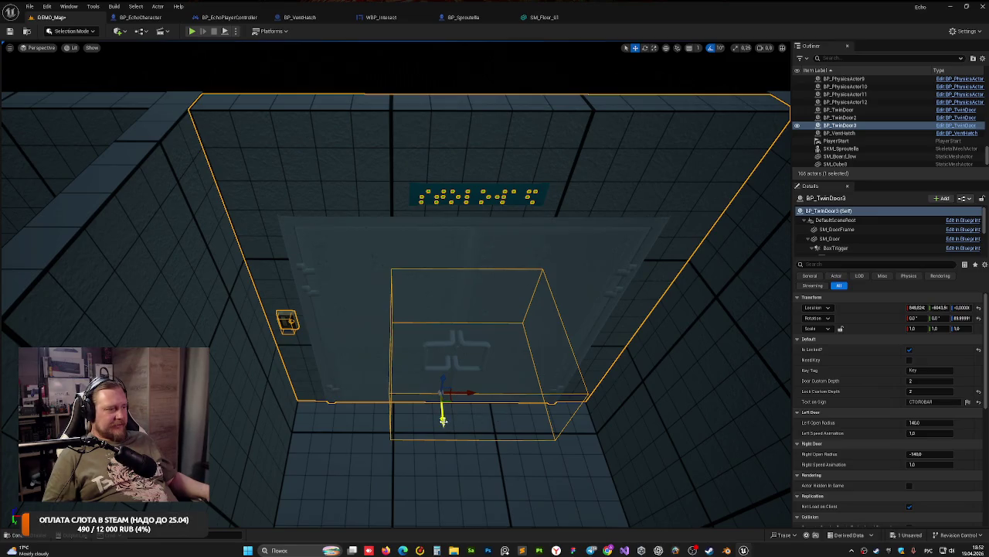
{"action": "mouse_move", "coordinate": [443, 419]}
{"action": "left_mouse_down"}
{"action": "mouse_move", "coordinate": [441, 400]}
{"action": "mouse_move", "coordinate": [445, 415]}
{"action": "mouse_move", "coordinate": [377, 307]}
{"action": "left_mouse_up"}
Step: Save the level with Ctrl+S
{"action": "key", "text": "ctrl+s"}
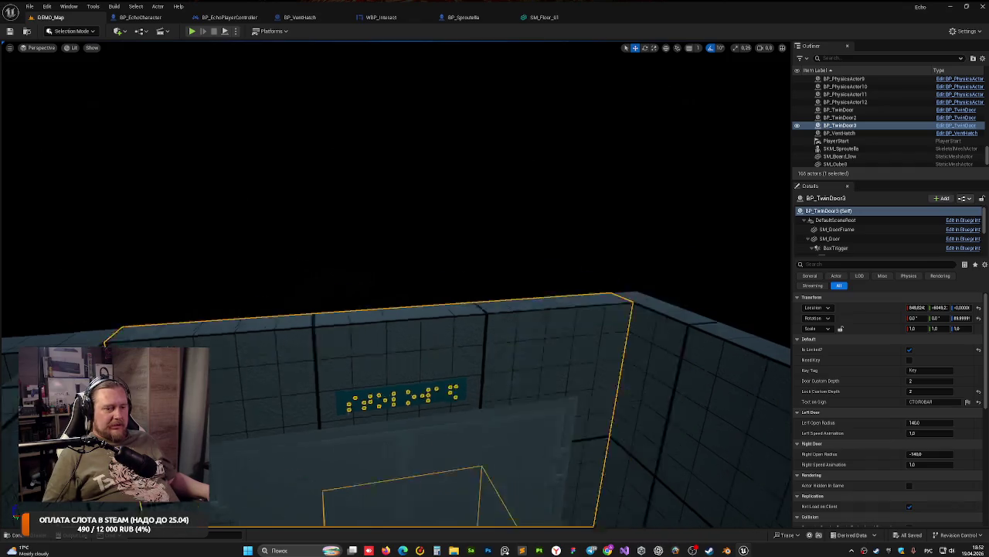
{"action": "left_click_drag", "start_coordinate": [537, 222], "coordinate": [301, 261]}
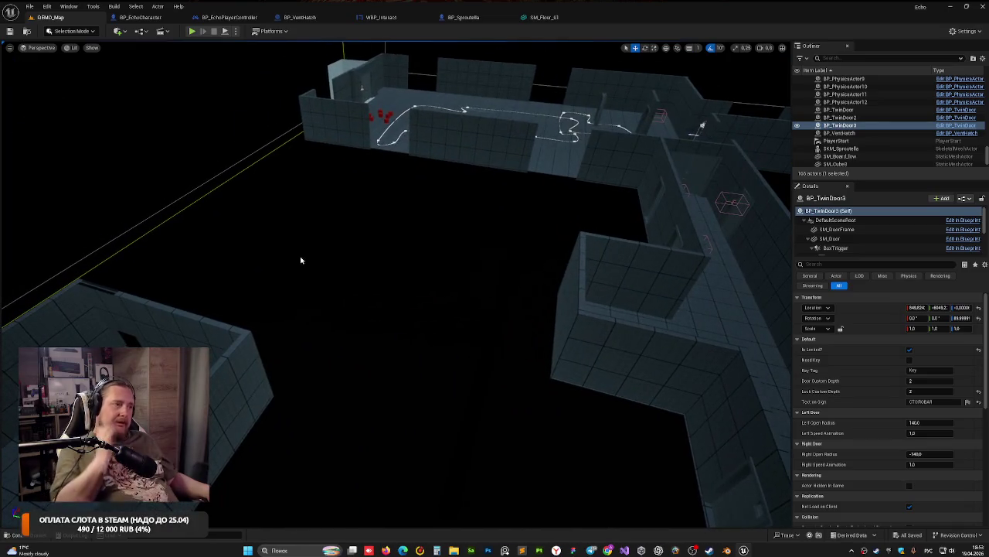
{"action": "mouse_move", "coordinate": [206, 281]}
{"action": "left_mouse_down"}
{"action": "mouse_move", "coordinate": [147, 220]}
{"action": "mouse_move", "coordinate": [470, 242]}
{"action": "left_mouse_up"}
Step: Slide floor piece SM_Floor_9 outward along Y to fill the side room
{"action": "left_click", "coordinate": [497, 279]}
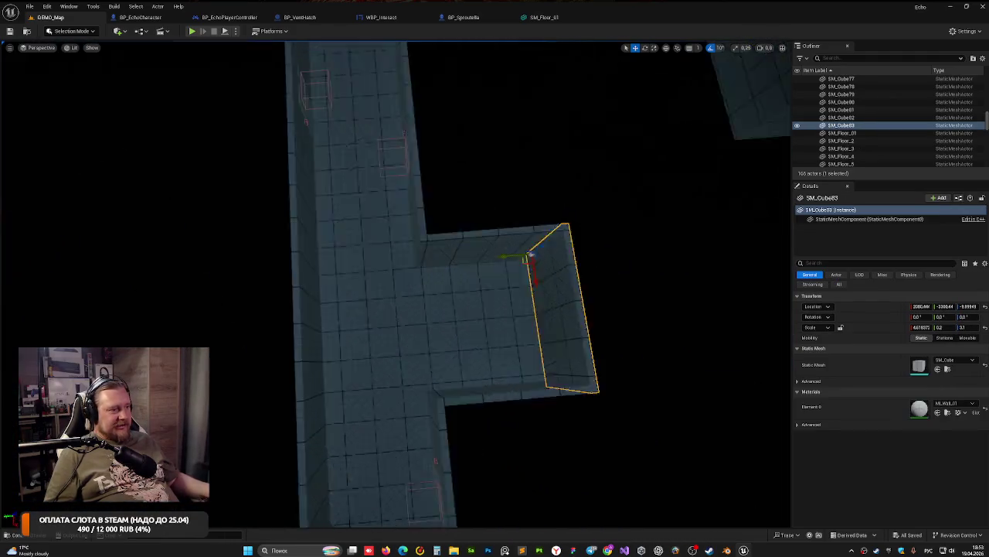
{"action": "mouse_move", "coordinate": [497, 279]}
{"action": "left_mouse_down"}
{"action": "mouse_move", "coordinate": [514, 283]}
{"action": "mouse_move", "coordinate": [327, 223]}
{"action": "mouse_move", "coordinate": [323, 268]}
{"action": "mouse_move", "coordinate": [499, 256]}
{"action": "left_mouse_up"}
{"action": "key", "text": "f"}
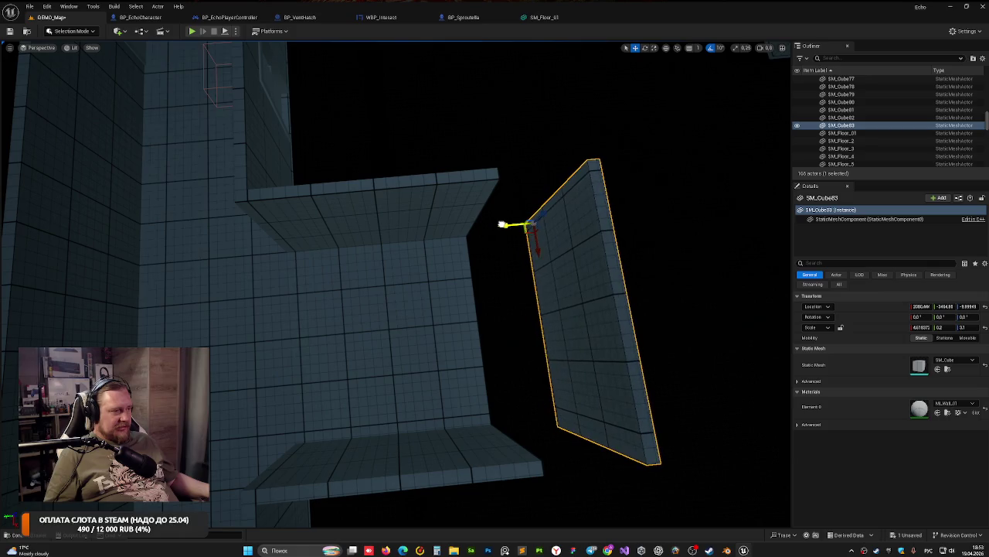
{"action": "left_click", "coordinate": [477, 309]}
{"action": "right_click", "coordinate": [478, 308]}
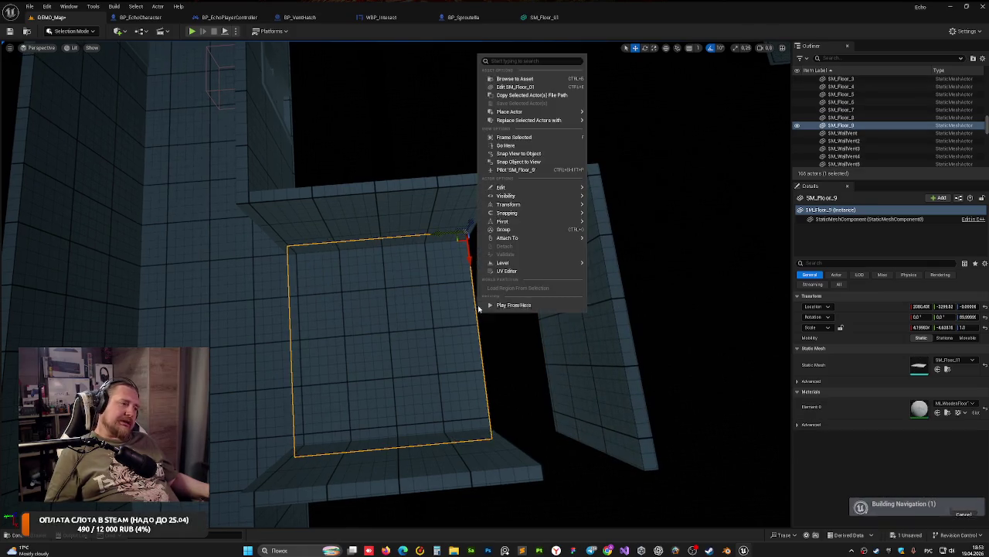
{"action": "left_click", "coordinate": [441, 237]}
{"action": "key", "text": "ctrl+z"}
{"action": "key", "text": "ctrl+y"}
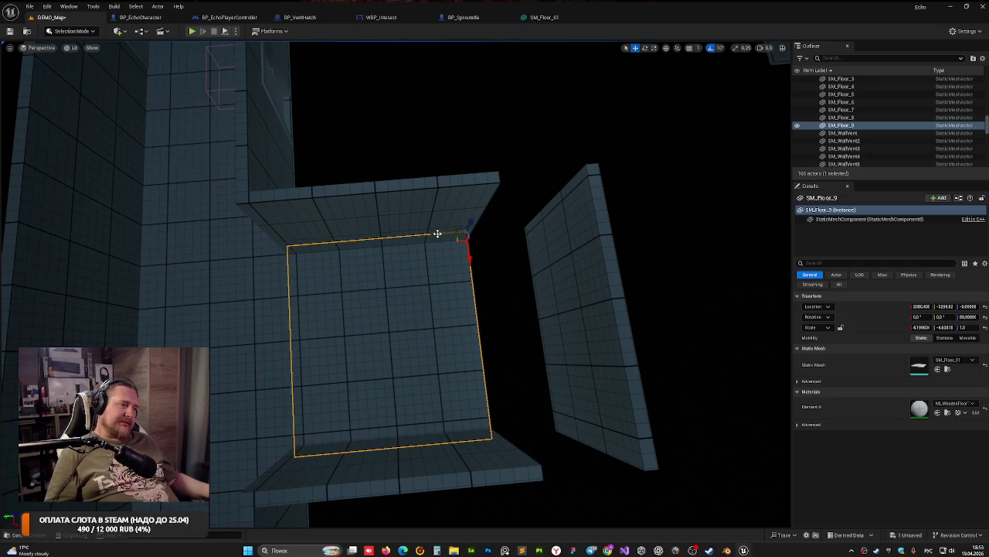
{"action": "mouse_move", "coordinate": [437, 233]}
{"action": "left_mouse_down"}
{"action": "mouse_move", "coordinate": [475, 242]}
{"action": "mouse_move", "coordinate": [502, 231]}
{"action": "mouse_move", "coordinate": [457, 233]}
{"action": "left_mouse_up"}
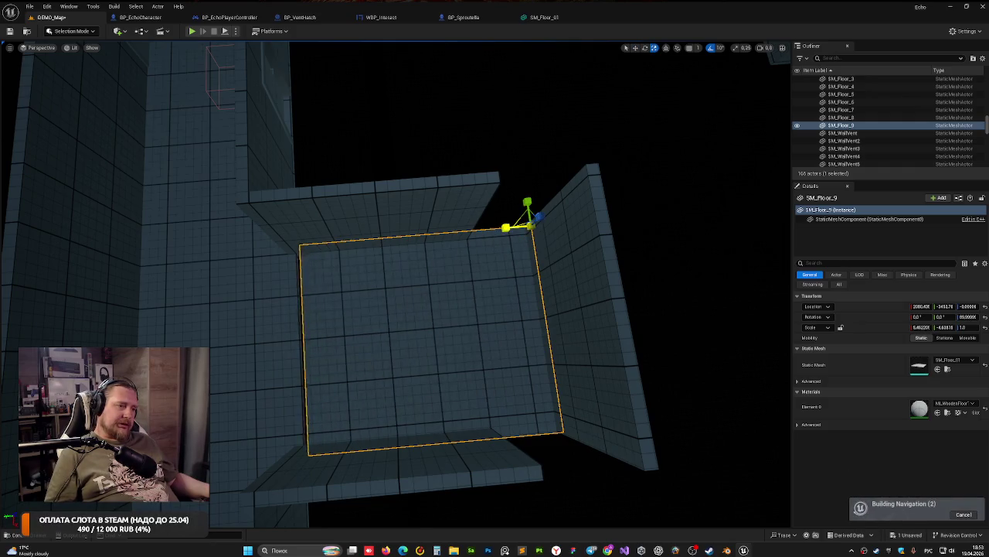
{"action": "key", "text": "Escape"}
{"action": "mouse_move", "coordinate": [371, 232]}
{"action": "left_mouse_down"}
{"action": "mouse_move", "coordinate": [371, 294]}
{"action": "mouse_move", "coordinate": [371, 228]}
{"action": "mouse_move", "coordinate": [324, 217]}
{"action": "mouse_move", "coordinate": [347, 212]}
{"action": "left_mouse_up"}
Step: Stretch side walls SM_Cube80 and SM_Cube81 along X to about 5.7 and 6.2 scale
{"action": "left_click", "coordinate": [347, 211]}
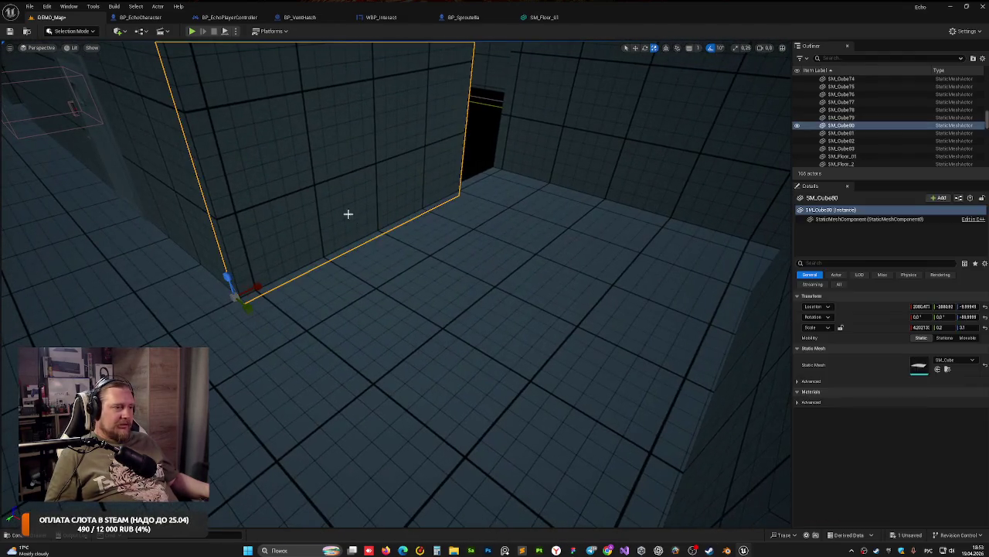
{"action": "mouse_move", "coordinate": [263, 286]}
{"action": "left_mouse_down"}
{"action": "mouse_move", "coordinate": [293, 274]}
{"action": "mouse_move", "coordinate": [333, 332]}
{"action": "mouse_move", "coordinate": [413, 386]}
{"action": "left_mouse_up"}
{"action": "left_click", "coordinate": [413, 386]}
{"action": "mouse_move", "coordinate": [467, 452]}
{"action": "left_mouse_down"}
{"action": "mouse_move", "coordinate": [312, 214]}
{"action": "mouse_move", "coordinate": [579, 379]}
{"action": "mouse_move", "coordinate": [363, 270]}
{"action": "mouse_move", "coordinate": [490, 393]}
{"action": "left_mouse_up"}
{"action": "key", "text": "Escape"}
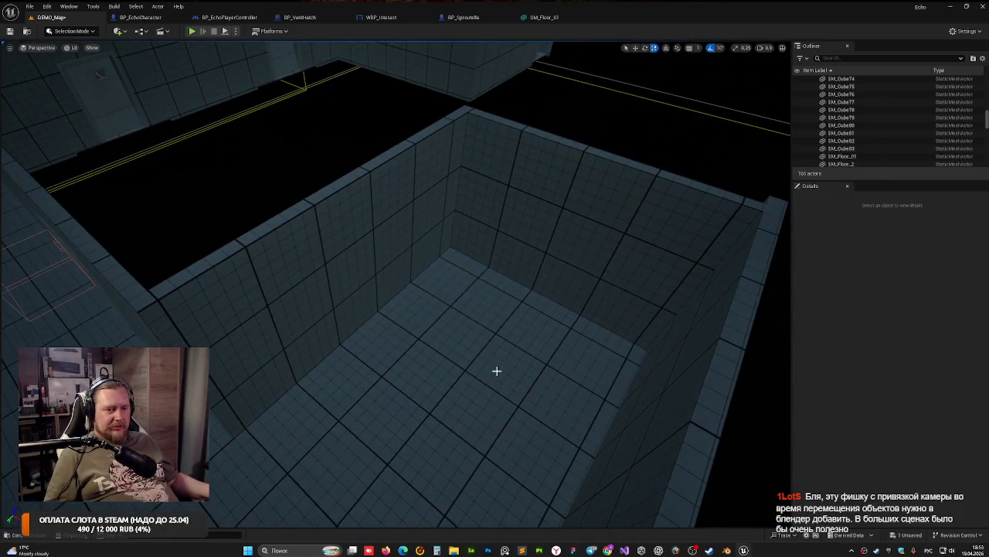
Step: Alt-drag BP_Door_21 along X to create BP_Door_26 at about X 3661, Y -2529
{"action": "mouse_move", "coordinate": [501, 348]}
{"action": "left_mouse_down"}
{"action": "mouse_move", "coordinate": [427, 303]}
{"action": "mouse_move", "coordinate": [374, 230]}
{"action": "mouse_move", "coordinate": [378, 157]}
{"action": "mouse_move", "coordinate": [321, 158]}
{"action": "mouse_move", "coordinate": [181, 119]}
{"action": "mouse_move", "coordinate": [705, 71]}
{"action": "mouse_move", "coordinate": [464, 85]}
{"action": "left_mouse_up"}
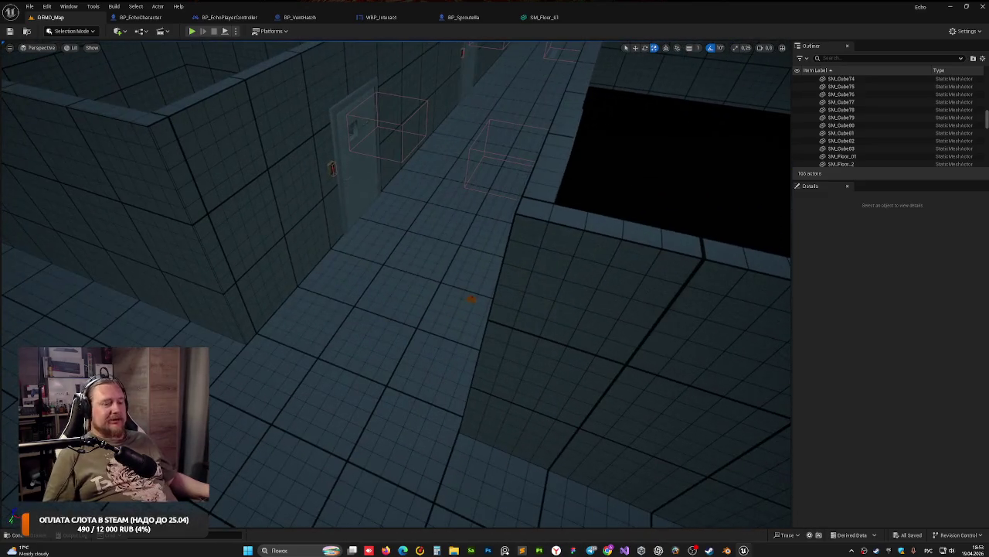
{"action": "left_click_drag", "start_coordinate": [487, 323], "coordinate": [433, 247]}
{"action": "left_click_drag", "start_coordinate": [377, 259], "coordinate": [542, 291]}
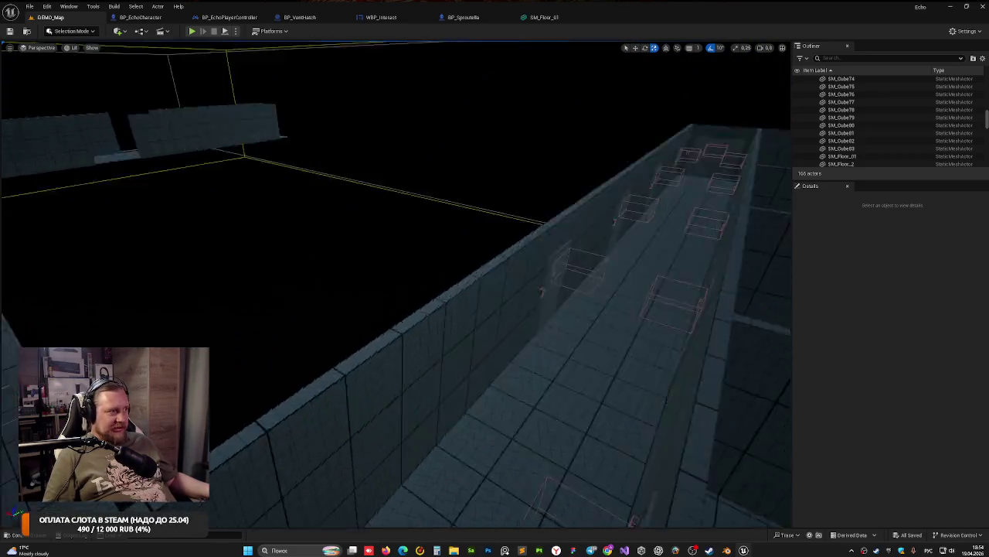
{"action": "mouse_move", "coordinate": [441, 279]}
{"action": "left_mouse_down"}
{"action": "mouse_move", "coordinate": [417, 259]}
{"action": "mouse_move", "coordinate": [379, 275]}
{"action": "mouse_move", "coordinate": [348, 267]}
{"action": "mouse_move", "coordinate": [391, 297]}
{"action": "left_mouse_up"}
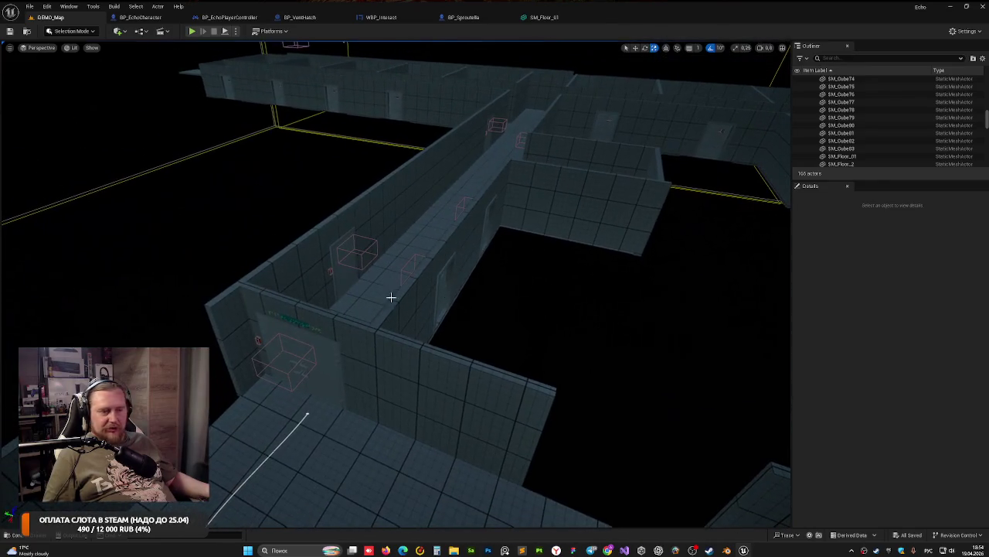
{"action": "left_click", "coordinate": [347, 248]}
{"action": "mouse_move", "coordinate": [332, 308]}
{"action": "left_mouse_down"}
{"action": "mouse_move", "coordinate": [352, 316]}
{"action": "mouse_move", "coordinate": [368, 298]}
{"action": "left_mouse_up"}
{"action": "mouse_move", "coordinate": [491, 334]}
{"action": "left_mouse_down"}
{"action": "mouse_move", "coordinate": [492, 356]}
{"action": "mouse_move", "coordinate": [451, 364]}
{"action": "left_mouse_up"}
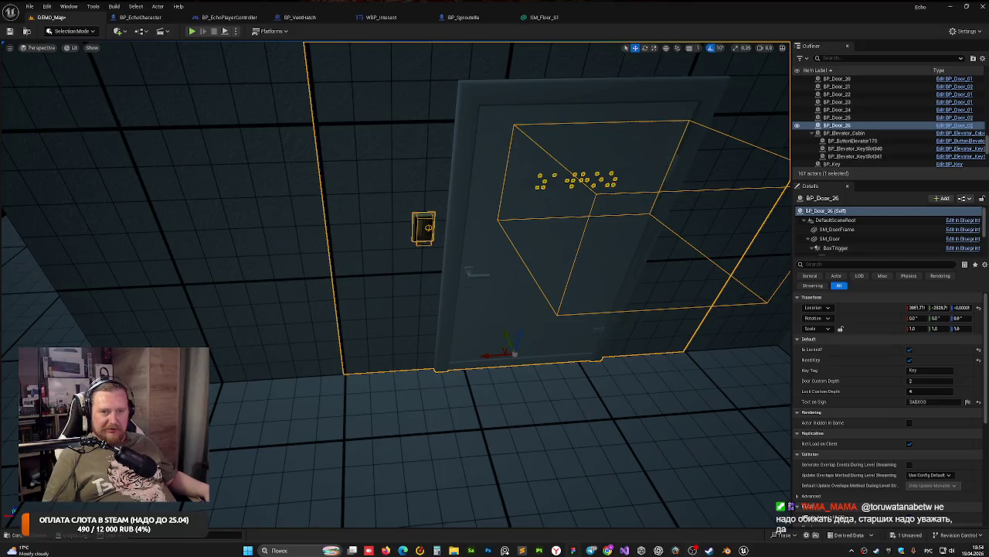
Step: Select BP_Door_26 and type ТОЛЬКО ДЛЯ ПЕРСОНАЛА into its Text on Sign field
{"action": "left_click_drag", "start_coordinate": [321, 304], "coordinate": [321, 304]}
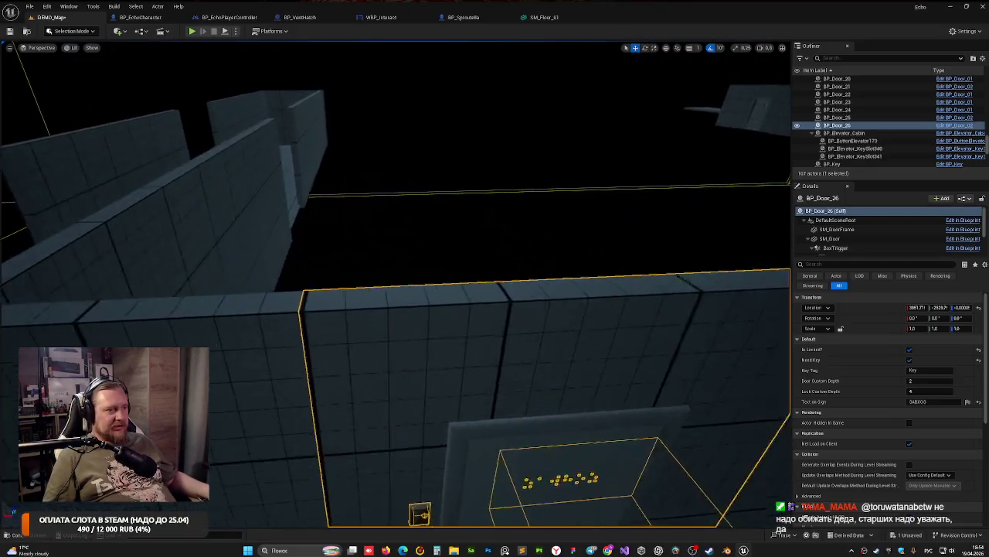
{"action": "left_click_drag", "start_coordinate": [479, 420], "coordinate": [481, 419]}
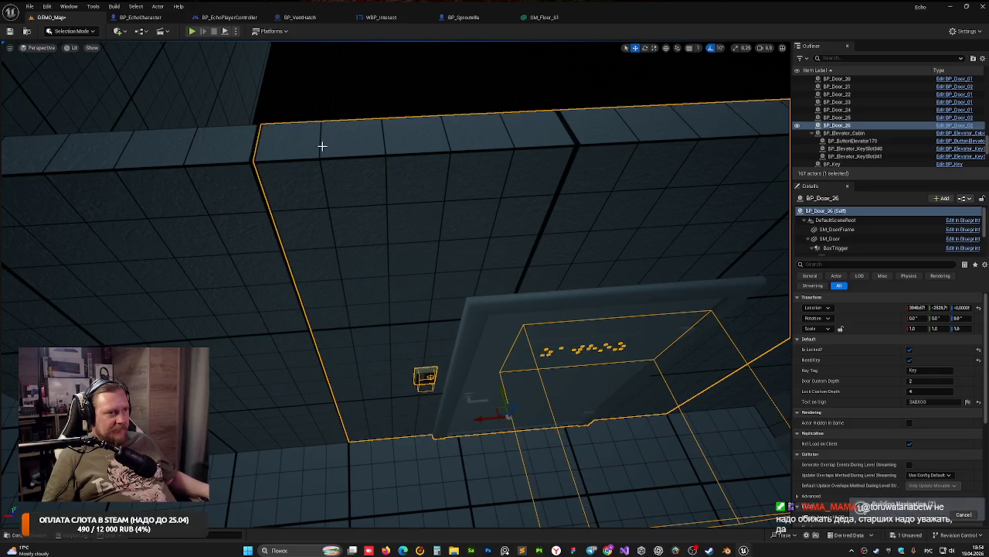
{"action": "key", "text": "Escape"}
{"action": "left_click_drag", "start_coordinate": [333, 201], "coordinate": [342, 194]}
{"action": "left_click", "coordinate": [477, 239]}
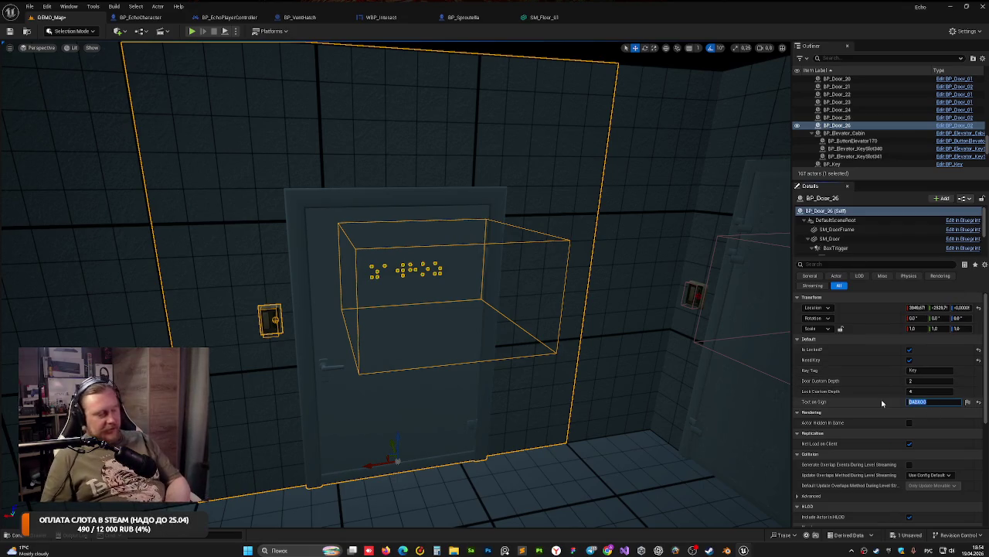
{"action": "type", "text": "5"}
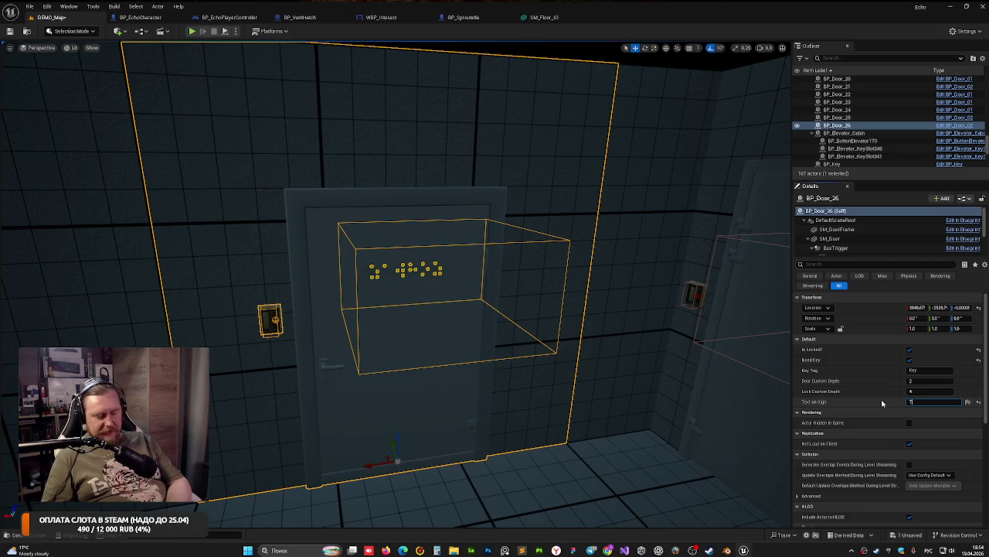
{"action": "type", "text": "ЛЬКО"}
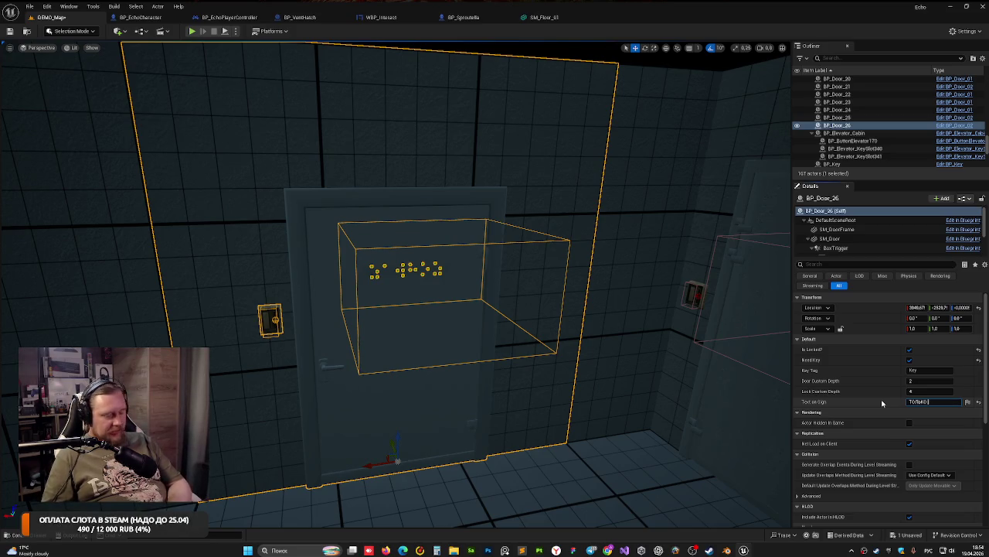
{"action": "type", "text": " ДЛЯ ПЕР"}
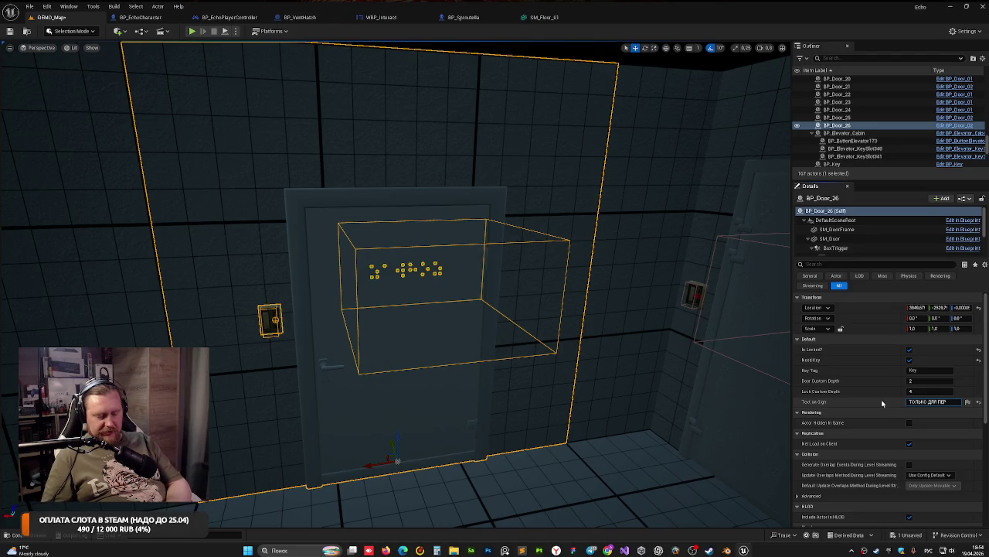
{"action": "type", "text": "СОНА"}
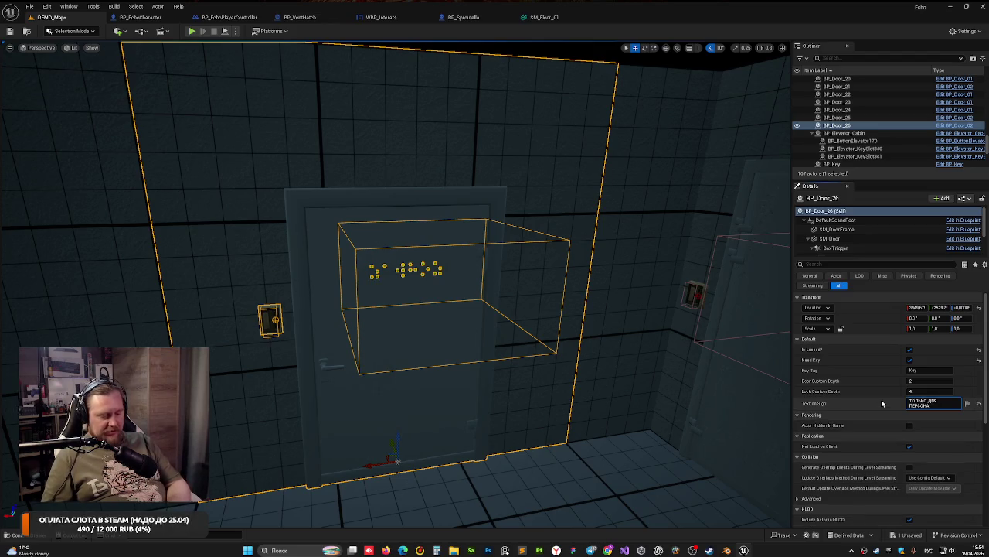
{"action": "type", "text": "ЛА"}
Step: Commit the new sign text, then run and stop a Play-In-Editor test
{"action": "key", "text": "Return"}
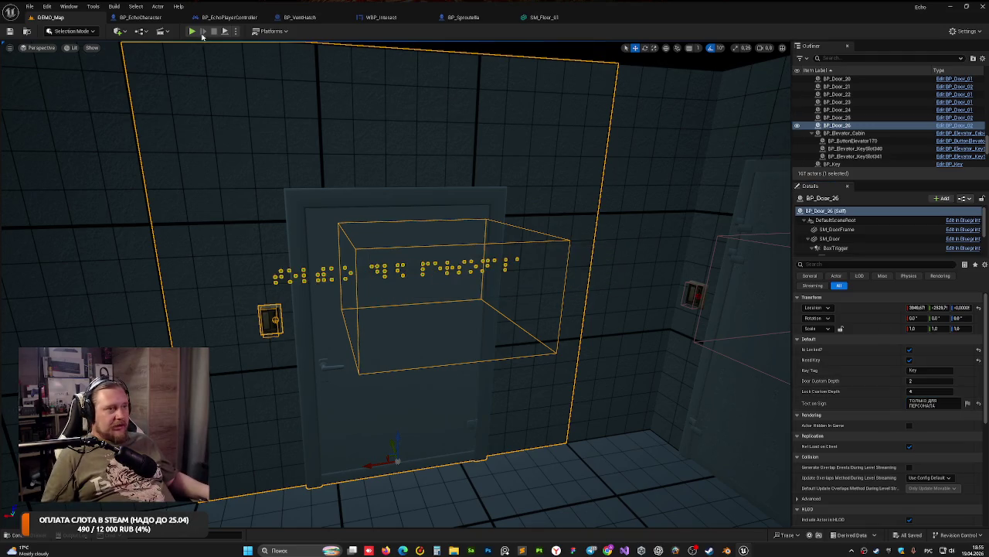
{"action": "key", "text": "alt+p"}
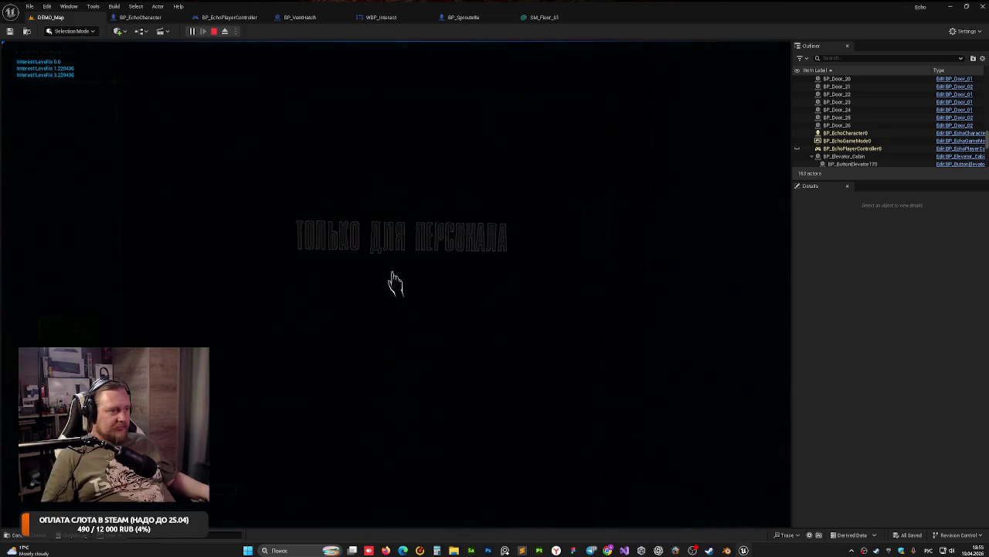
{"action": "key", "text": "Escape"}
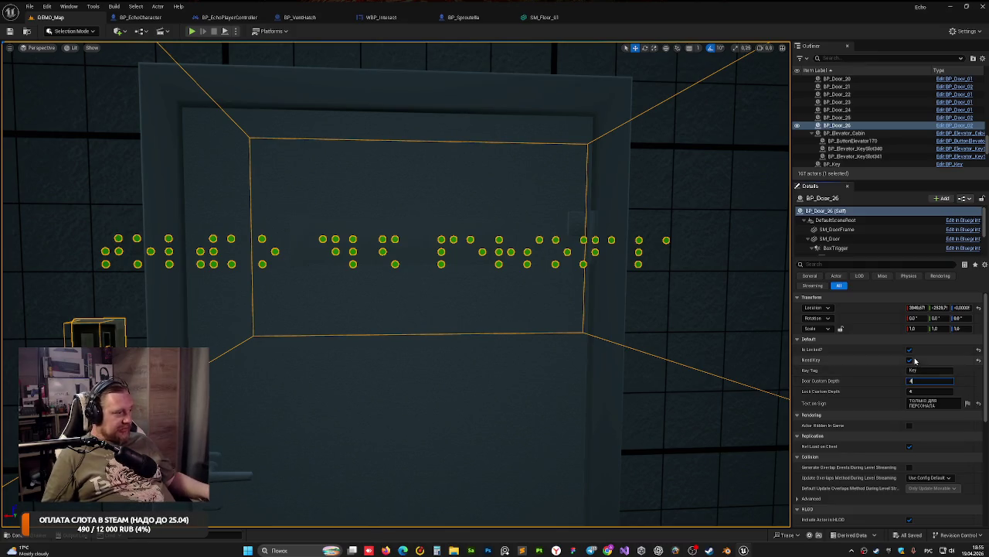
Step: Clear Is Locked on BP_Door_26 so the door is no longer locked
{"action": "left_click", "coordinate": [909, 350]}
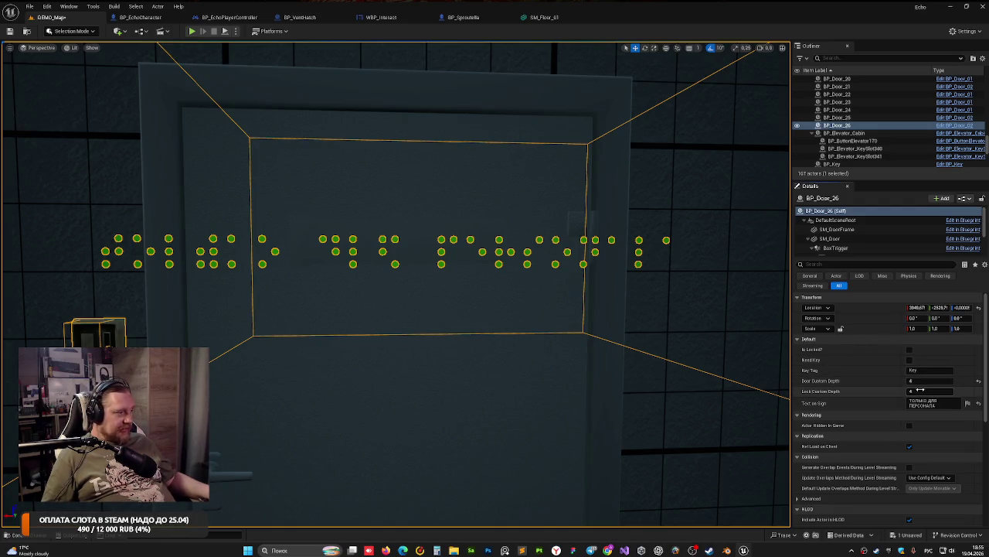
{"action": "scroll", "coordinate": [622, 357], "scroll_direction": "down", "scroll_amount": 5}
{"action": "left_click", "coordinate": [466, 152]}
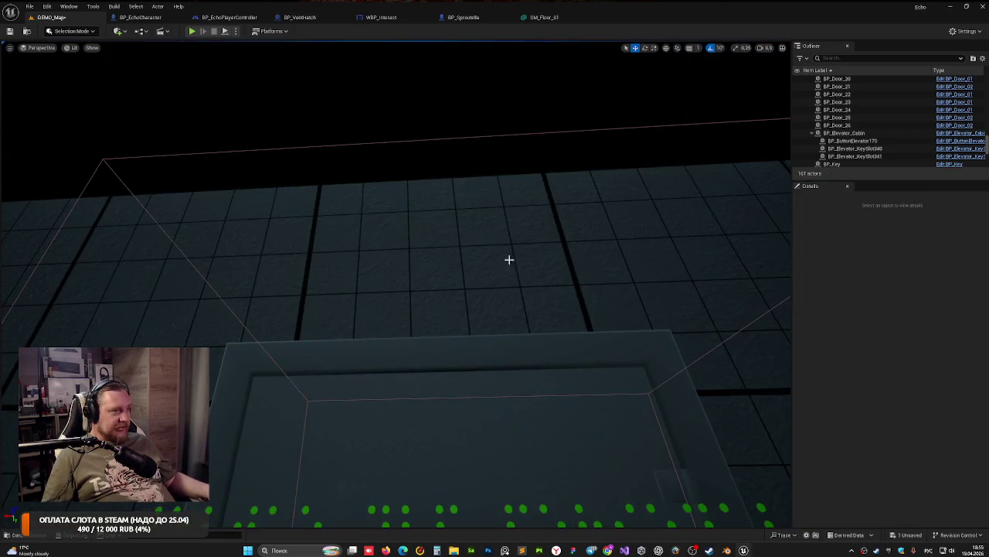
{"action": "left_click_drag", "start_coordinate": [508, 258], "coordinate": [508, 259]}
{"action": "mouse_move", "coordinate": [396, 283]}
{"action": "left_mouse_down"}
{"action": "mouse_move", "coordinate": [364, 348]}
{"action": "mouse_move", "coordinate": [565, 302]}
{"action": "left_mouse_up"}
Step: Set BP_Door_2's Lock Custom Depth to 2 and save the level
{"action": "left_click", "coordinate": [477, 233]}
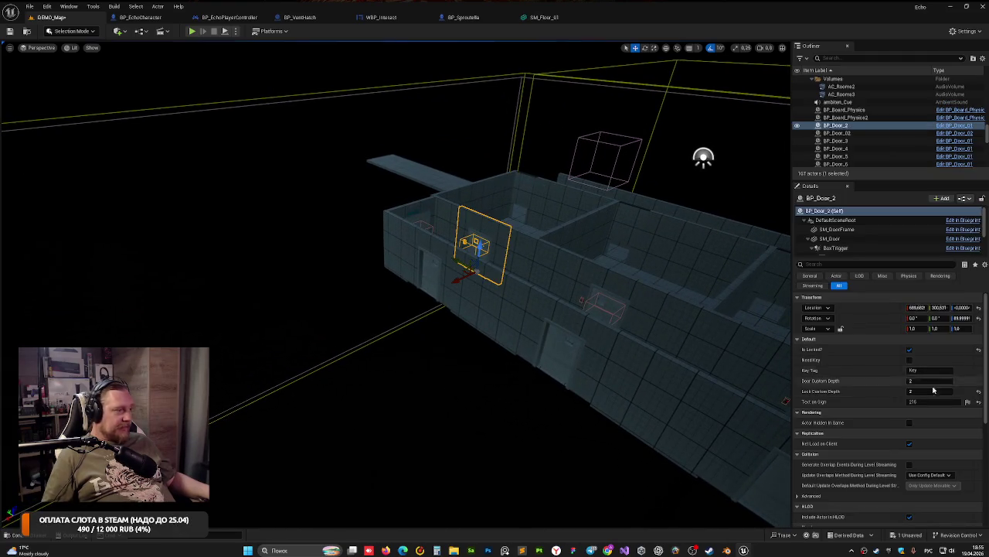
{"action": "left_click", "coordinate": [918, 390]}
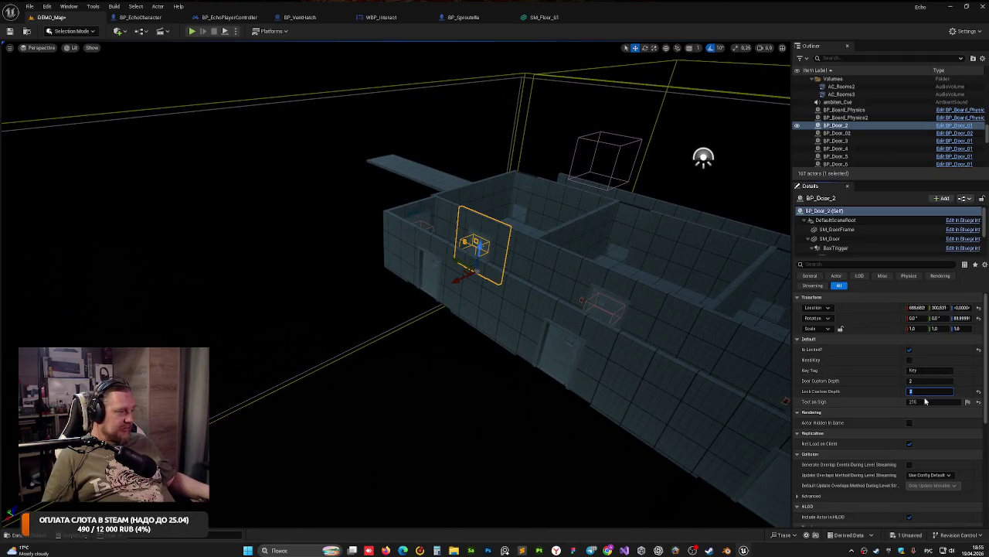
{"action": "type", "text": "2"}
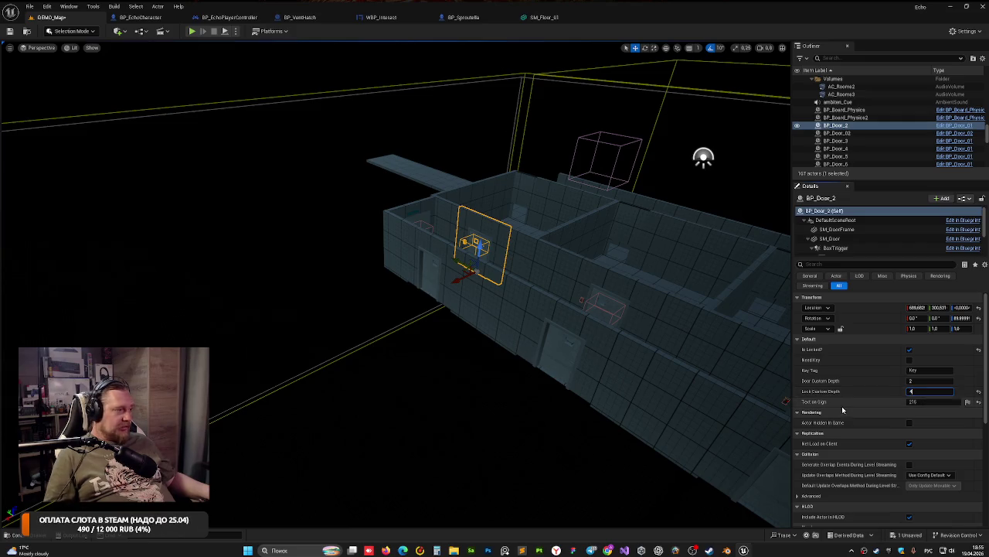
{"action": "mouse_move", "coordinate": [695, 232]}
{"action": "left_mouse_down"}
{"action": "mouse_move", "coordinate": [304, 205]}
{"action": "mouse_move", "coordinate": [283, 268]}
{"action": "mouse_move", "coordinate": [308, 185]}
{"action": "mouse_move", "coordinate": [219, 121]}
{"action": "left_mouse_up"}
{"action": "key", "text": "ctrl+s"}
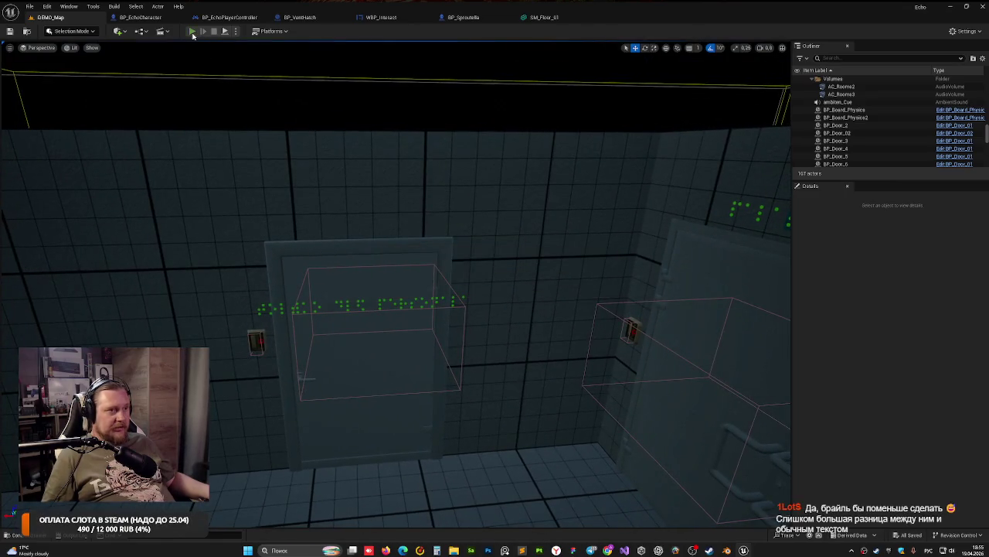
Step: Play-test the level, walking up to the green door and opening it
{"action": "key", "text": "alt+p"}
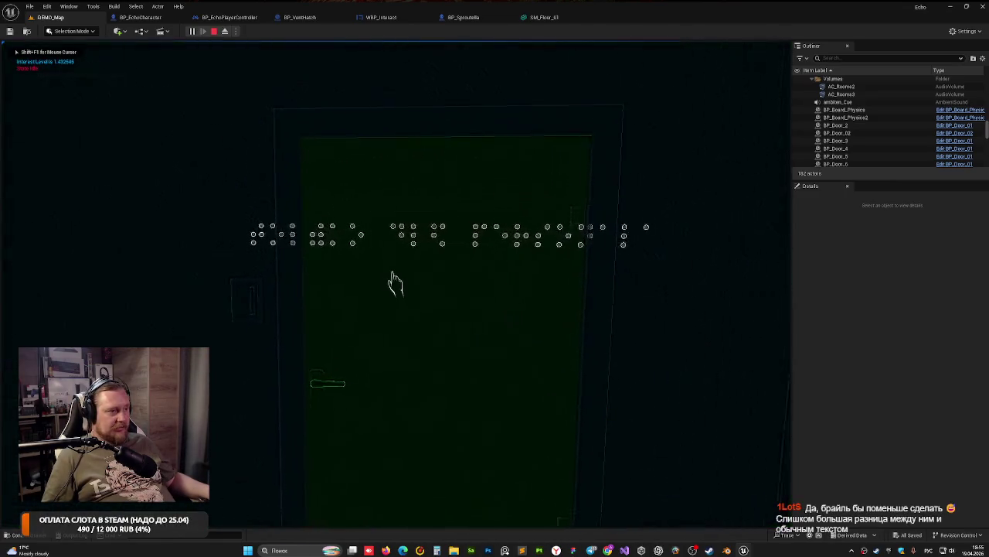
{"action": "key", "text": "w"}
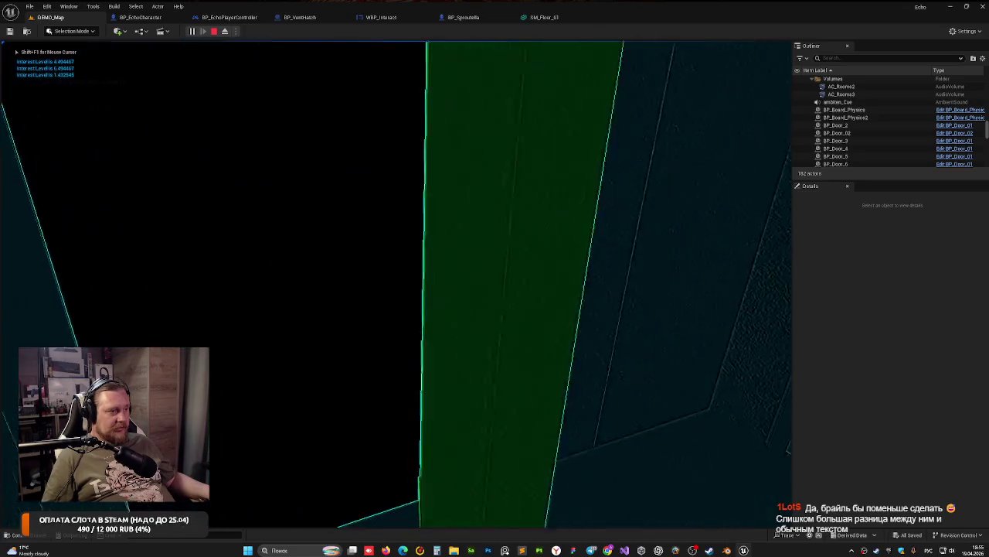
{"action": "left_click", "coordinate": [391, 283]}
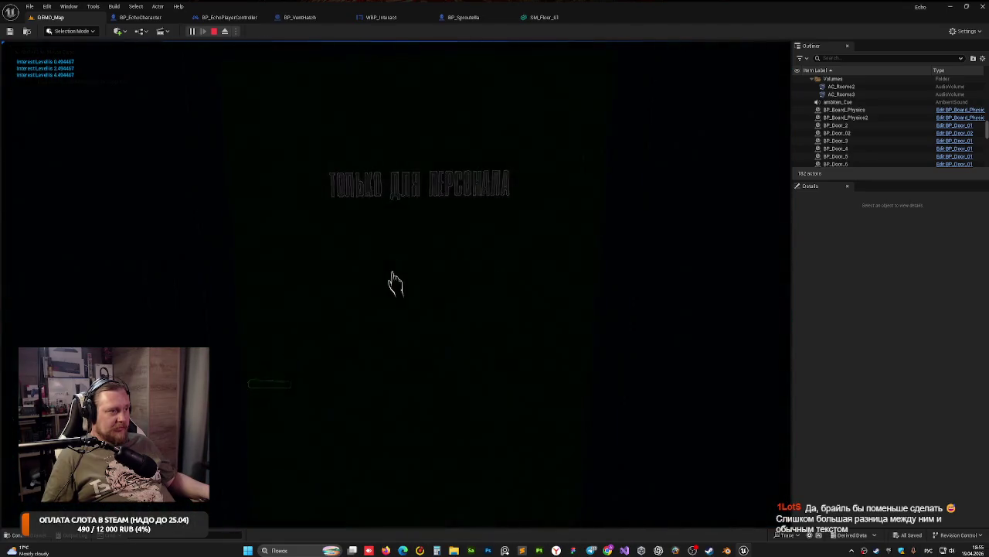
{"action": "key", "text": "Escape"}
Step: Change BP_Door_26's Text on Sign to 'не входить' and save the level
{"action": "left_click", "coordinate": [383, 179]}
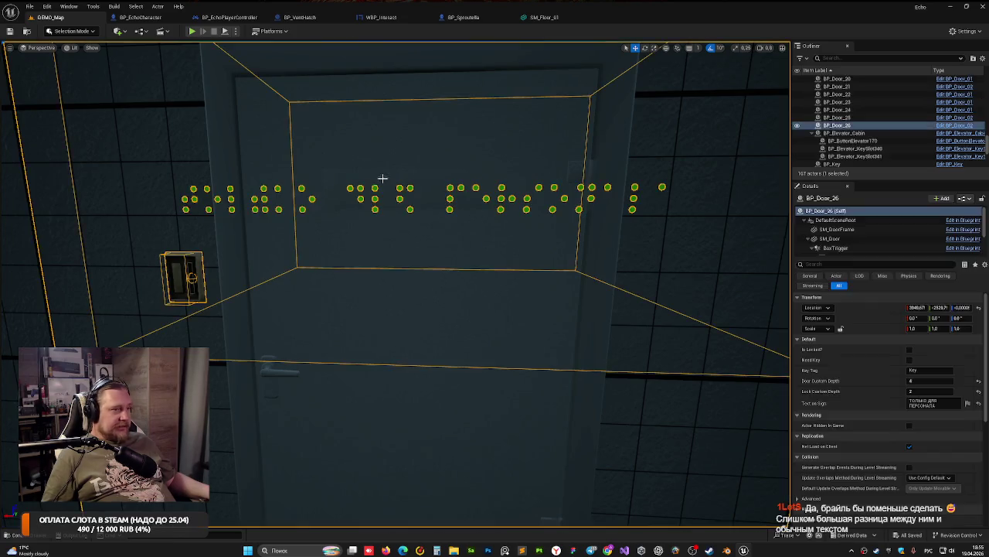
{"action": "left_click", "coordinate": [928, 403]}
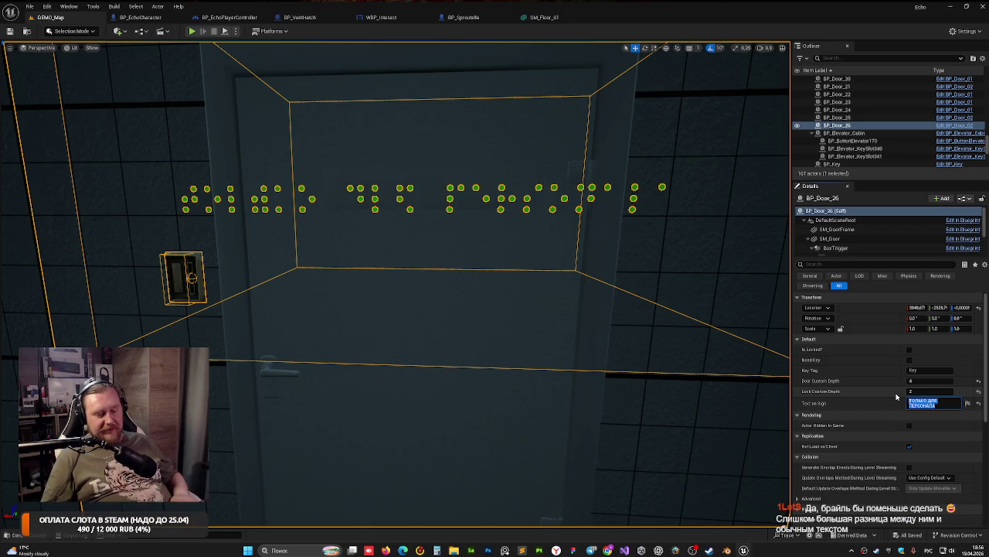
{"action": "type", "text": "не вход"}
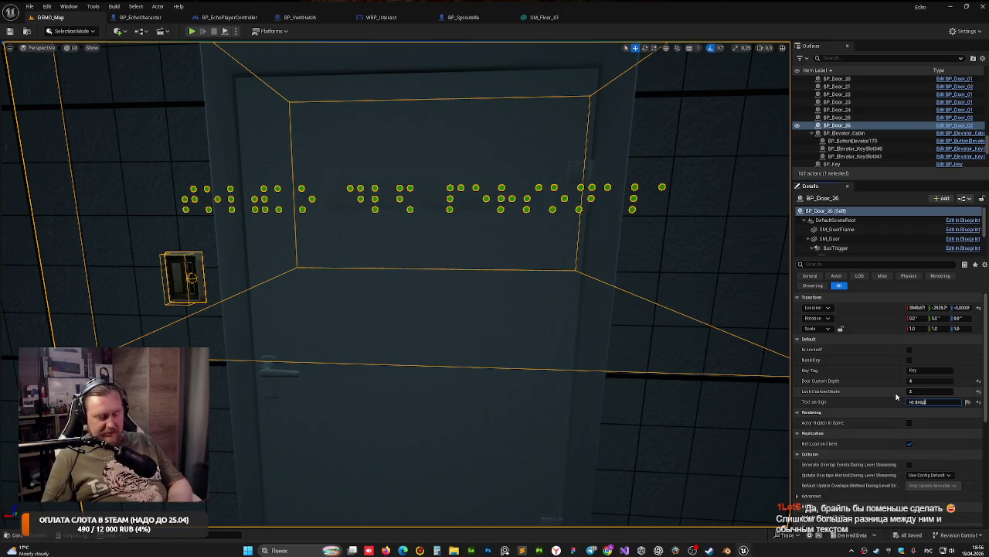
{"action": "type", "text": "ить"}
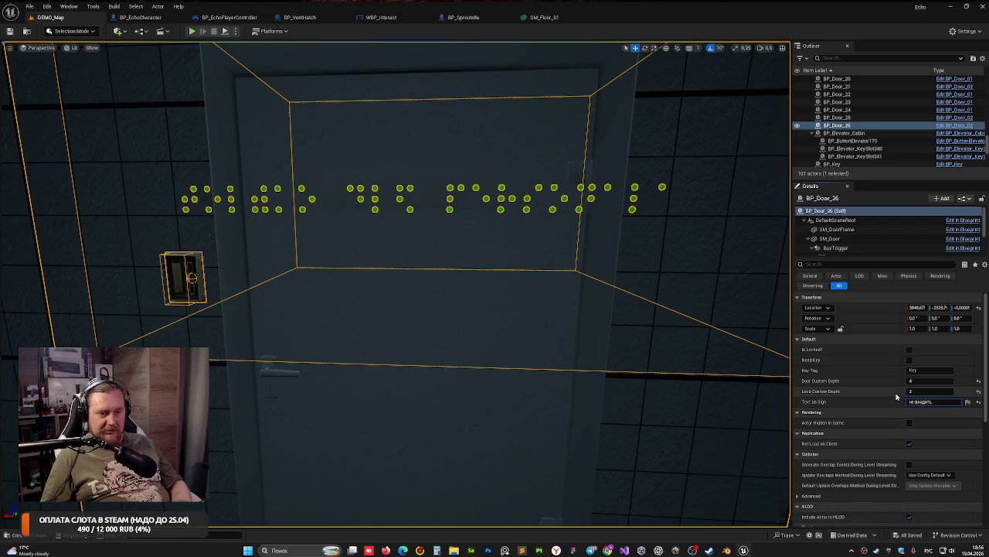
{"action": "key", "text": "Return"}
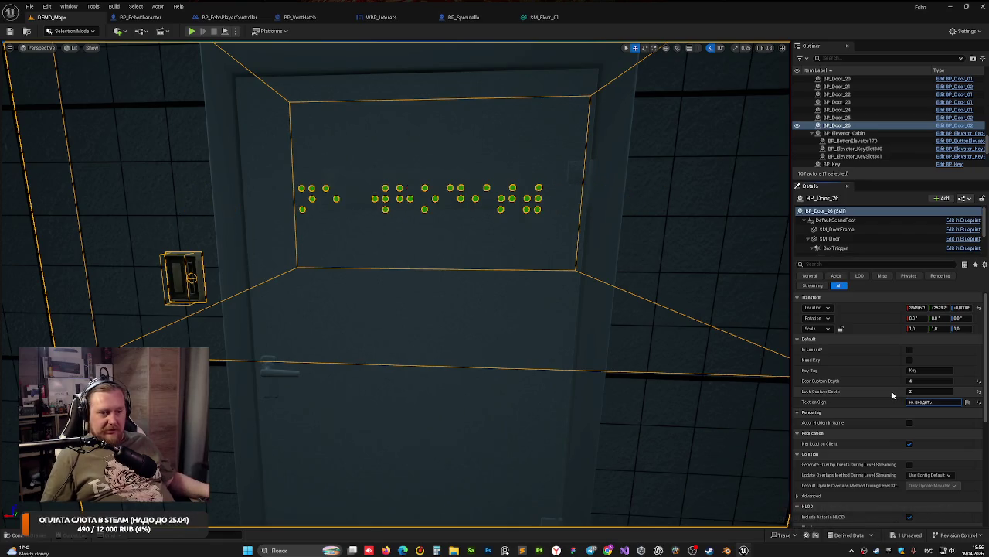
{"action": "mouse_move", "coordinate": [477, 276]}
{"action": "left_mouse_down"}
{"action": "mouse_move", "coordinate": [495, 293]}
{"action": "mouse_move", "coordinate": [473, 272]}
{"action": "left_mouse_up"}
{"action": "key", "text": "ctrl+s"}
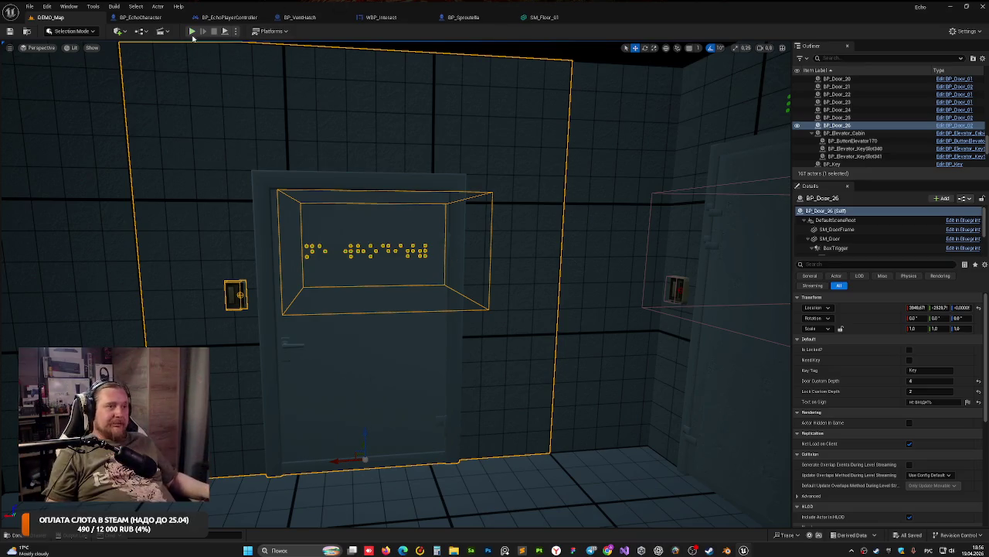
{"action": "left_click", "coordinate": [192, 32]}
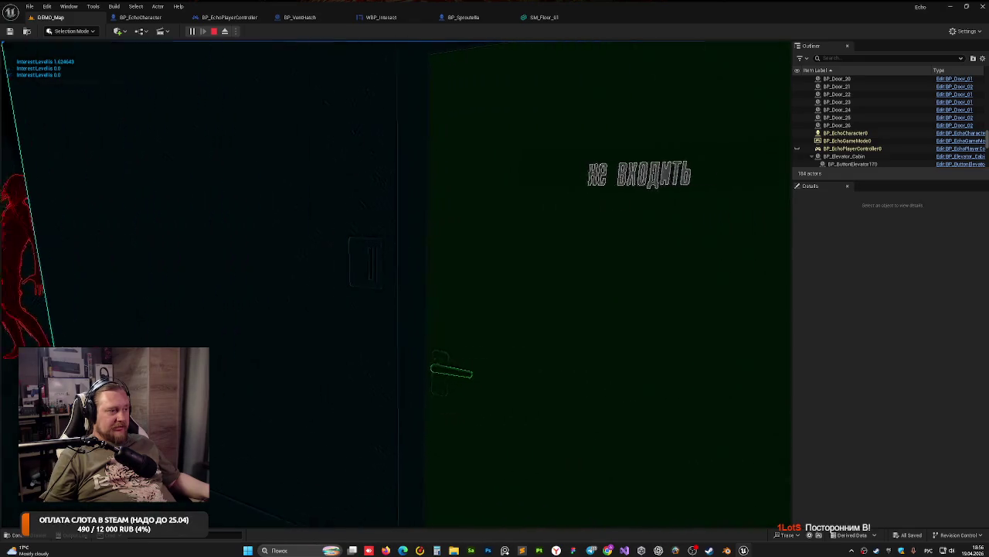
{"action": "key", "text": "Escape"}
{"action": "key", "text": "f"}
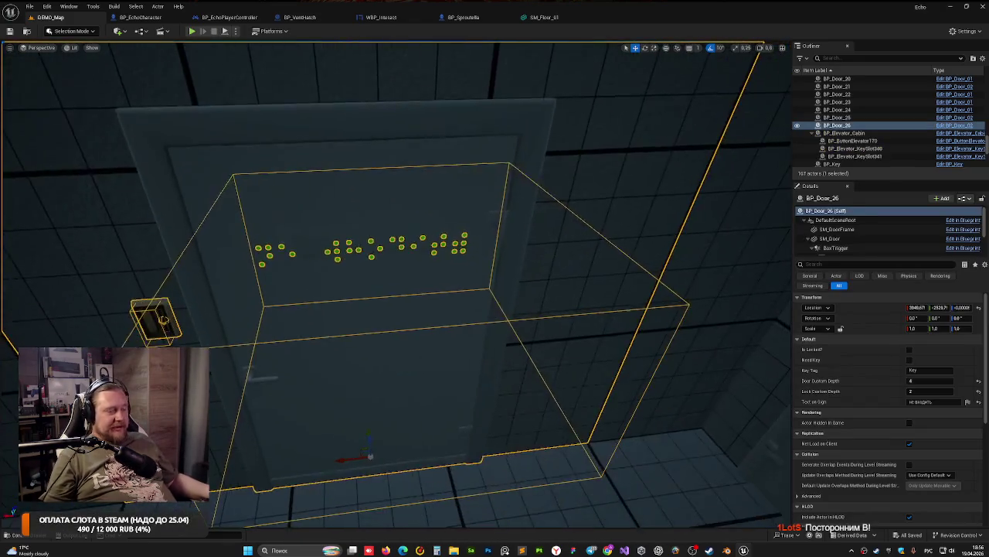
{"action": "scroll", "coordinate": [396, 284], "scroll_direction": "up", "scroll_amount": 3}
{"action": "scroll", "coordinate": [396, 285], "scroll_direction": "down", "scroll_amount": 2}
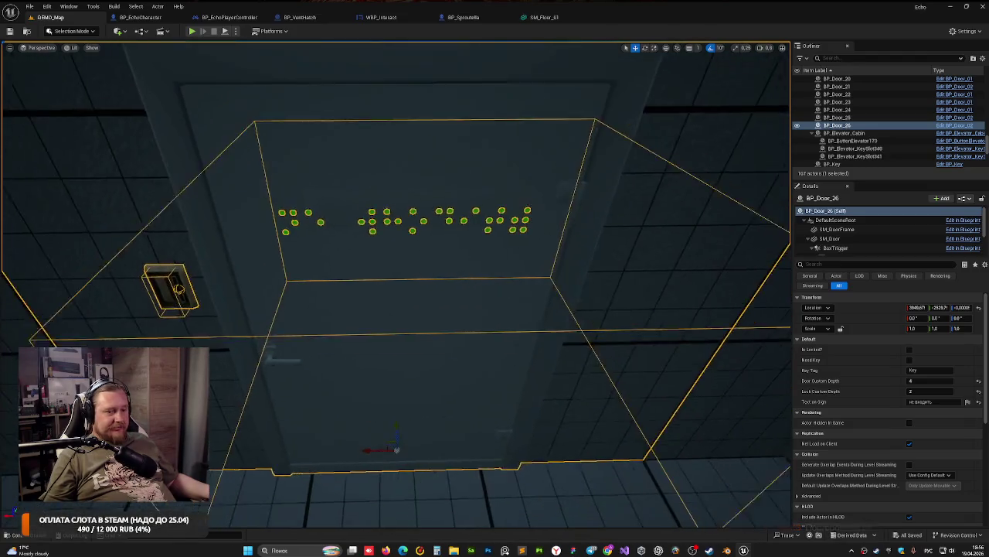
{"action": "scroll", "coordinate": [342, 186], "scroll_direction": "down", "scroll_amount": 1}
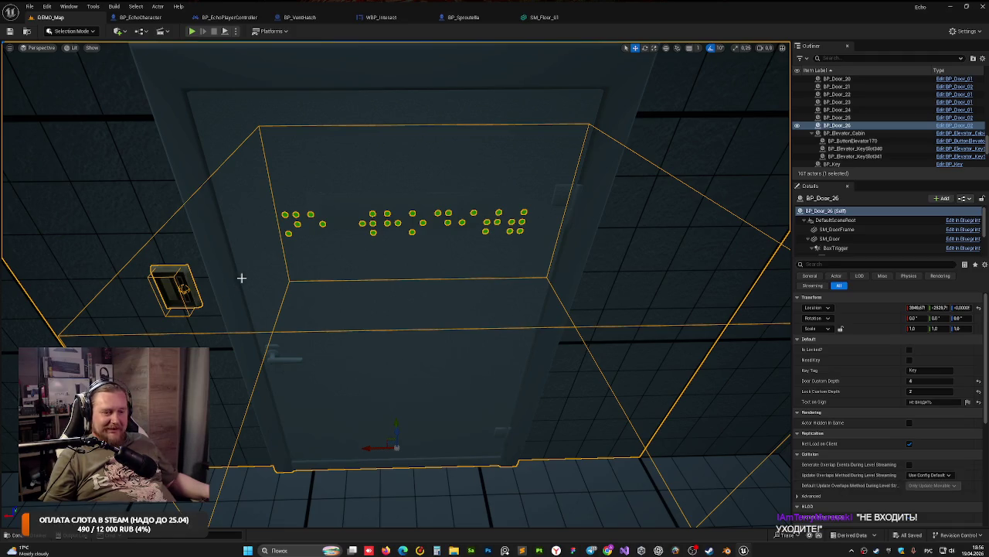
{"action": "mouse_move", "coordinate": [410, 289]}
{"action": "left_mouse_down"}
{"action": "mouse_move", "coordinate": [410, 193]}
{"action": "mouse_move", "coordinate": [411, 216]}
{"action": "mouse_move", "coordinate": [363, 263]}
{"action": "mouse_move", "coordinate": [299, 276]}
{"action": "mouse_move", "coordinate": [530, 462]}
{"action": "left_mouse_up"}
{"action": "key", "text": "f"}
Step: Rotate BP_Door_27 by 90° and move it to the middle of the floor
{"action": "key", "text": "e"}
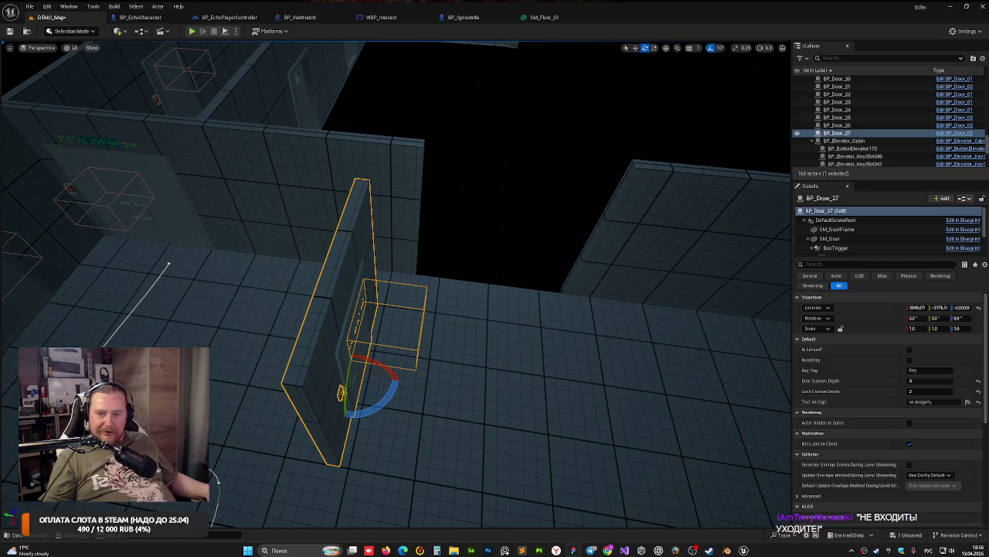
{"action": "mouse_move", "coordinate": [341, 402]}
{"action": "left_mouse_down"}
{"action": "mouse_move", "coordinate": [309, 386]}
{"action": "mouse_move", "coordinate": [341, 402]}
{"action": "left_mouse_up"}
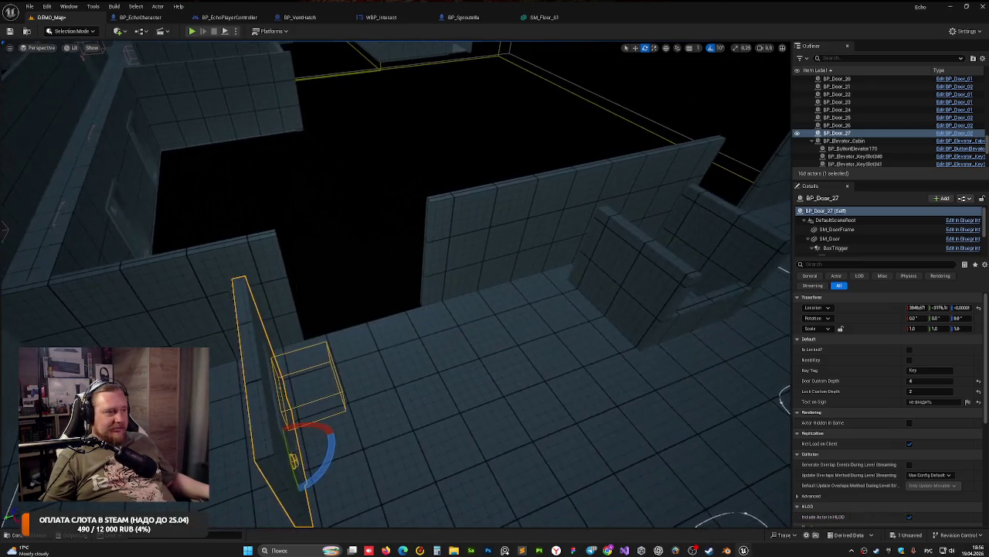
{"action": "mouse_move", "coordinate": [305, 475]}
{"action": "left_mouse_down"}
{"action": "mouse_move", "coordinate": [304, 494]}
{"action": "mouse_move", "coordinate": [270, 487]}
{"action": "mouse_move", "coordinate": [294, 495]}
{"action": "left_mouse_up"}
{"action": "key", "text": "w"}
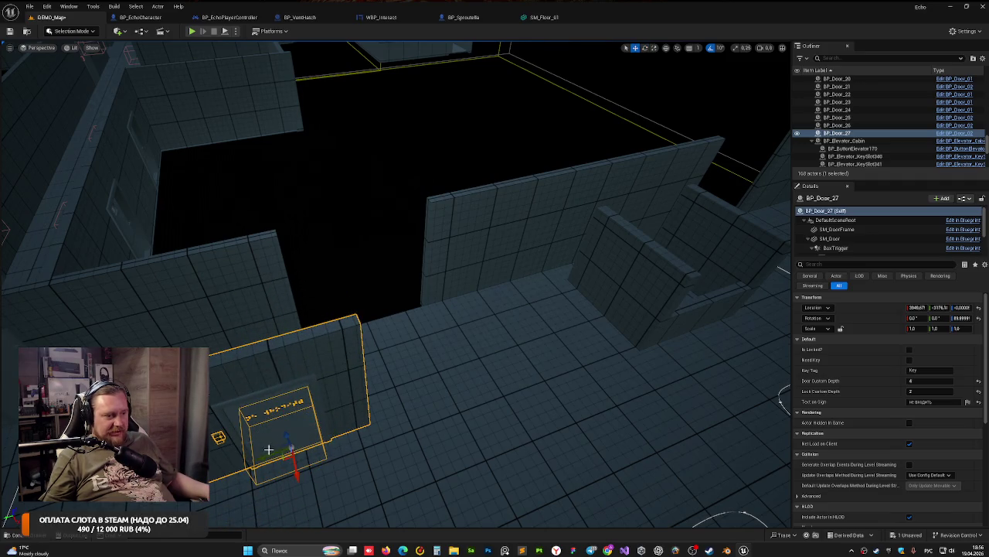
{"action": "mouse_move", "coordinate": [274, 451]}
{"action": "left_mouse_down"}
{"action": "mouse_move", "coordinate": [399, 424]}
{"action": "mouse_move", "coordinate": [409, 450]}
{"action": "mouse_move", "coordinate": [388, 348]}
{"action": "left_mouse_up"}
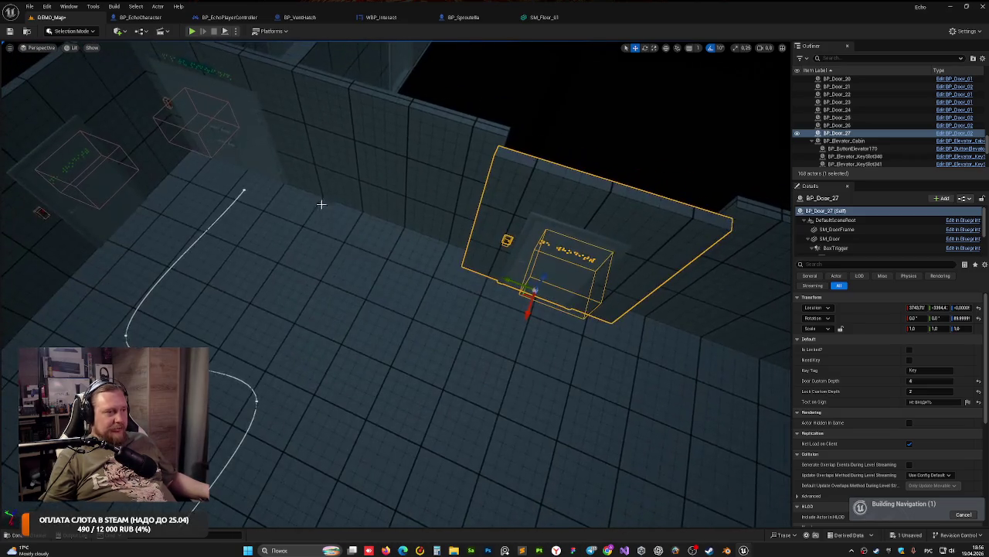
{"action": "scroll", "coordinate": [286, 214], "scroll_direction": "down", "scroll_amount": 5}
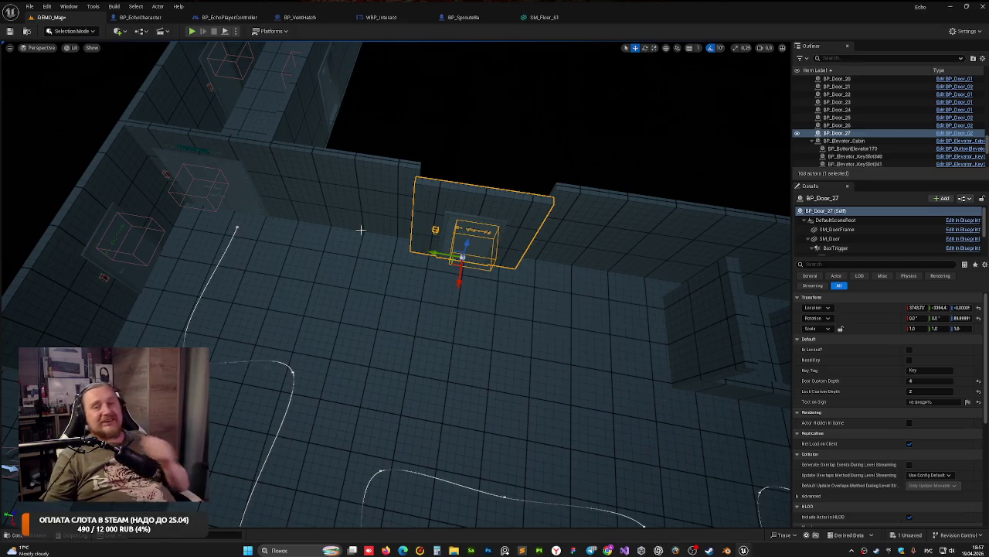
Step: Slide BP_Door_27 sideways so it sits against the corridor wall
{"action": "mouse_move", "coordinate": [298, 227]}
{"action": "left_mouse_down"}
{"action": "mouse_move", "coordinate": [299, 185]}
{"action": "mouse_move", "coordinate": [232, 155]}
{"action": "left_mouse_up"}
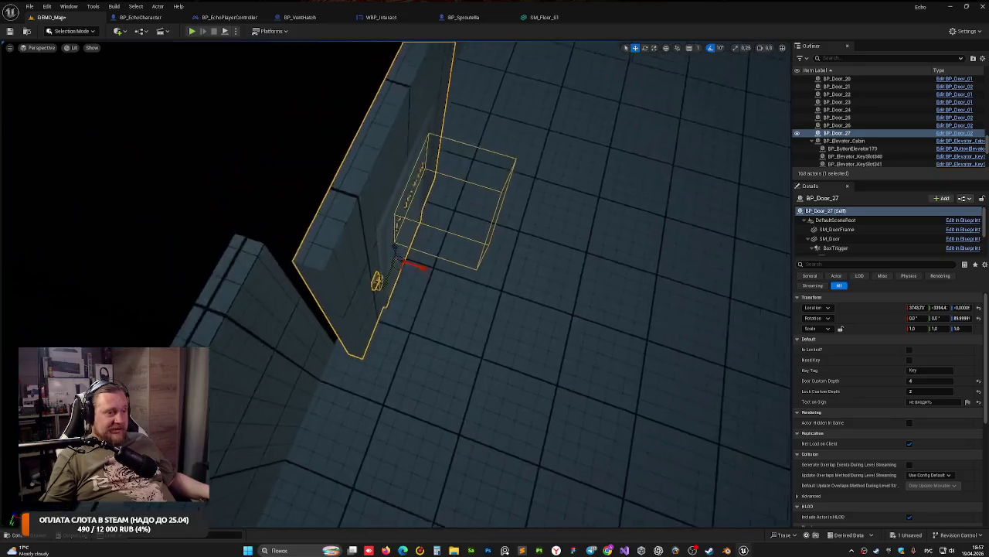
{"action": "left_click_drag", "start_coordinate": [386, 250], "coordinate": [356, 244]}
{"action": "mouse_move", "coordinate": [411, 218]}
{"action": "left_mouse_down"}
{"action": "mouse_move", "coordinate": [347, 238]}
{"action": "mouse_move", "coordinate": [376, 220]}
{"action": "left_mouse_up"}
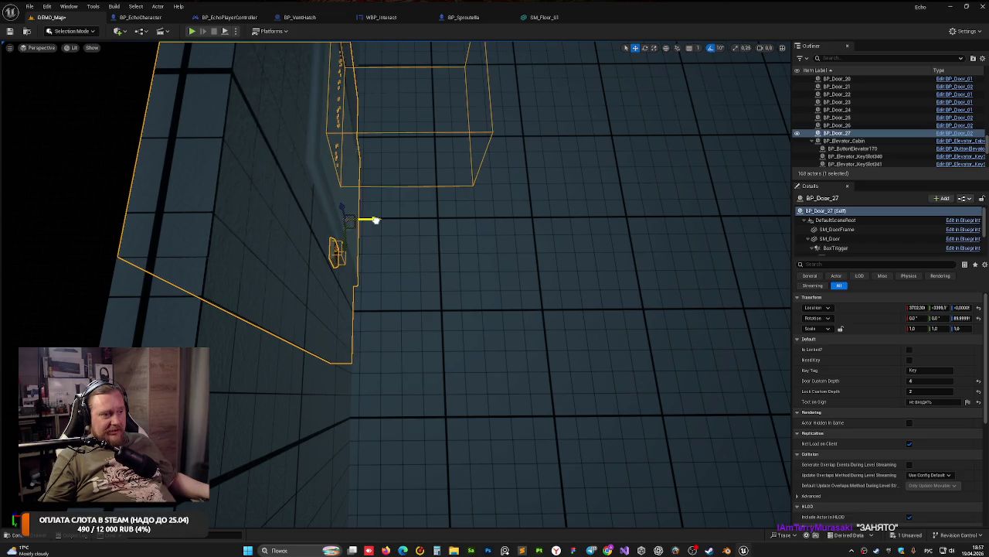
{"action": "left_click_drag", "start_coordinate": [244, 227], "coordinate": [240, 227]}
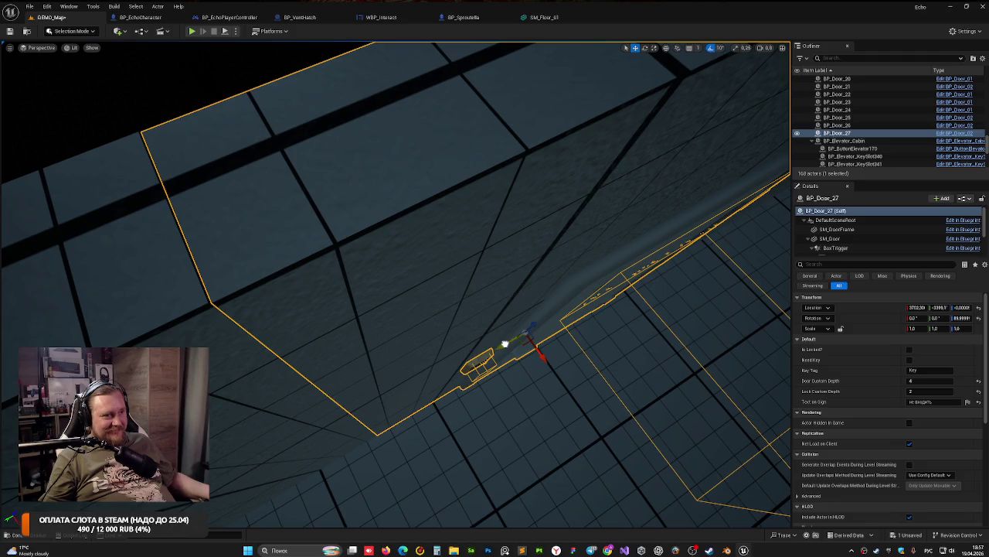
{"action": "left_click_drag", "start_coordinate": [505, 343], "coordinate": [505, 343]}
{"action": "left_click_drag", "start_coordinate": [421, 226], "coordinate": [421, 226]}
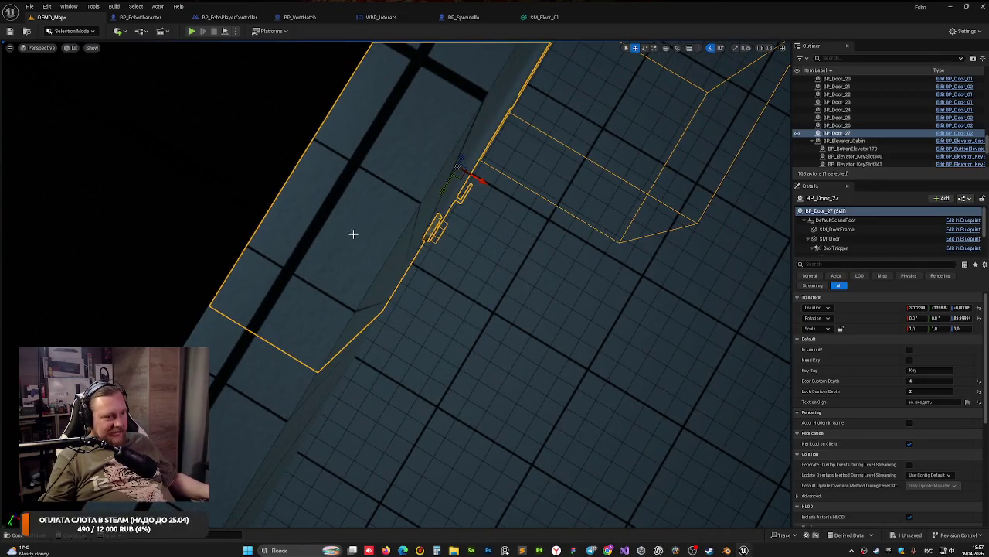
Step: Nudge BP_Door_27 slightly along X, undoing the overshoot
{"action": "left_click", "coordinate": [283, 298]}
{"action": "key", "text": "ctrl+z"}
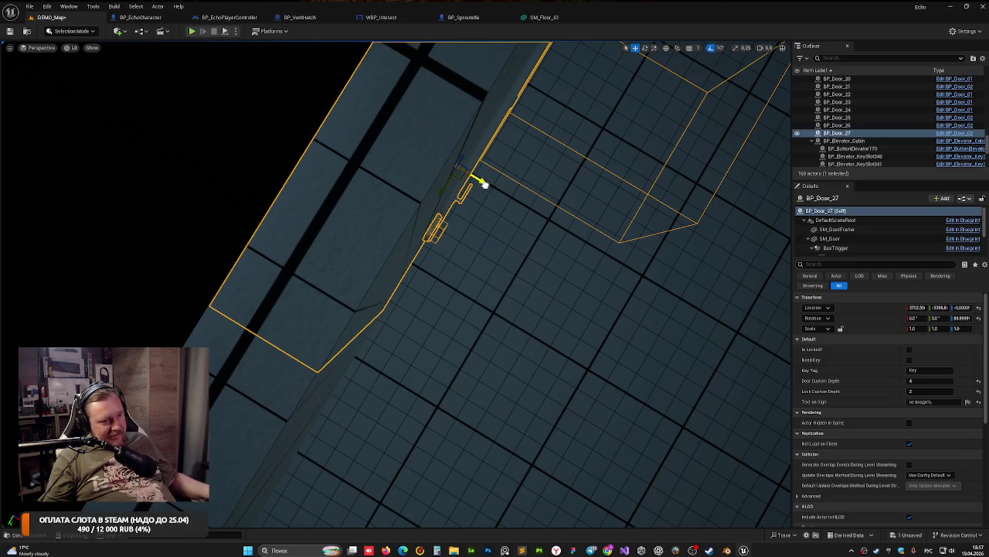
{"action": "left_click_drag", "start_coordinate": [482, 183], "coordinate": [485, 184]}
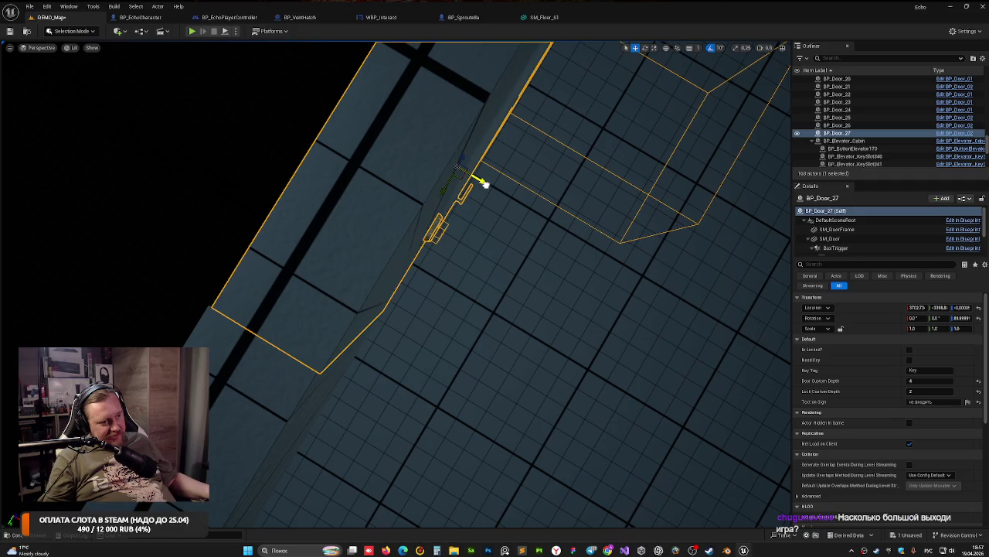
{"action": "key", "text": "ctrl+z"}
{"action": "scroll", "coordinate": [484, 183], "scroll_direction": "up", "scroll_amount": 5}
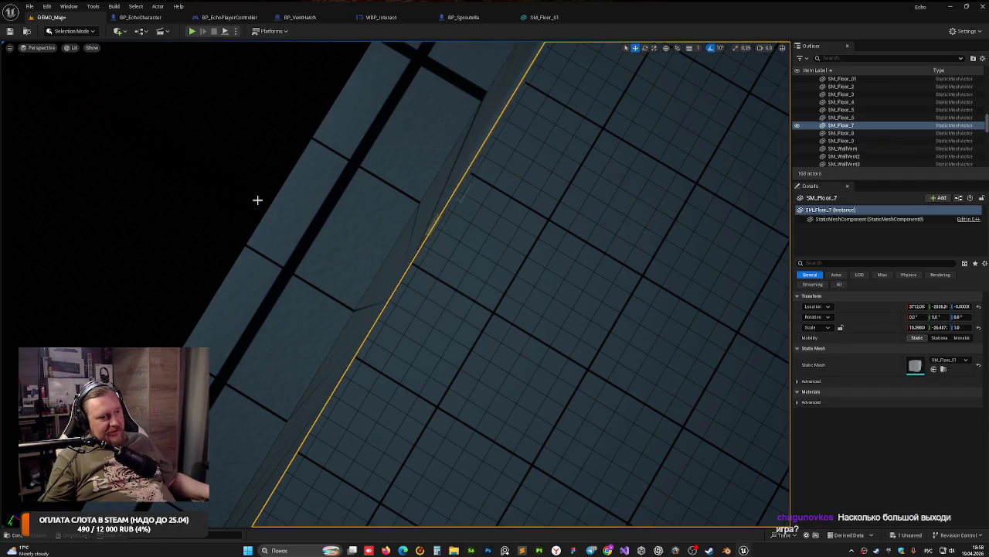
Step: Select BP_Door_27 and enter new Text on Sign for it
{"action": "left_click", "coordinate": [219, 252]}
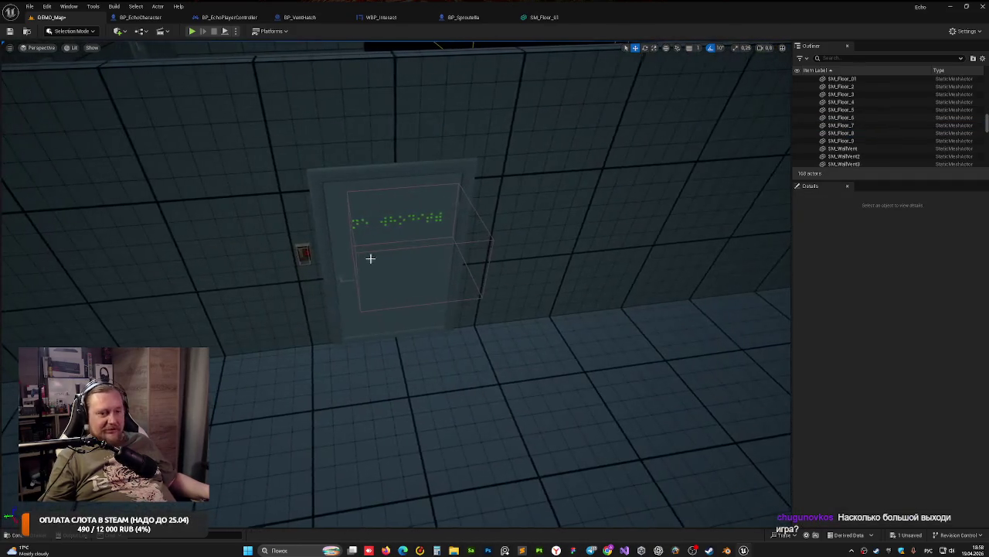
{"action": "left_click", "coordinate": [364, 177]}
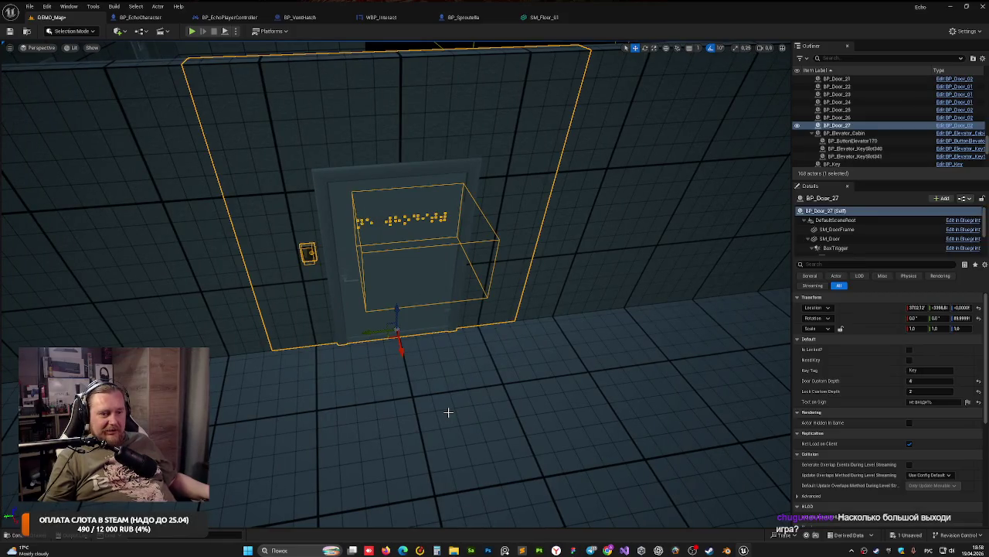
{"action": "left_click_drag", "start_coordinate": [364, 380], "coordinate": [364, 380]}
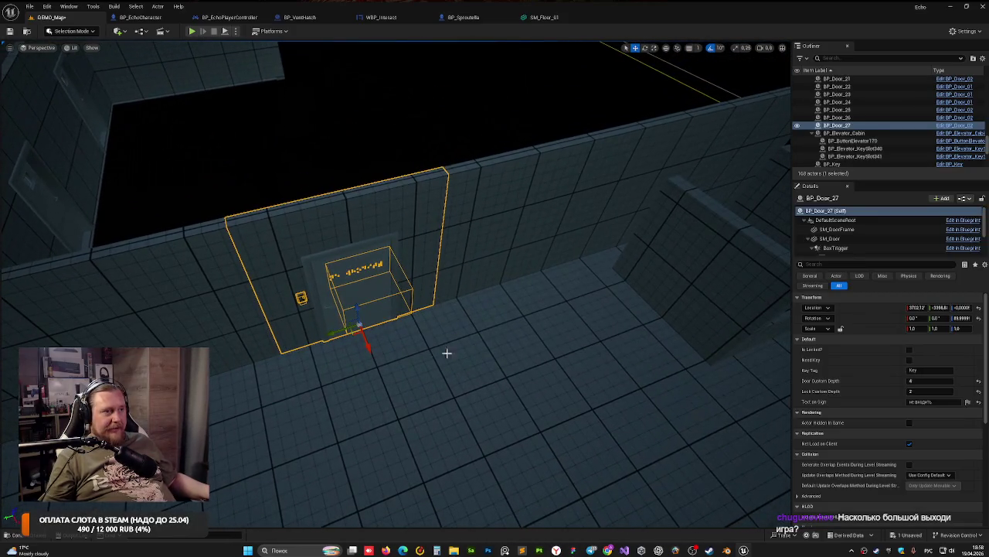
{"action": "left_click_drag", "start_coordinate": [447, 352], "coordinate": [446, 352]}
{"action": "left_click_drag", "start_coordinate": [661, 317], "coordinate": [661, 316]}
{"action": "left_click_drag", "start_coordinate": [541, 276], "coordinate": [541, 276]}
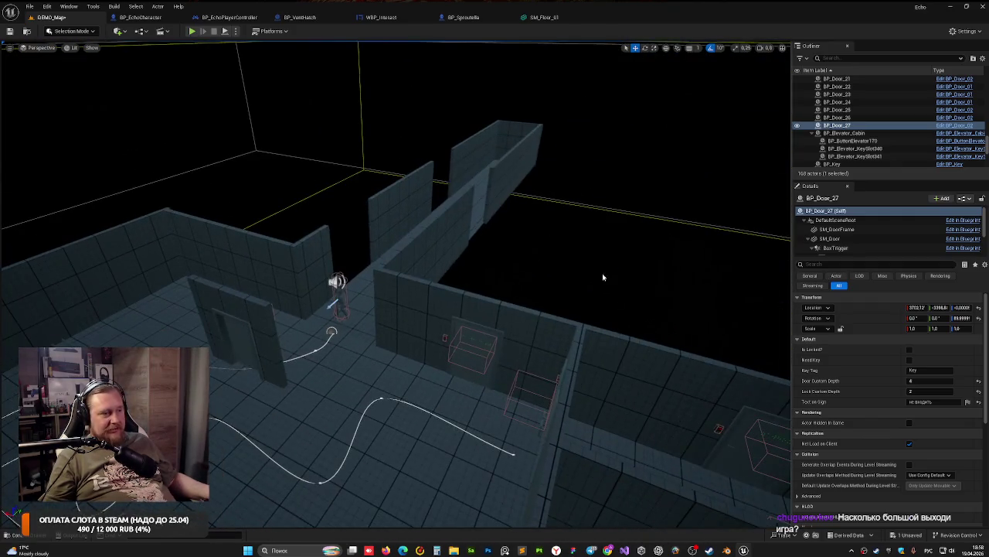
{"action": "left_click_drag", "start_coordinate": [523, 395], "coordinate": [524, 395]}
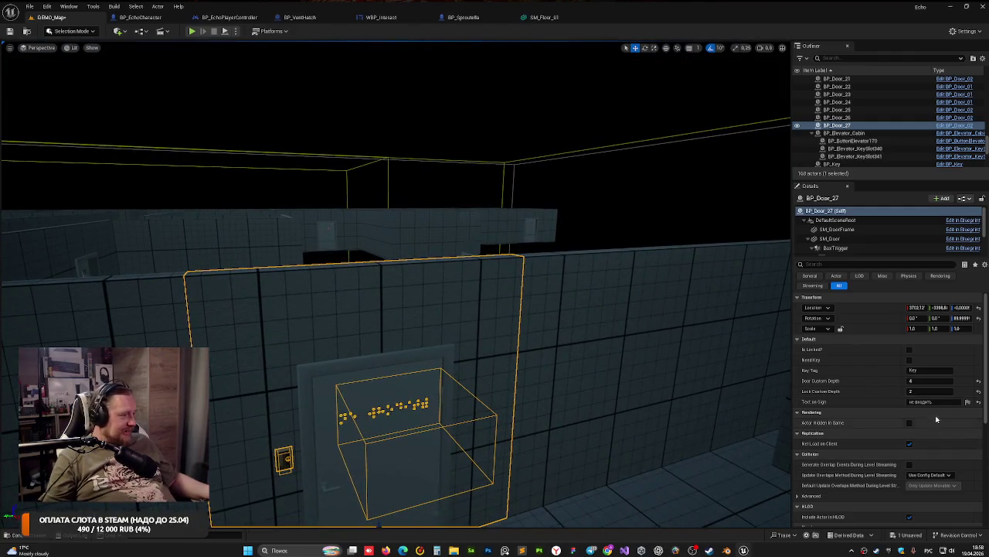
{"action": "left_click", "coordinate": [935, 401]}
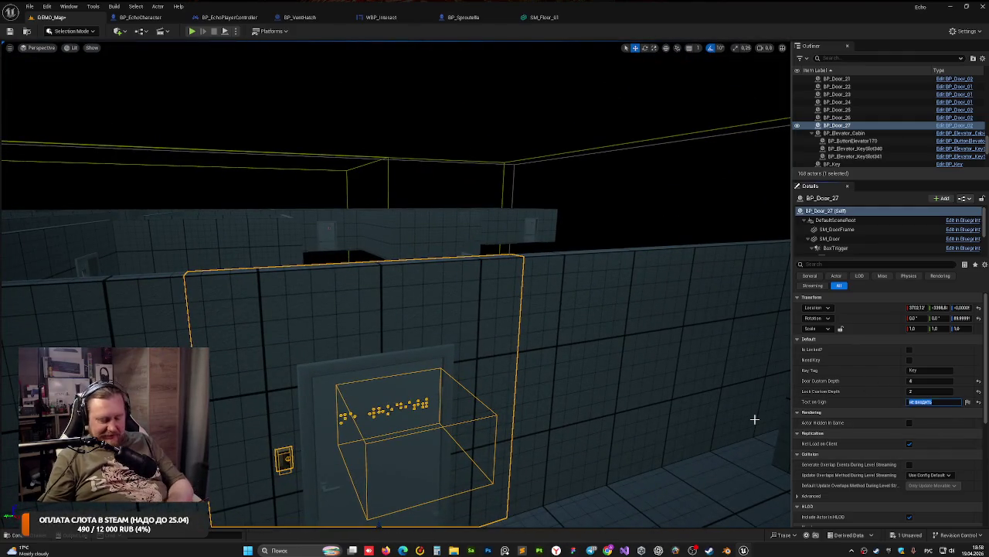
{"action": "type", "text": "0"}
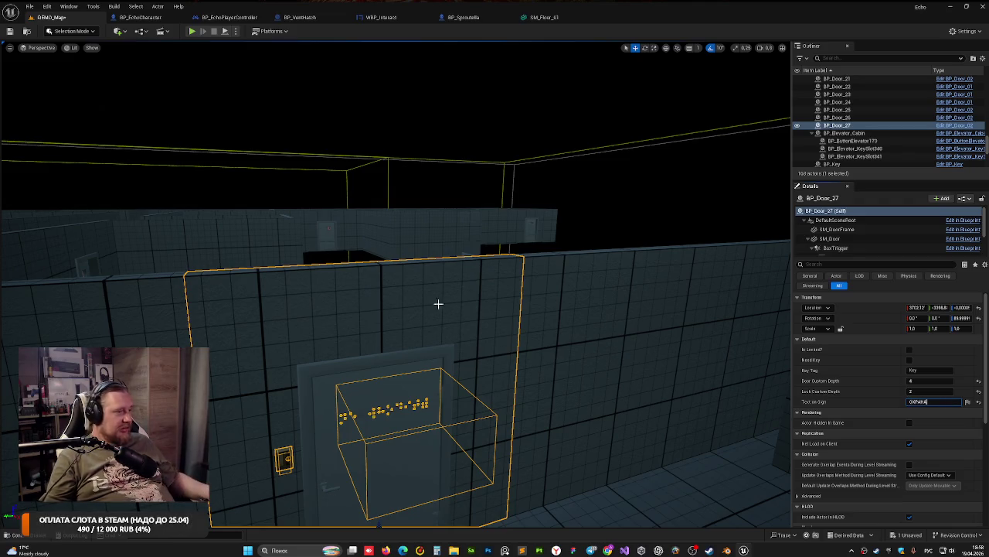
Step: Lock BP_Door_27 and set Door Custom Depth 2 and Lock Custom Depth 4
{"action": "left_click", "coordinate": [468, 178]}
{"action": "left_click", "coordinate": [418, 352]}
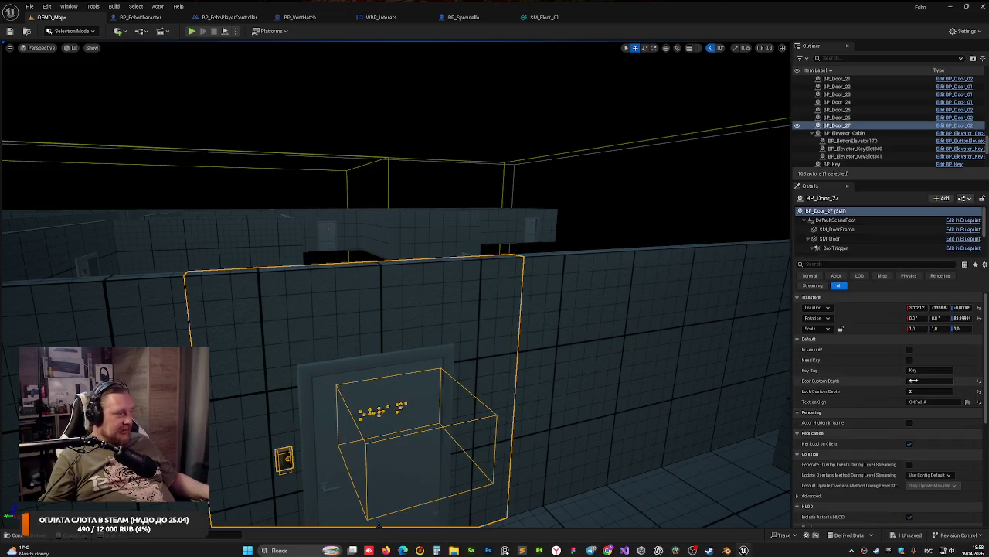
{"action": "left_click", "coordinate": [924, 381]}
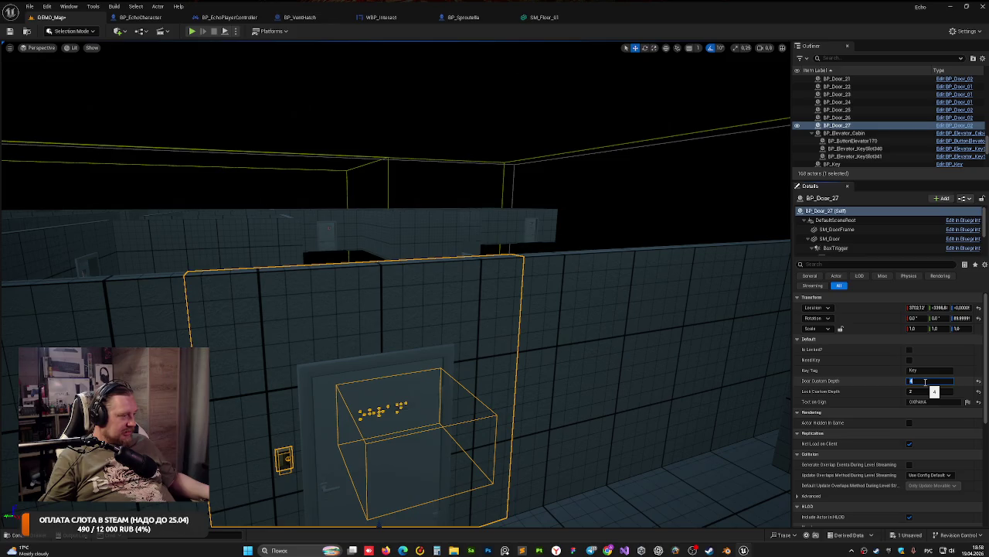
{"action": "type", "text": "4"}
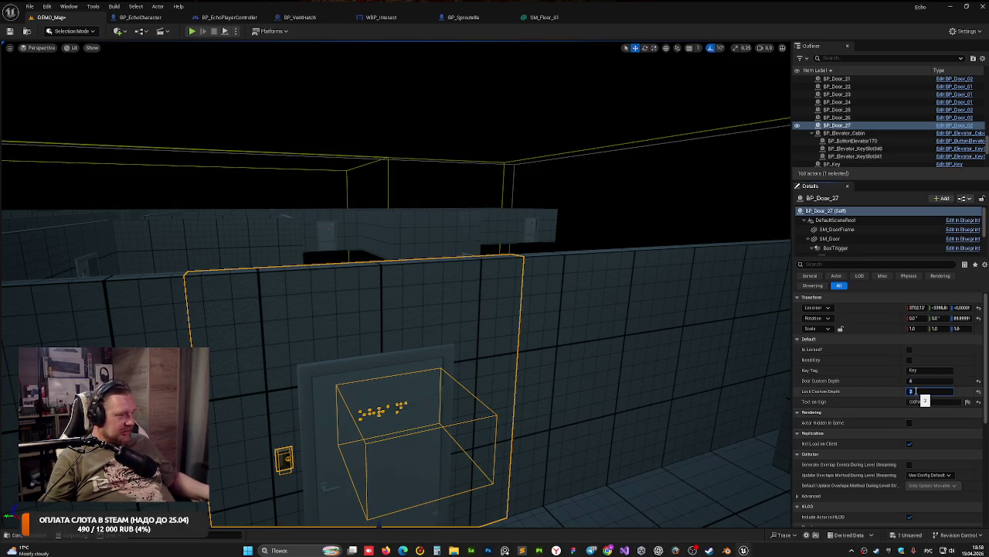
{"action": "key", "text": "Tab"}
{"action": "left_click", "coordinate": [909, 352]}
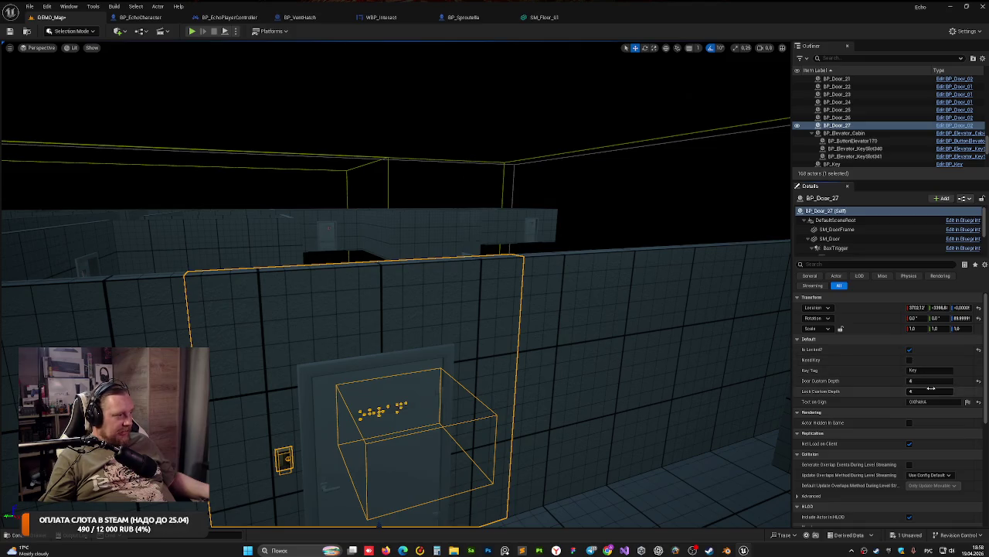
{"action": "left_click", "coordinate": [924, 381]}
{"action": "type", "text": "2"}
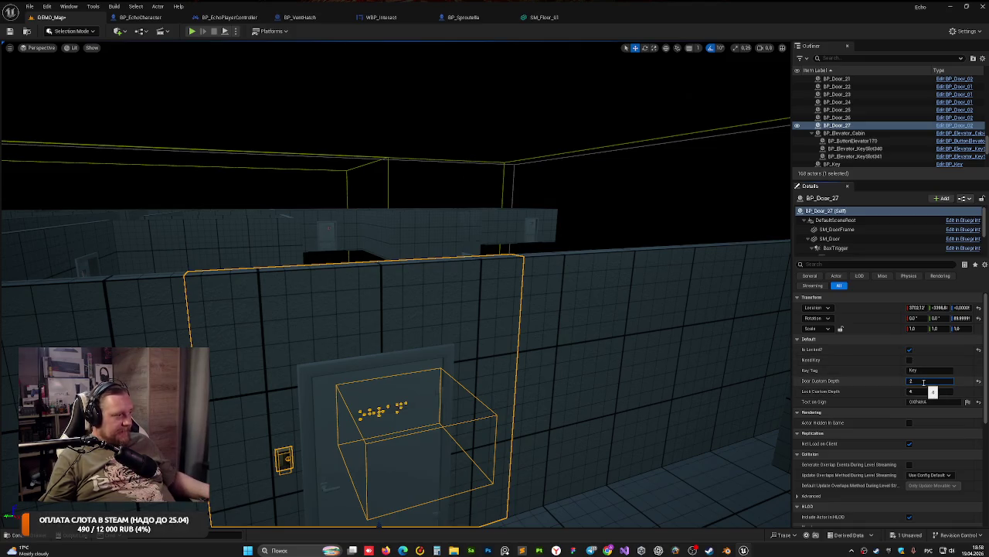
{"action": "key", "text": "Return"}
Step: Save the level and reselect BP_Door_27 to check its settings
{"action": "left_click", "coordinate": [629, 176]}
{"action": "key", "text": "ctrl+s"}
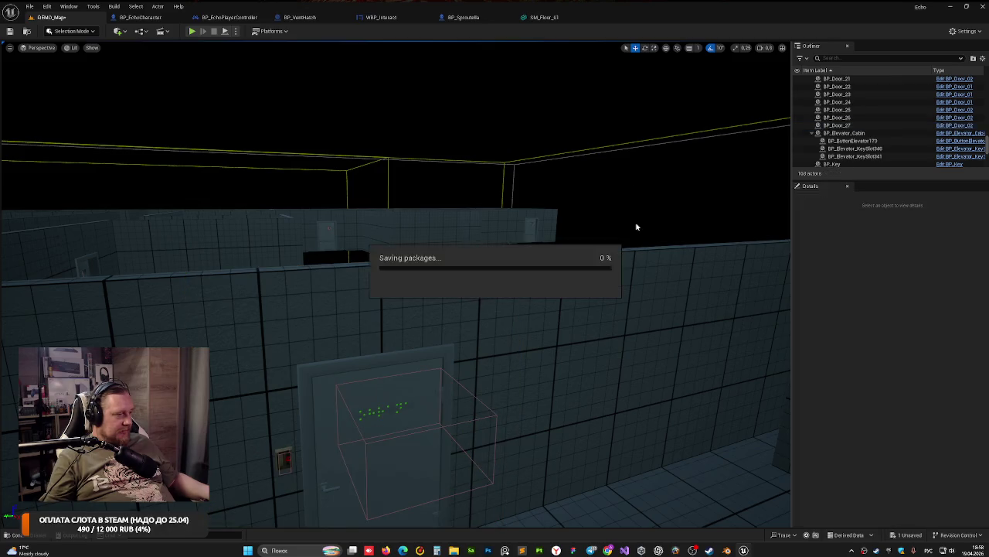
{"action": "left_click", "coordinate": [364, 431]}
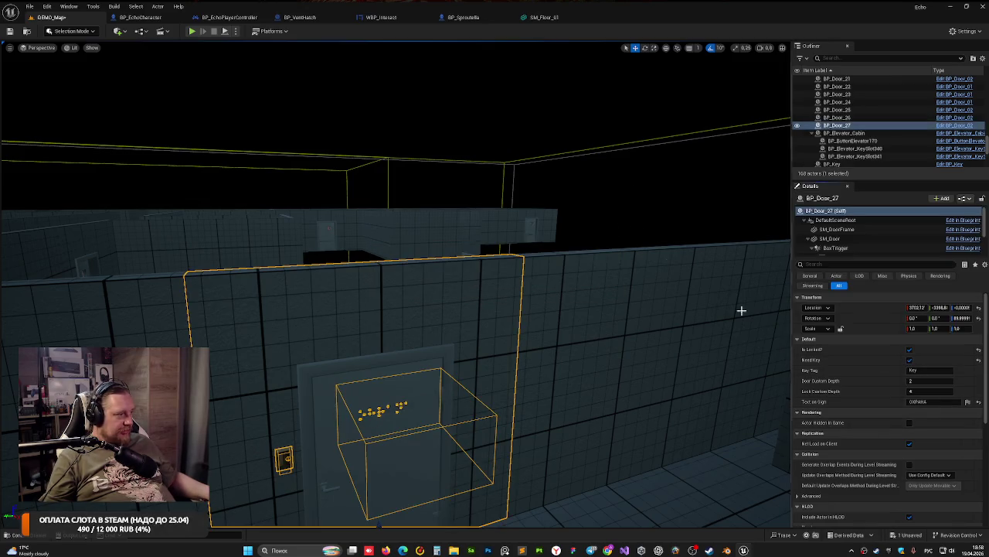
{"action": "mouse_move", "coordinate": [575, 194]}
{"action": "left_mouse_down"}
{"action": "mouse_move", "coordinate": [479, 201]}
{"action": "mouse_move", "coordinate": [572, 191]}
{"action": "left_mouse_up"}
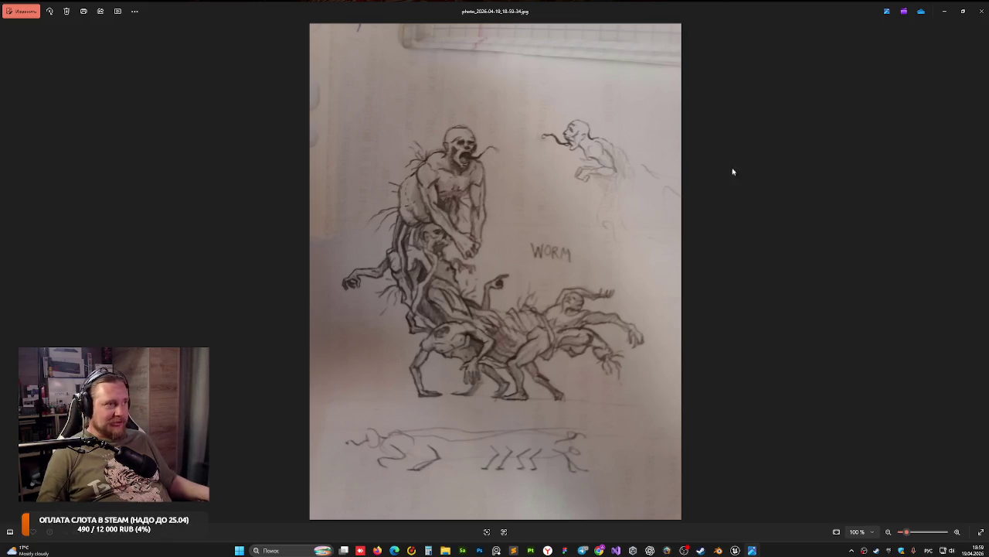
{"action": "left_click", "coordinate": [982, 11]}
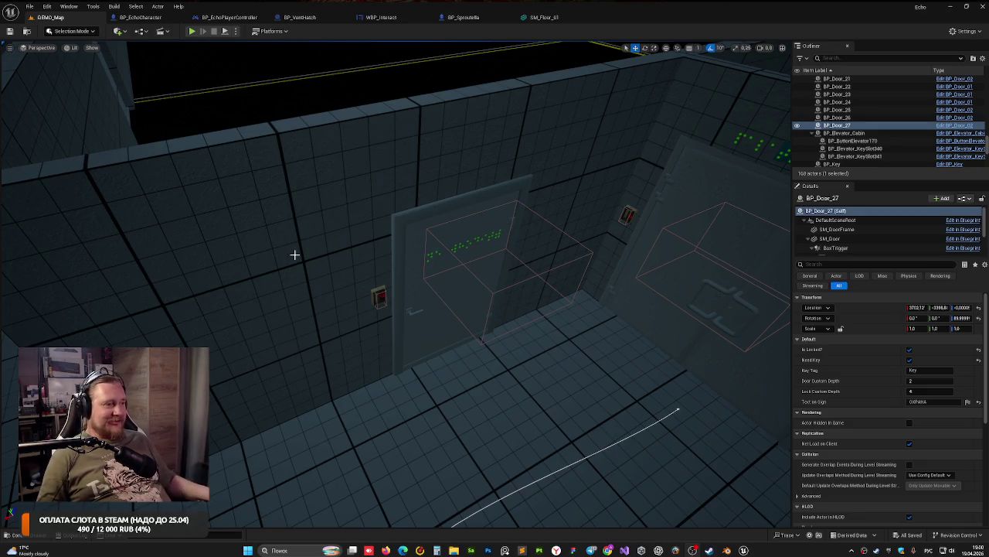
Step: Duplicate the door as BP_Door_28 and slide it farther along the corridor
{"action": "left_click_drag", "start_coordinate": [276, 249], "coordinate": [276, 250]}
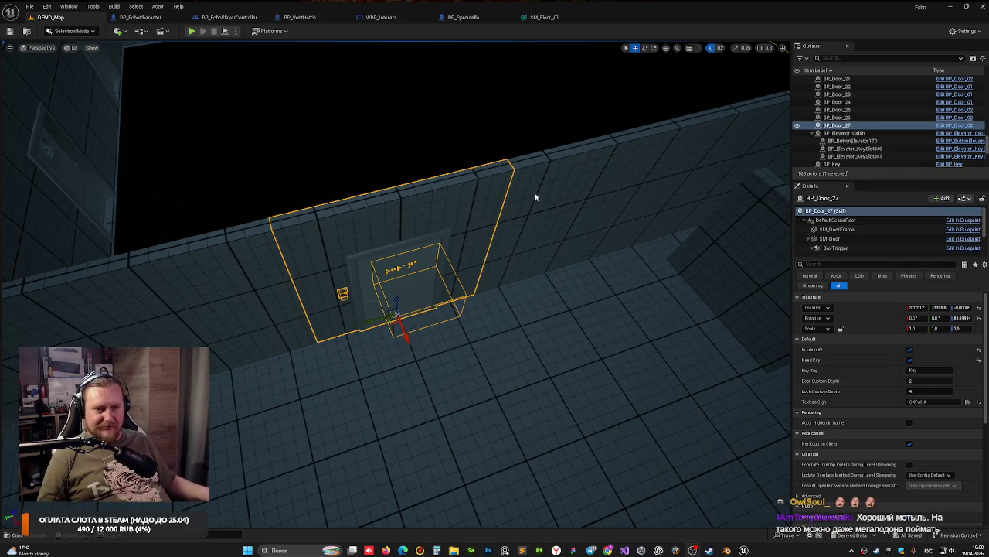
{"action": "mouse_move", "coordinate": [466, 212]}
{"action": "left_mouse_down"}
{"action": "mouse_move", "coordinate": [510, 278]}
{"action": "mouse_move", "coordinate": [494, 216]}
{"action": "left_mouse_up"}
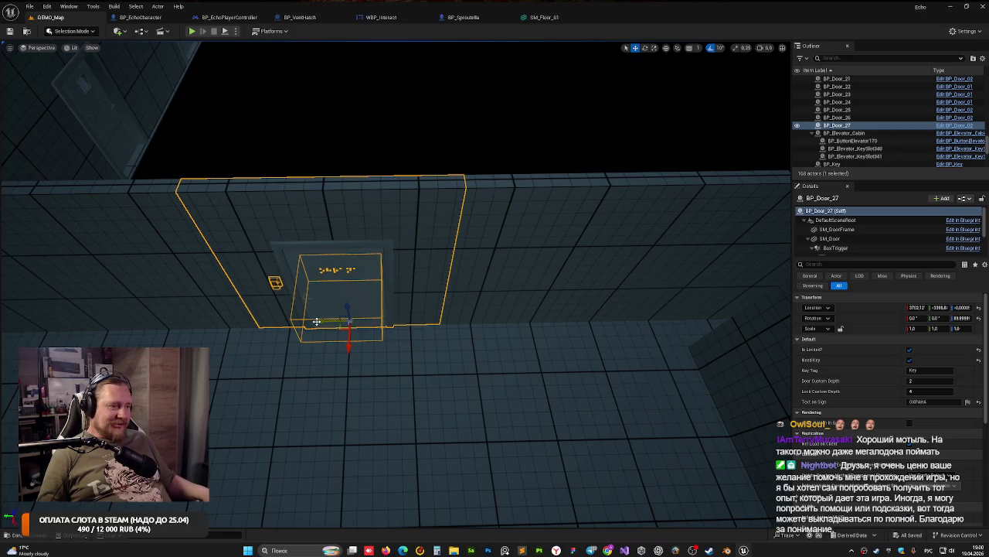
{"action": "left_click_drag", "start_coordinate": [329, 319], "coordinate": [394, 323]}
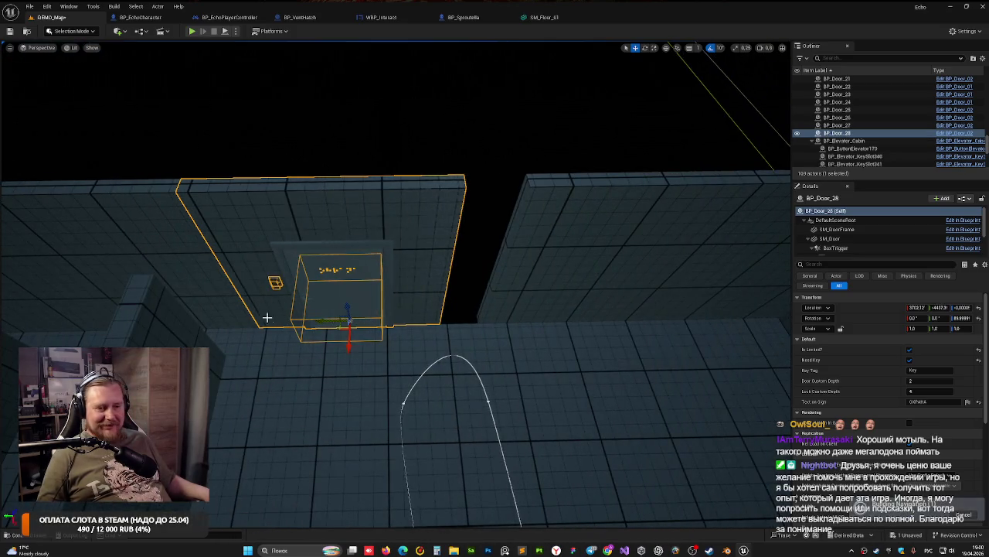
{"action": "mouse_move", "coordinate": [262, 317]}
{"action": "left_mouse_down"}
{"action": "mouse_move", "coordinate": [278, 309]}
{"action": "mouse_move", "coordinate": [253, 317]}
{"action": "left_mouse_up"}
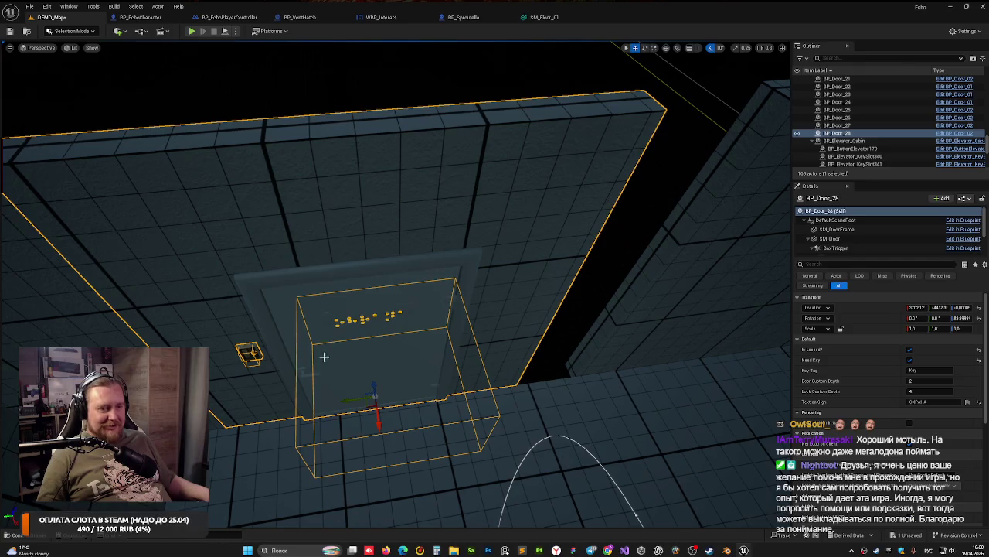
{"action": "mouse_move", "coordinate": [342, 400]}
{"action": "left_mouse_down"}
{"action": "mouse_move", "coordinate": [450, 386]}
{"action": "mouse_move", "coordinate": [411, 393]}
{"action": "left_mouse_up"}
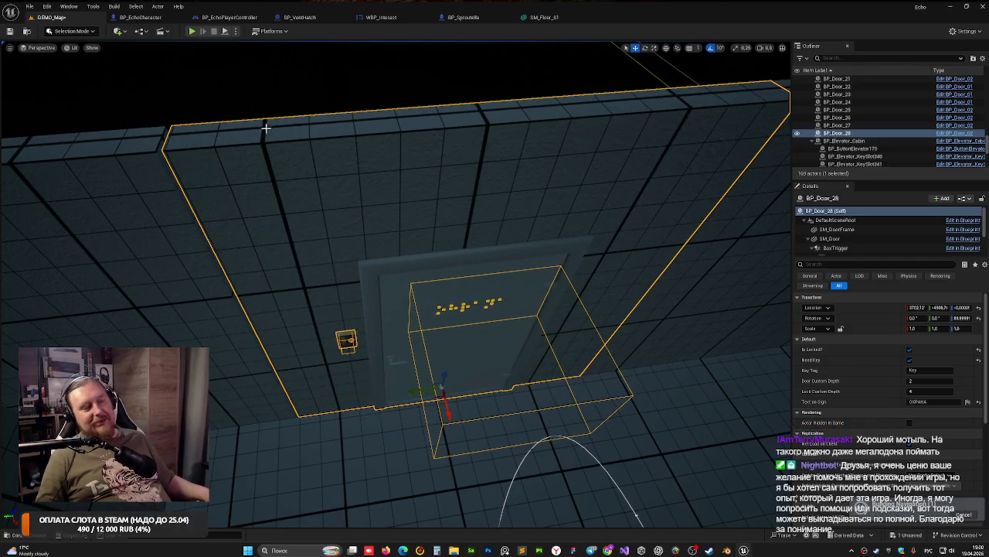
{"action": "left_click_drag", "start_coordinate": [235, 298], "coordinate": [226, 308]}
{"action": "left_click_drag", "start_coordinate": [431, 375], "coordinate": [421, 365]}
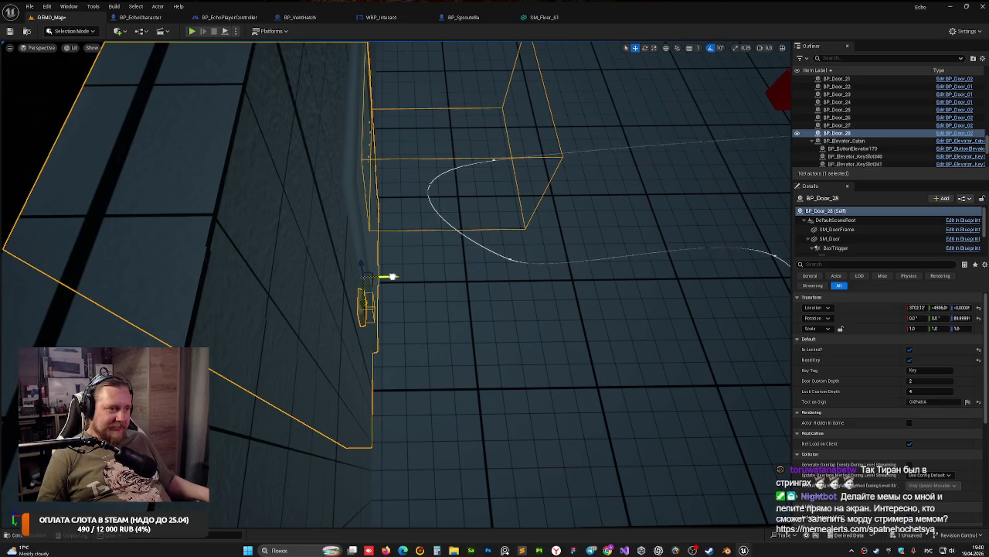
Step: Nudge BP_Door_28 along X so its Location X reads 3702.31
{"action": "mouse_move", "coordinate": [392, 276]}
{"action": "left_mouse_down"}
{"action": "mouse_move", "coordinate": [369, 283]}
{"action": "mouse_move", "coordinate": [375, 357]}
{"action": "mouse_move", "coordinate": [441, 194]}
{"action": "mouse_move", "coordinate": [382, 397]}
{"action": "mouse_move", "coordinate": [422, 390]}
{"action": "mouse_move", "coordinate": [432, 356]}
{"action": "mouse_move", "coordinate": [325, 267]}
{"action": "left_mouse_up"}
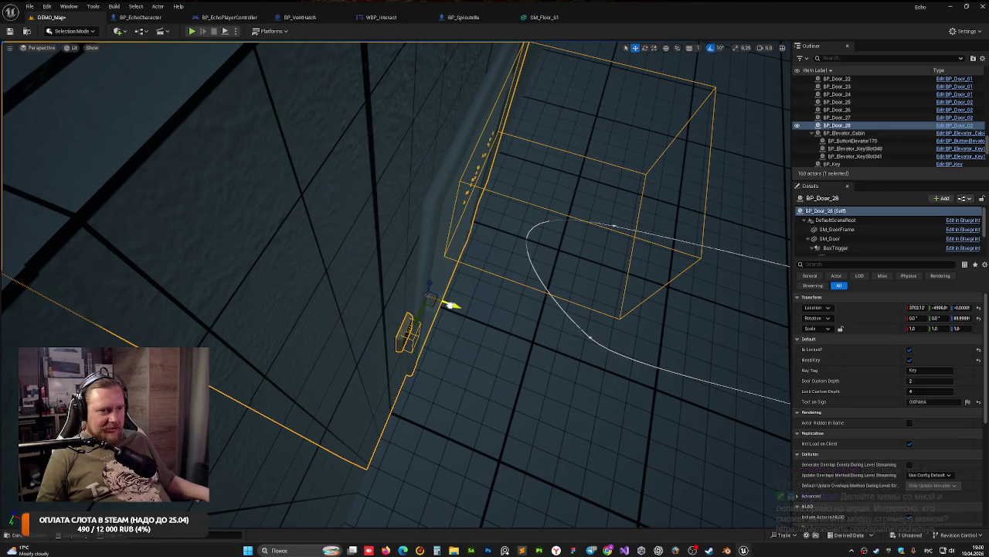
{"action": "left_click_drag", "start_coordinate": [450, 304], "coordinate": [452, 306]}
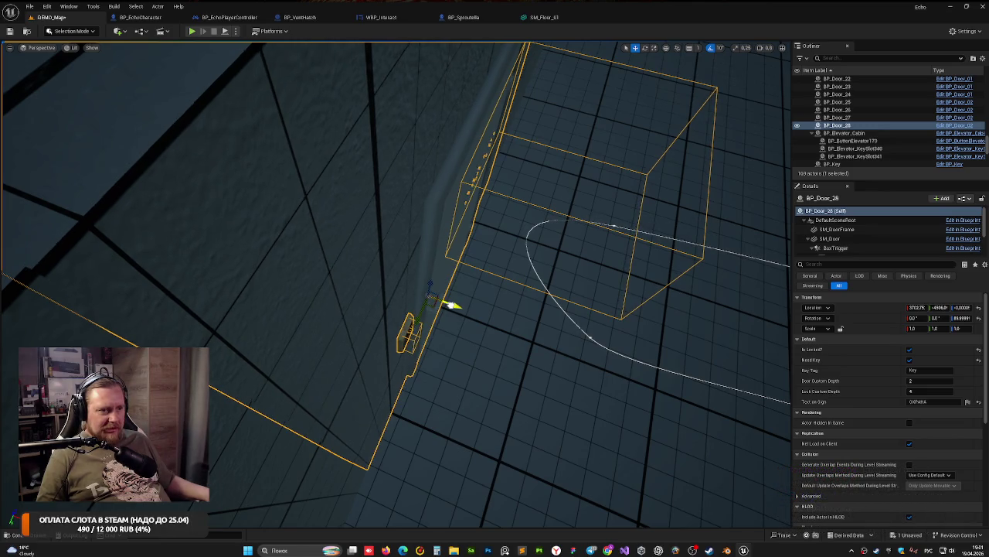
{"action": "key", "text": "ctrl+z"}
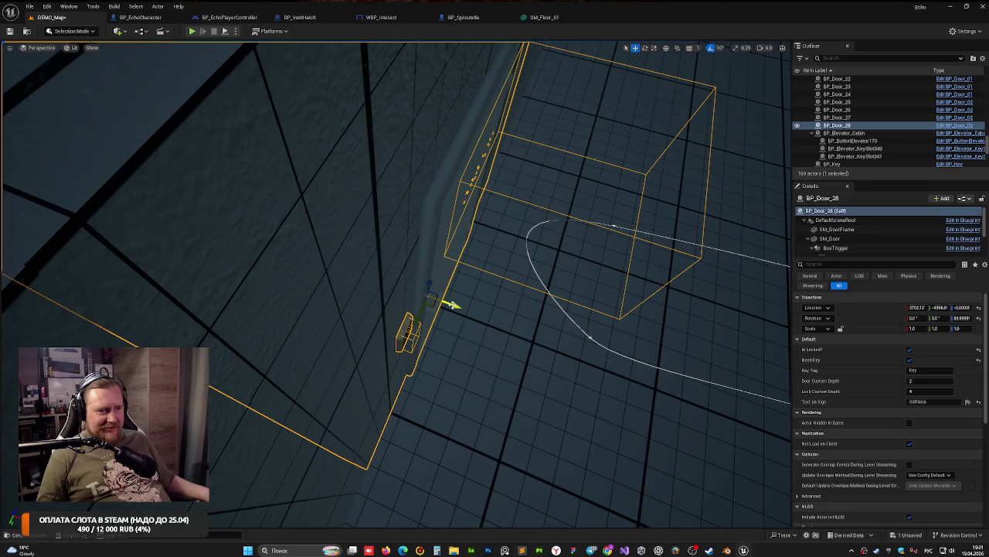
{"action": "left_click_drag", "start_coordinate": [452, 305], "coordinate": [454, 306]}
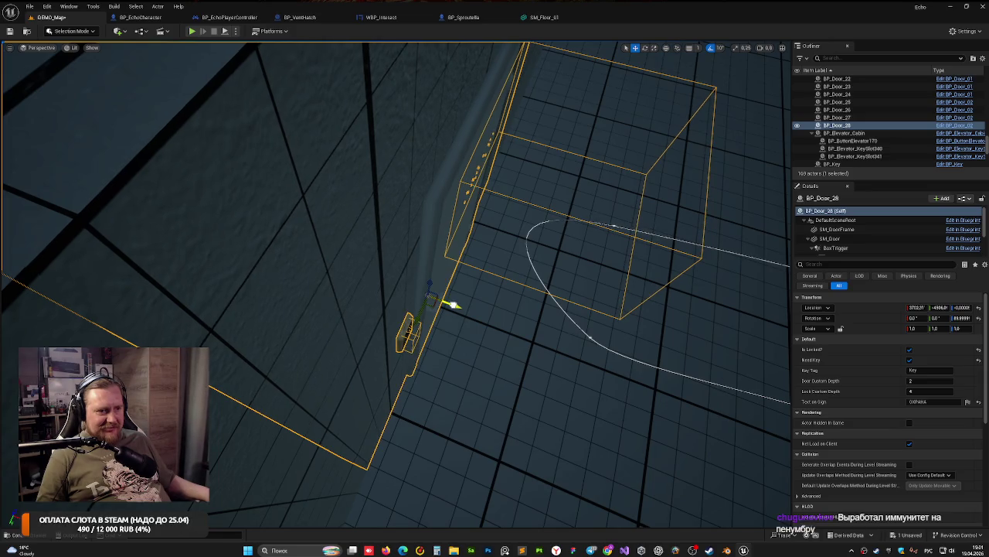
{"action": "left_click", "coordinate": [453, 305]}
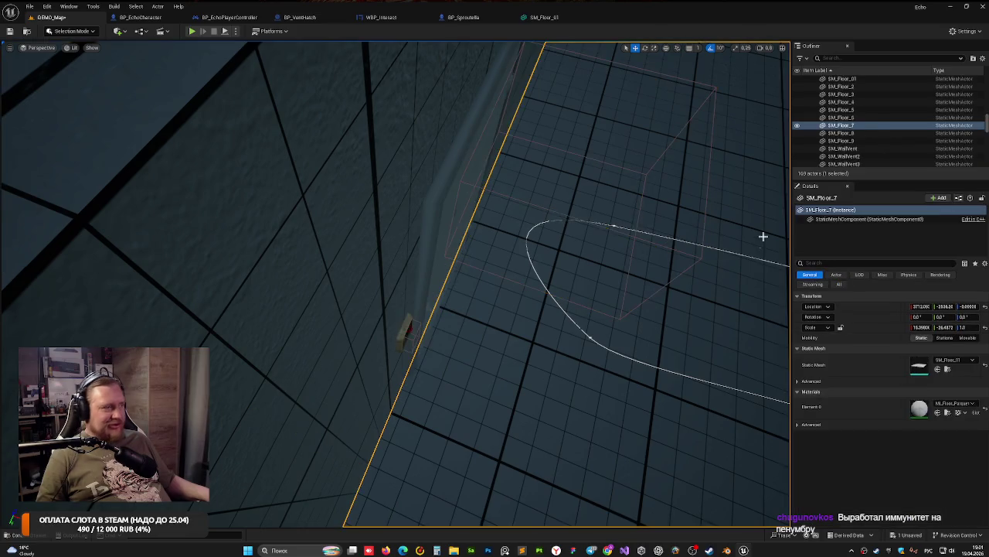
{"action": "key", "text": "ctrl+z"}
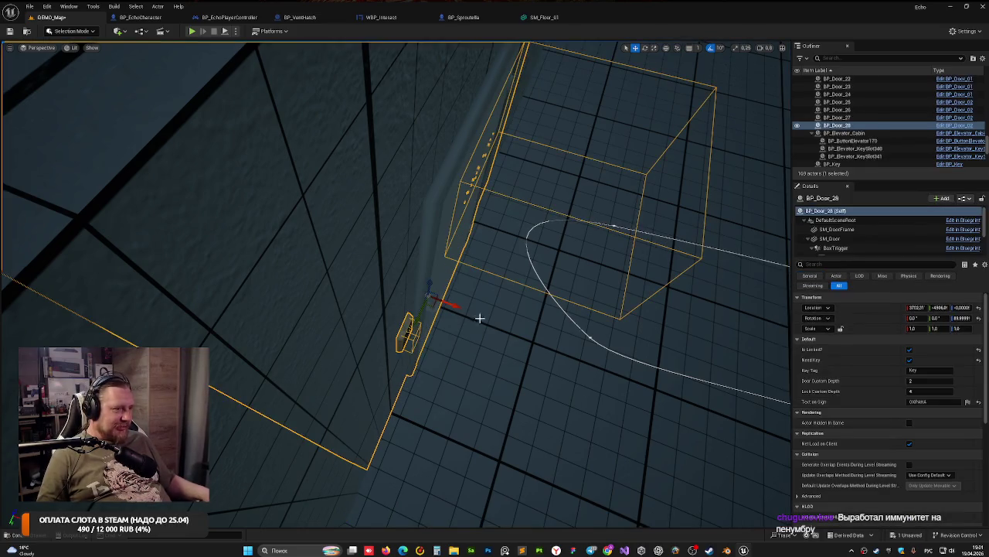
{"action": "left_click", "coordinate": [917, 308]}
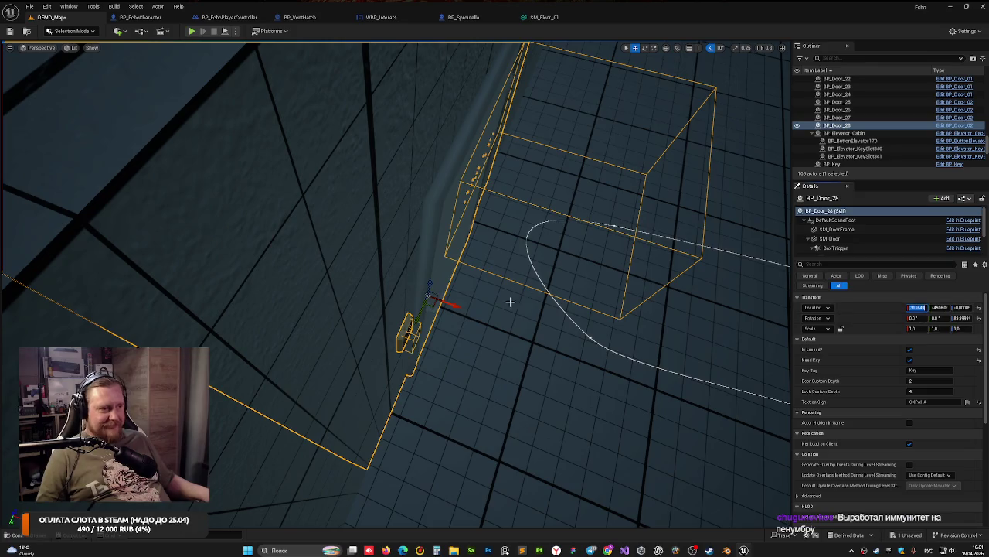
{"action": "left_click_drag", "start_coordinate": [512, 298], "coordinate": [418, 274]}
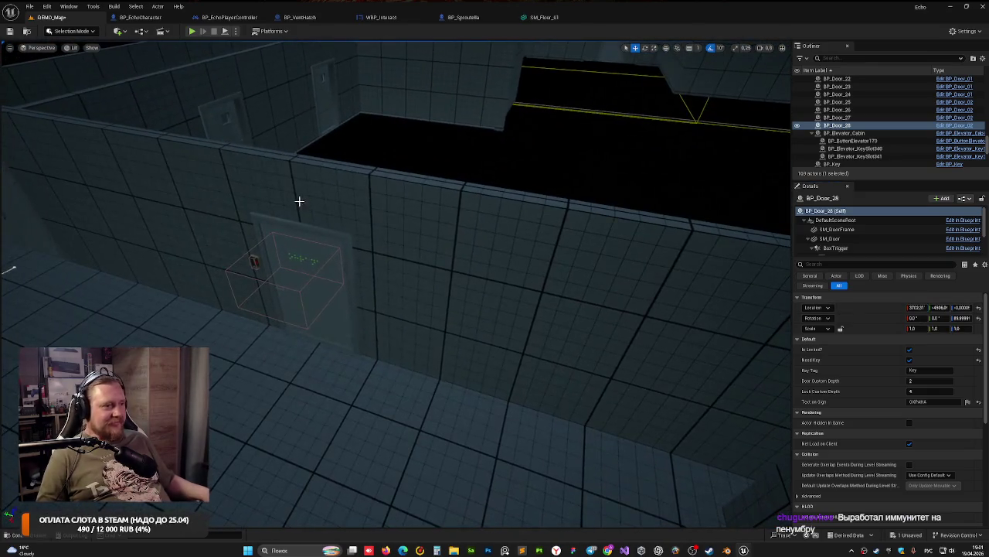
Step: Check BP_Door_27's X location in Details, then clear the selection
{"action": "left_click", "coordinate": [305, 283]}
{"action": "left_click", "coordinate": [918, 307]}
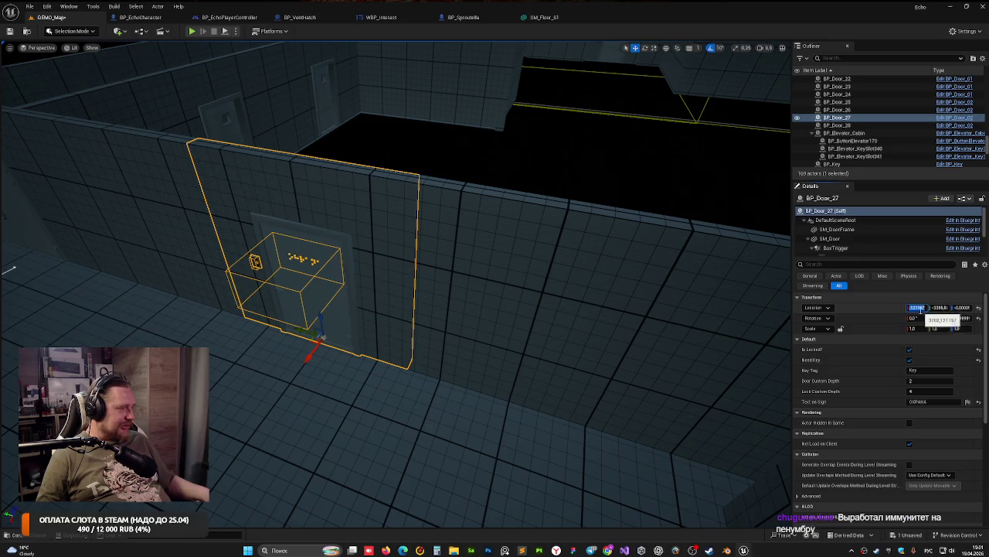
{"action": "key", "text": "Escape"}
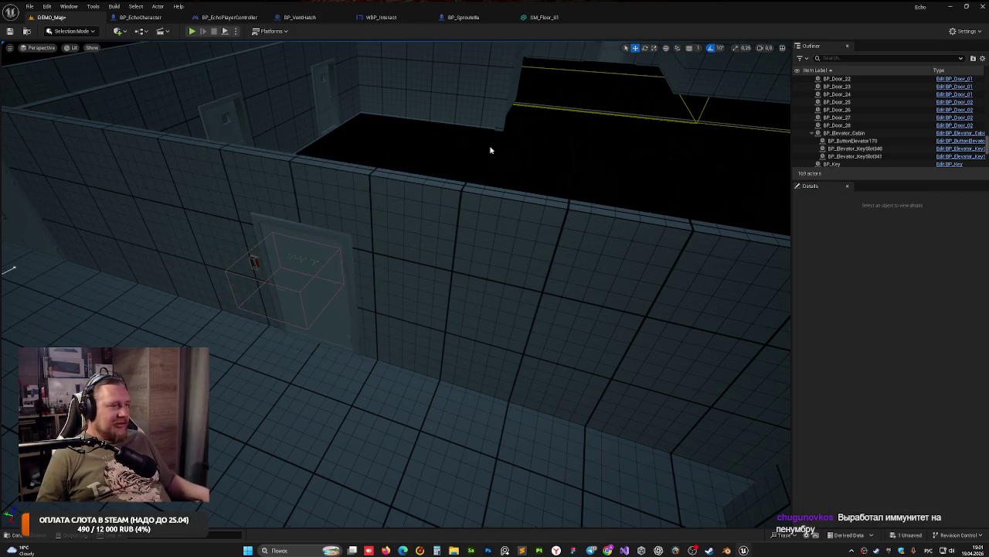
{"action": "mouse_move", "coordinate": [490, 150]}
{"action": "left_mouse_down"}
{"action": "mouse_move", "coordinate": [463, 187]}
{"action": "mouse_move", "coordinate": [482, 148]}
{"action": "left_mouse_up"}
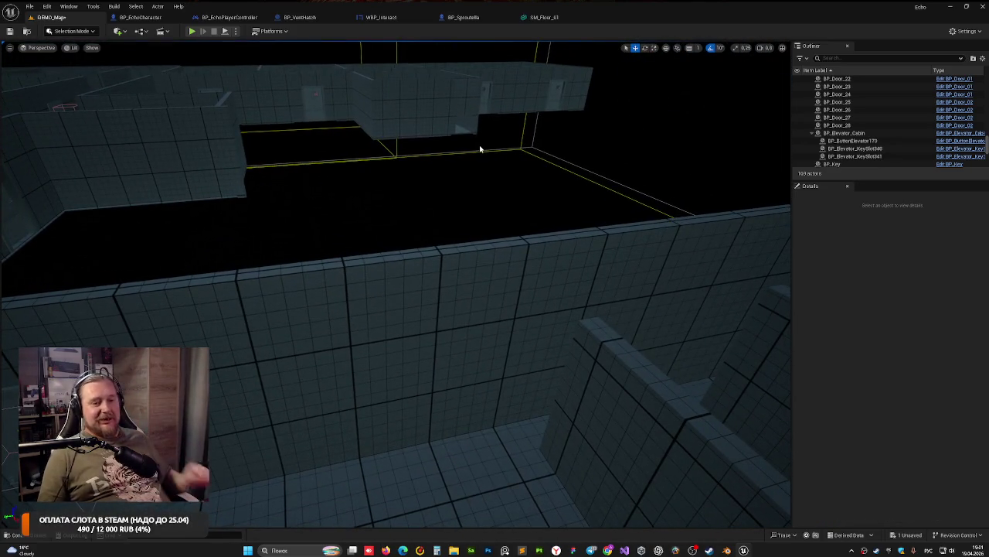
{"action": "mouse_move", "coordinate": [372, 239]}
{"action": "left_mouse_down"}
{"action": "mouse_move", "coordinate": [434, 293]}
{"action": "mouse_move", "coordinate": [486, 203]}
{"action": "left_mouse_up"}
Step: Inspect the corridor wall cubes, save the level, and select BP_Door_28
{"action": "left_click", "coordinate": [433, 293]}
{"action": "left_click", "coordinate": [434, 293], "text": "ctrl"}
{"action": "left_click", "coordinate": [518, 166], "text": "ctrl"}
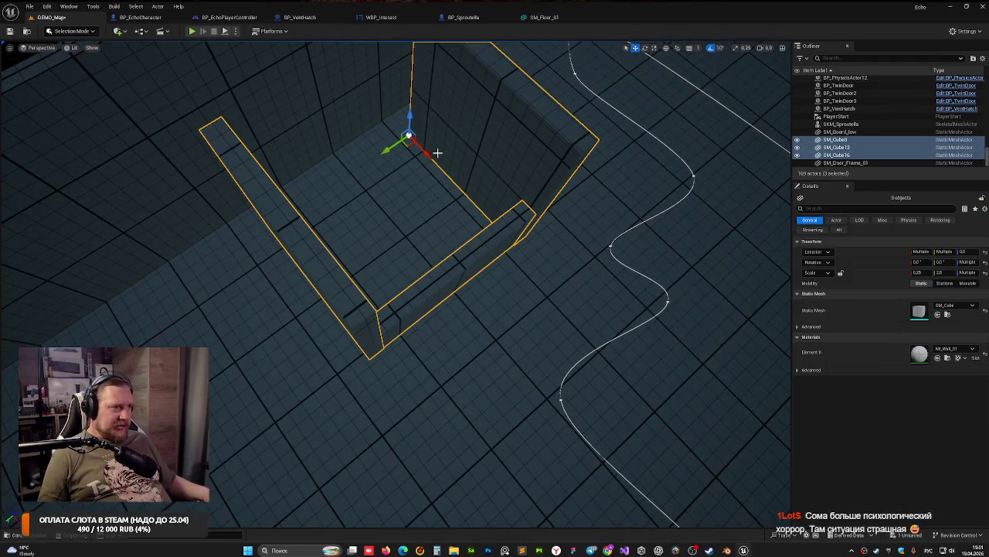
{"action": "mouse_move", "coordinate": [424, 155]}
{"action": "left_mouse_down"}
{"action": "mouse_move", "coordinate": [402, 201]}
{"action": "mouse_move", "coordinate": [422, 106]}
{"action": "left_mouse_up"}
{"action": "scroll", "coordinate": [409, 170], "scroll_direction": "up", "scroll_amount": 3}
{"action": "left_click", "coordinate": [422, 106]}
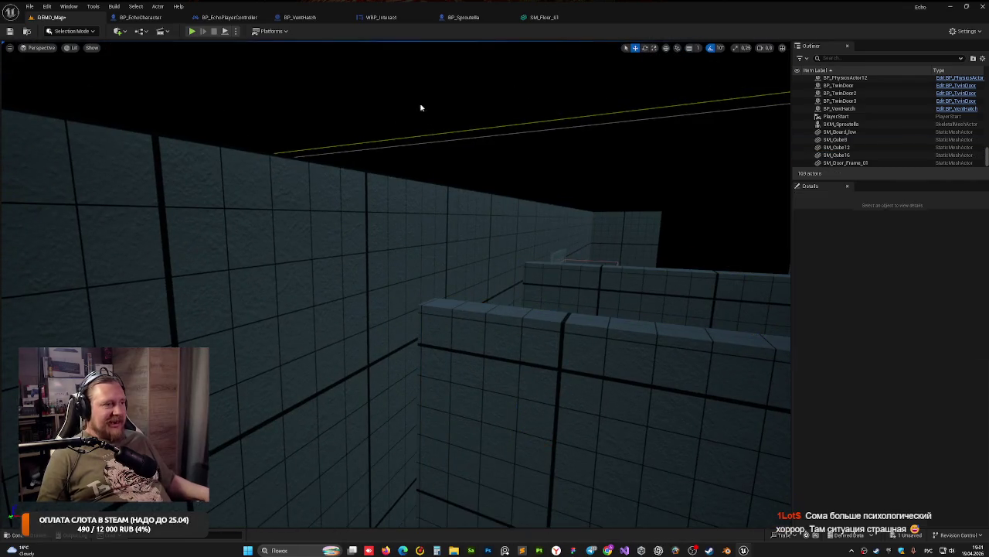
{"action": "key", "text": "ctrl+s"}
{"action": "mouse_move", "coordinate": [429, 278]}
{"action": "left_mouse_down"}
{"action": "mouse_move", "coordinate": [628, 224]}
{"action": "mouse_move", "coordinate": [448, 276]}
{"action": "mouse_move", "coordinate": [511, 256]}
{"action": "mouse_move", "coordinate": [479, 270]}
{"action": "left_mouse_up"}
{"action": "left_click", "coordinate": [418, 278]}
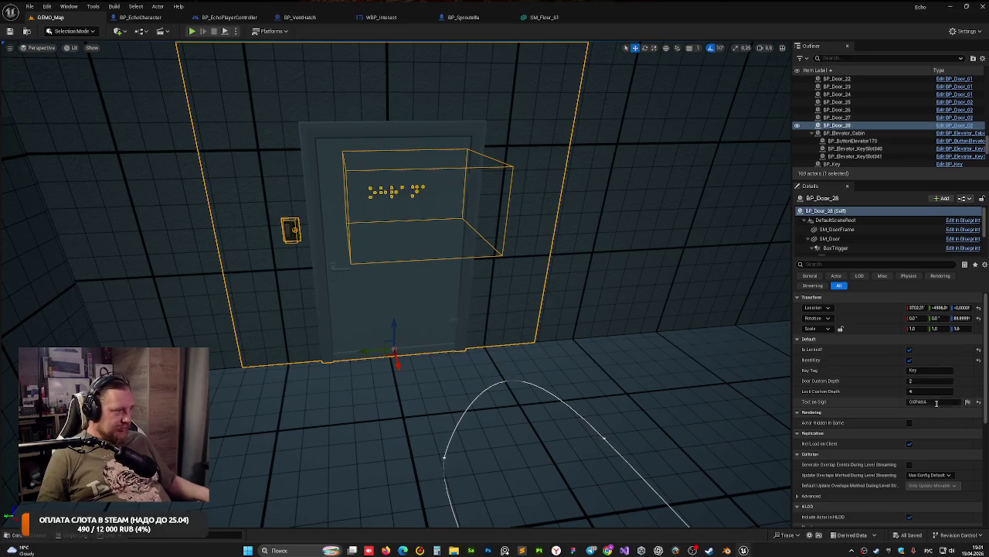
Step: Unlock BP_Door_27, remove its key requirement, and raise its Door Custom Depth to 4
{"action": "left_click_drag", "start_coordinate": [541, 309], "coordinate": [526, 363]}
{"action": "left_click_drag", "start_coordinate": [371, 294], "coordinate": [371, 274]}
{"action": "left_click", "coordinate": [380, 274]}
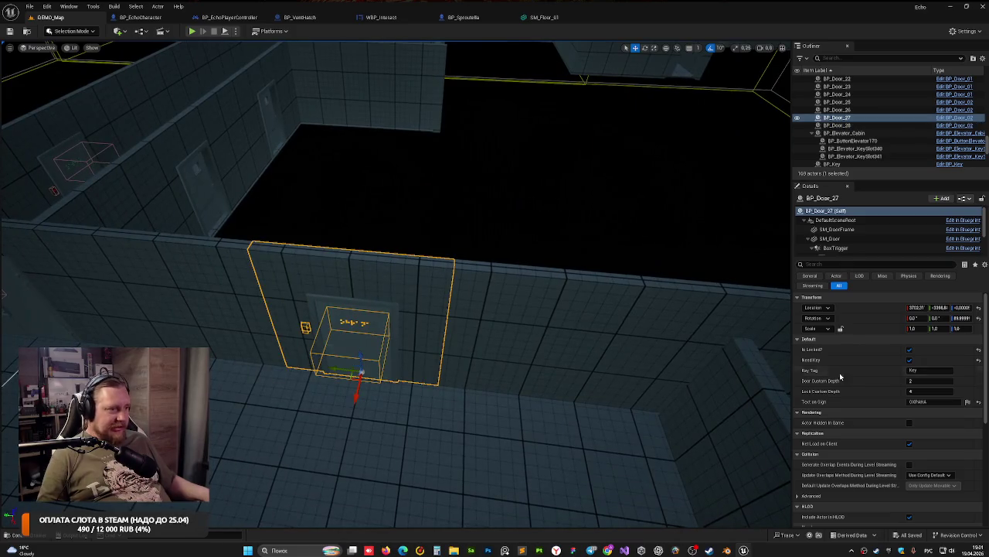
{"action": "left_click", "coordinate": [910, 359]}
{"action": "left_click", "coordinate": [910, 349]}
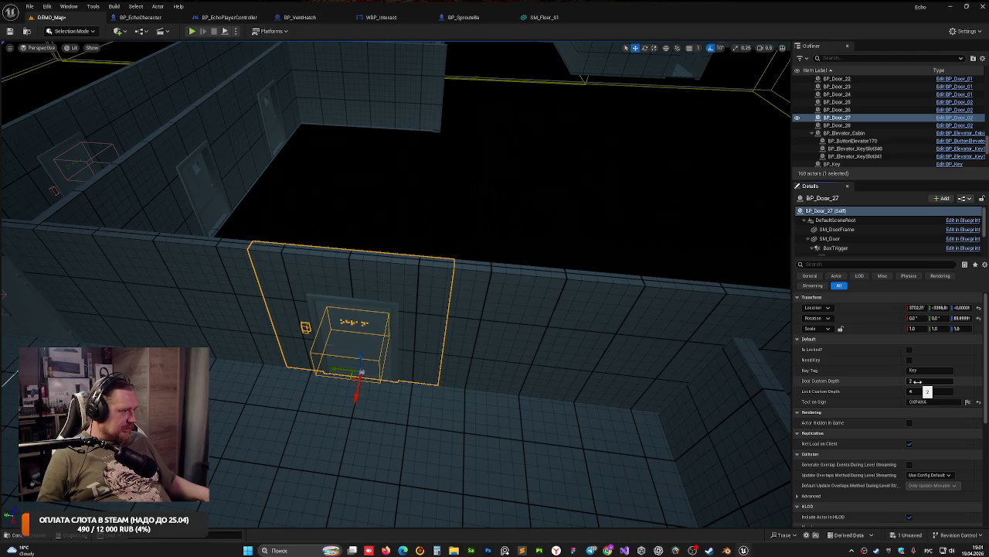
{"action": "left_click", "coordinate": [917, 381]}
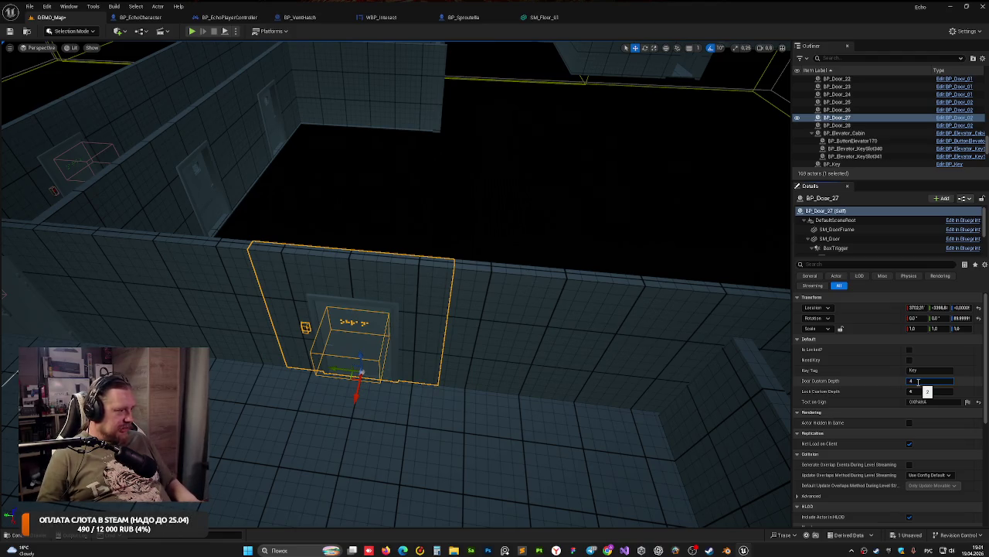
{"action": "key", "text": "Tab"}
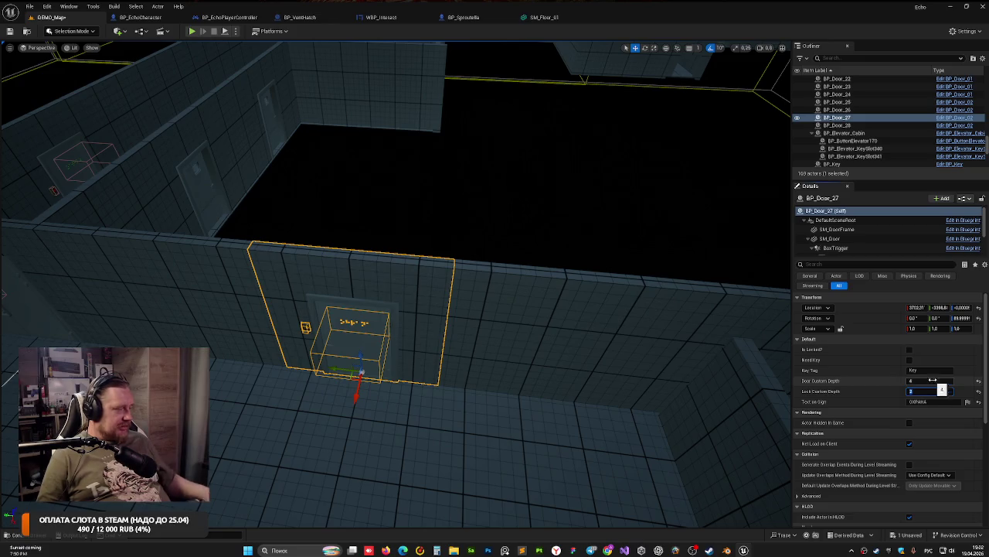
{"action": "left_click", "coordinate": [475, 237]}
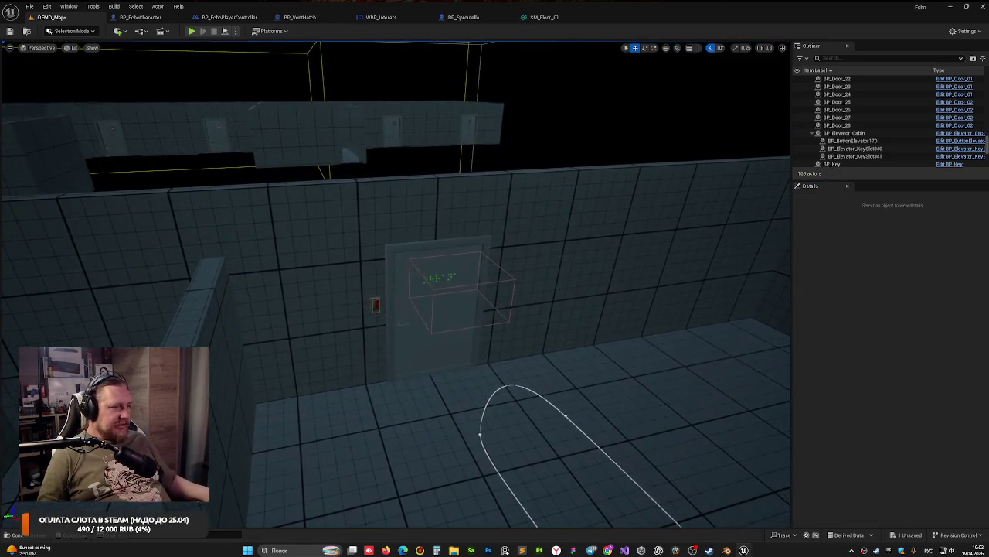
{"action": "left_click", "coordinate": [433, 309]}
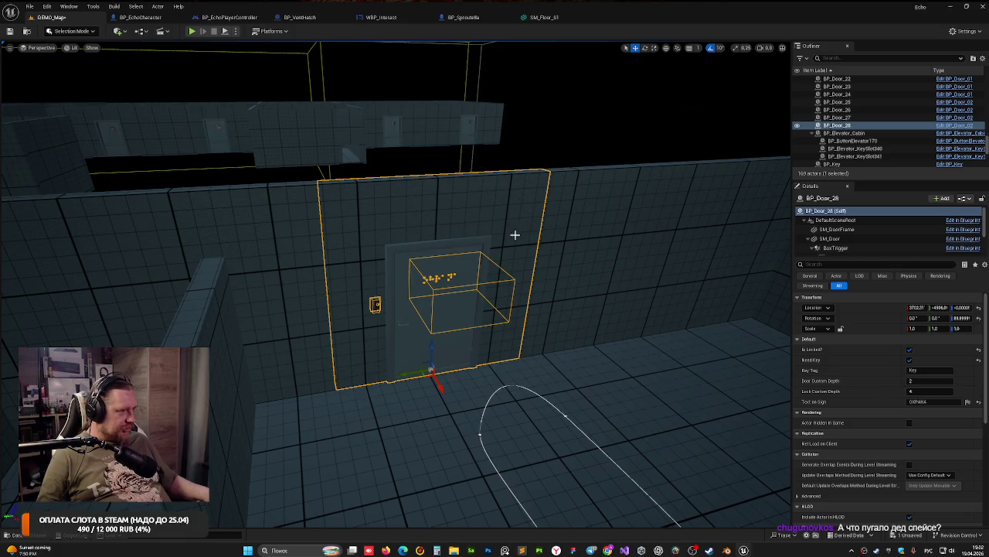
Step: Save, relabel BP_Door_28's sign from ОХРАНА to СКЛАД, and play-test to see it
{"action": "key", "text": "ctrl+s"}
{"action": "left_click", "coordinate": [918, 401]}
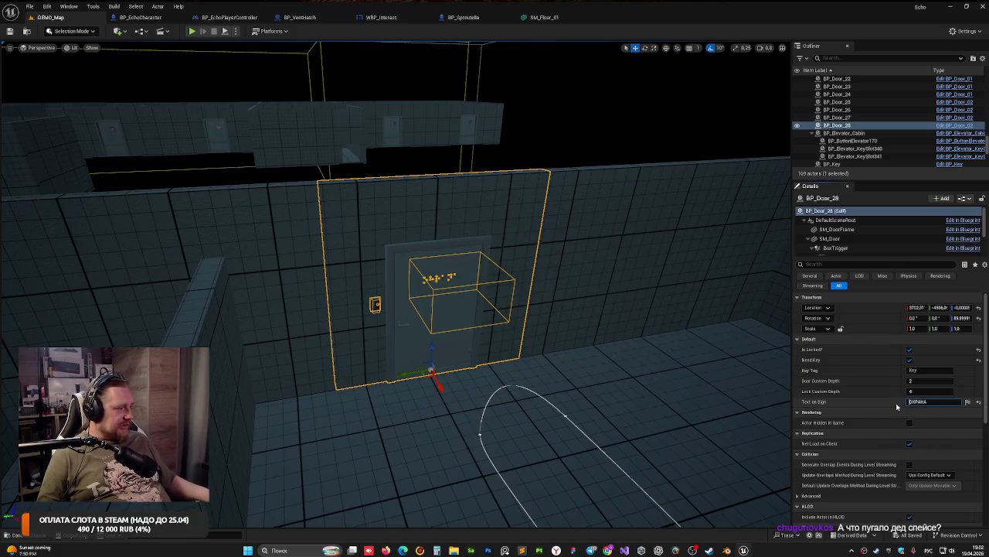
{"action": "left_click_drag", "start_coordinate": [935, 407], "coordinate": [835, 399]}
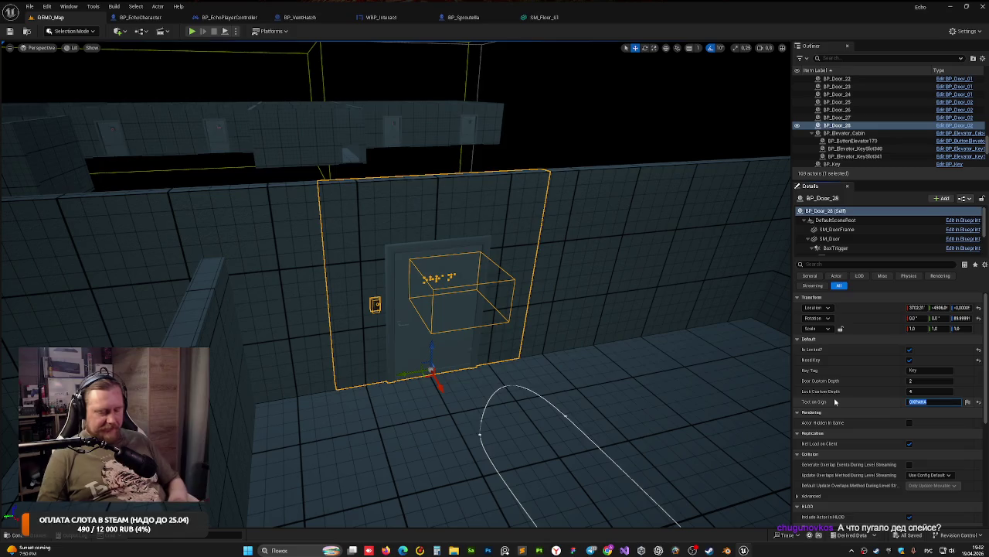
{"action": "type", "text": "ОХ"}
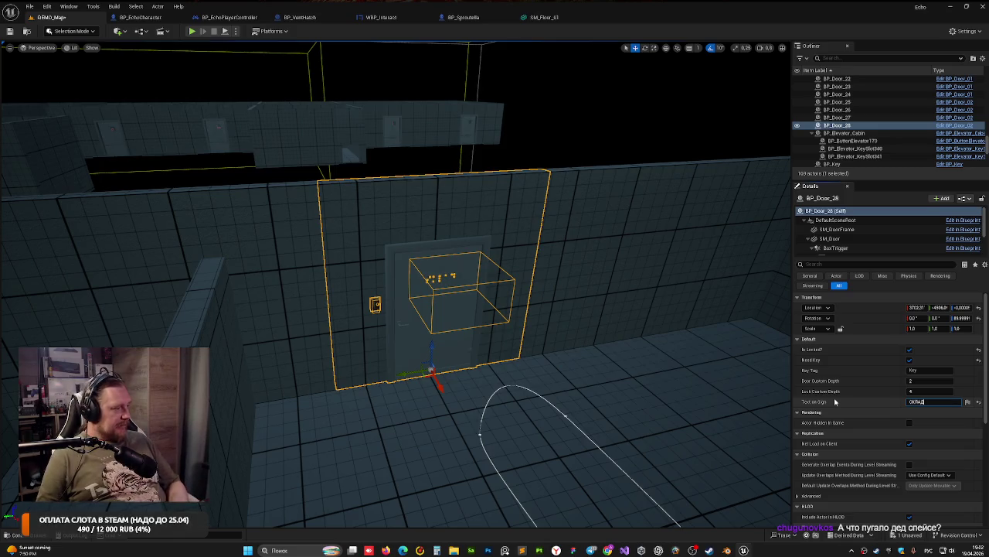
{"action": "key", "text": "Return"}
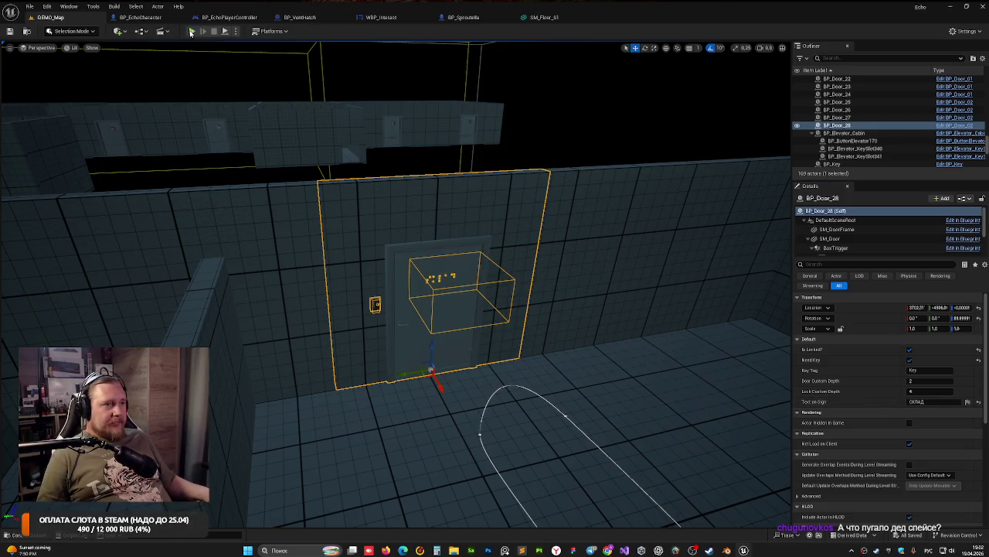
{"action": "left_click", "coordinate": [191, 31]}
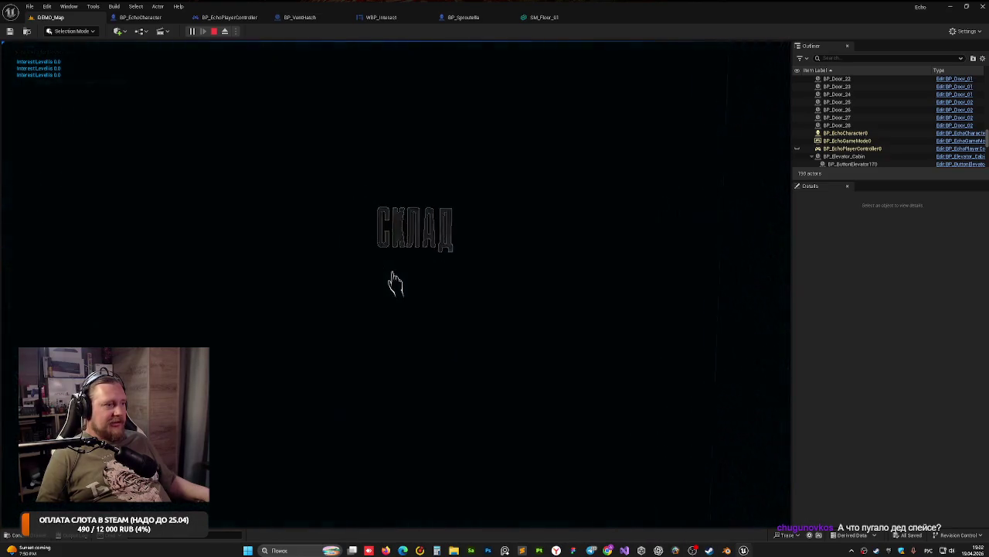
{"action": "key", "text": "Escape"}
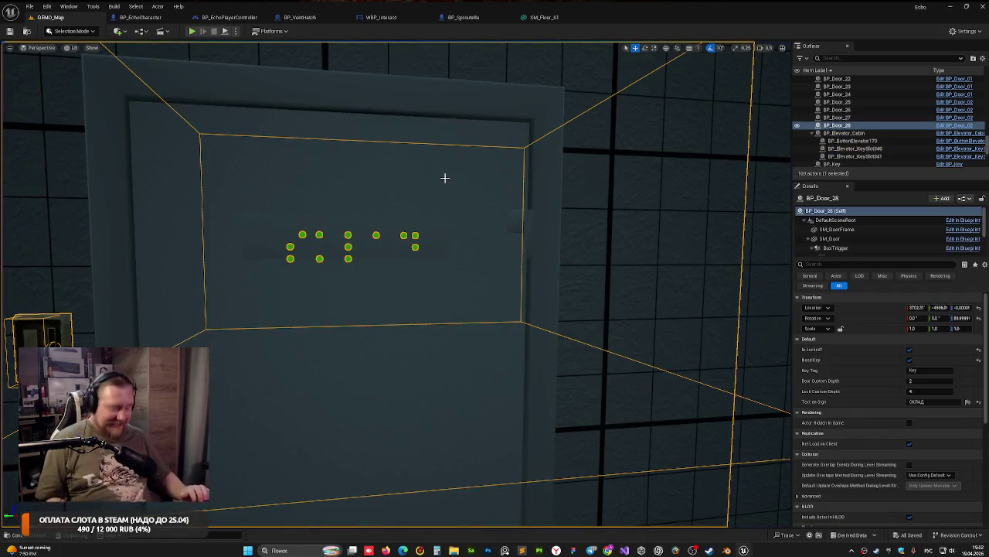